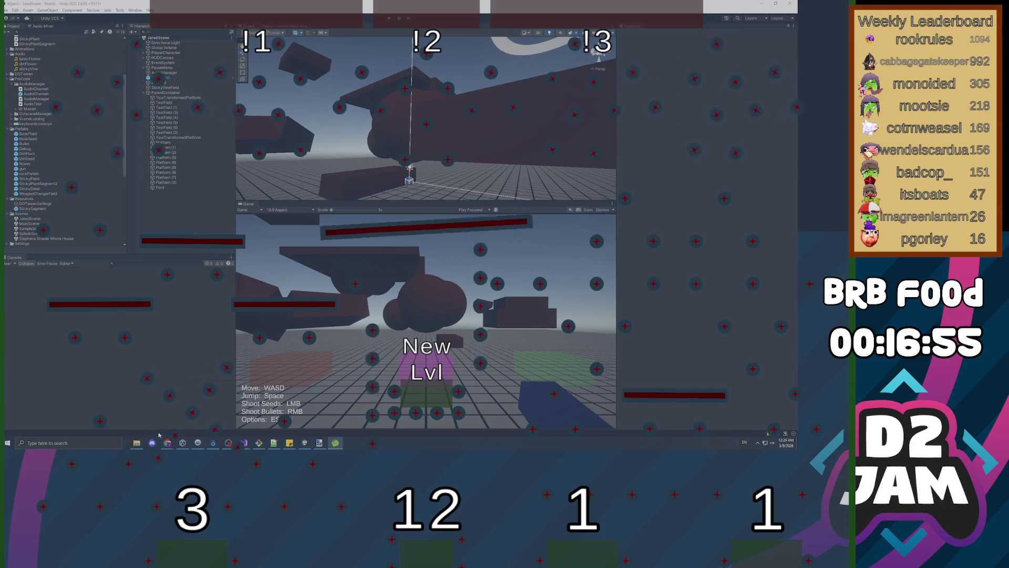
Step: Restore the OBS Studio window from the taskbar over the Unity editor
mouse_move(166, 442)
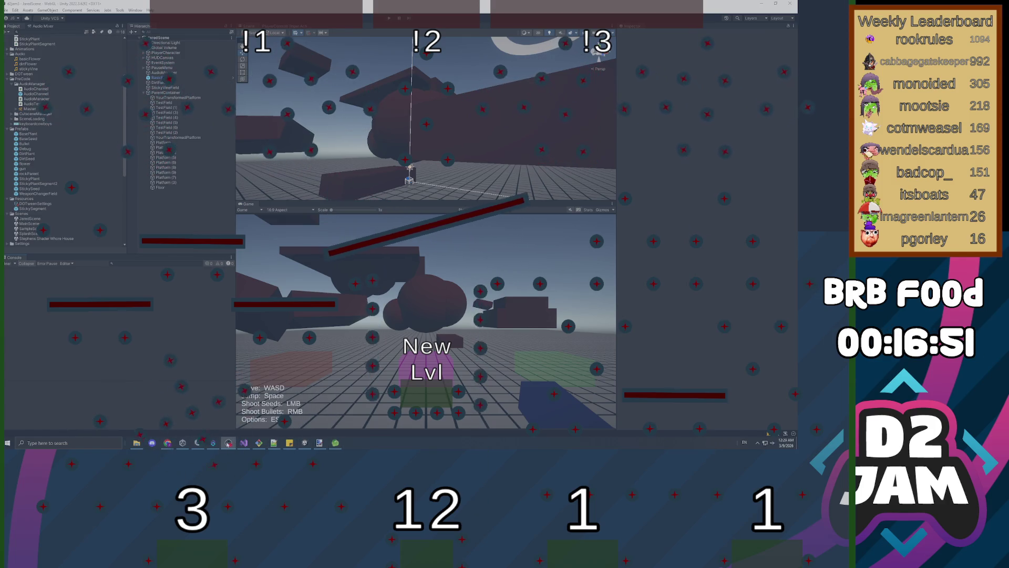
click(228, 442)
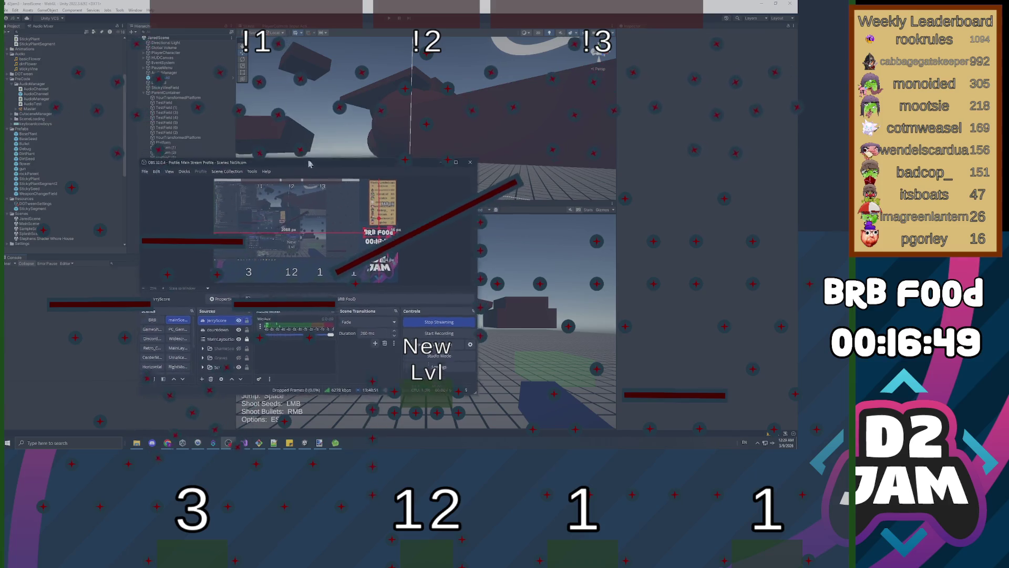
Step: Maximize OBS, close the TwitchBot game, and select the Food source in the JamDev scene
double_click(309, 164)
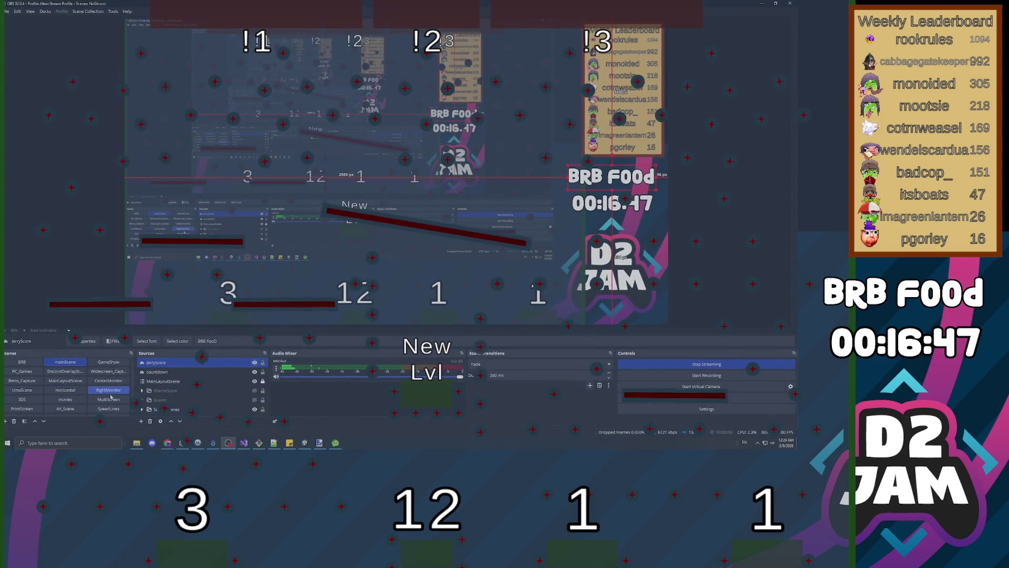
scroll(111, 396, down, 1)
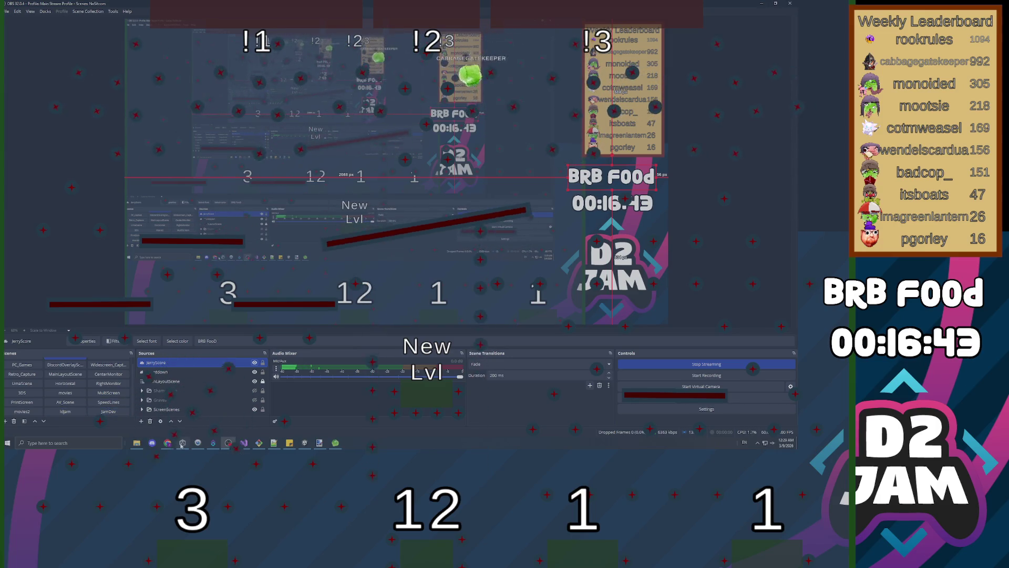
mouse_move(335, 443)
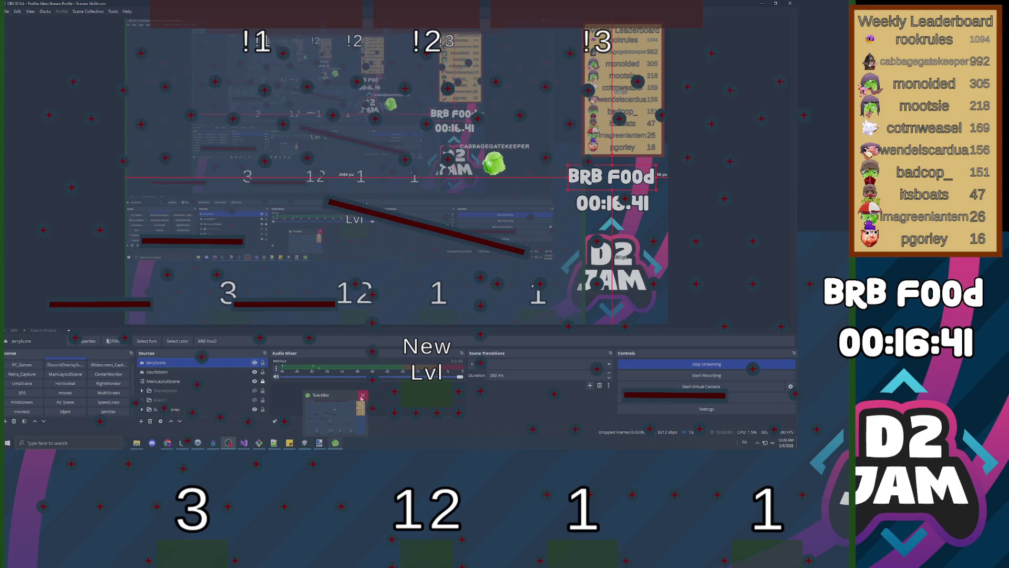
click(362, 396)
click(113, 412)
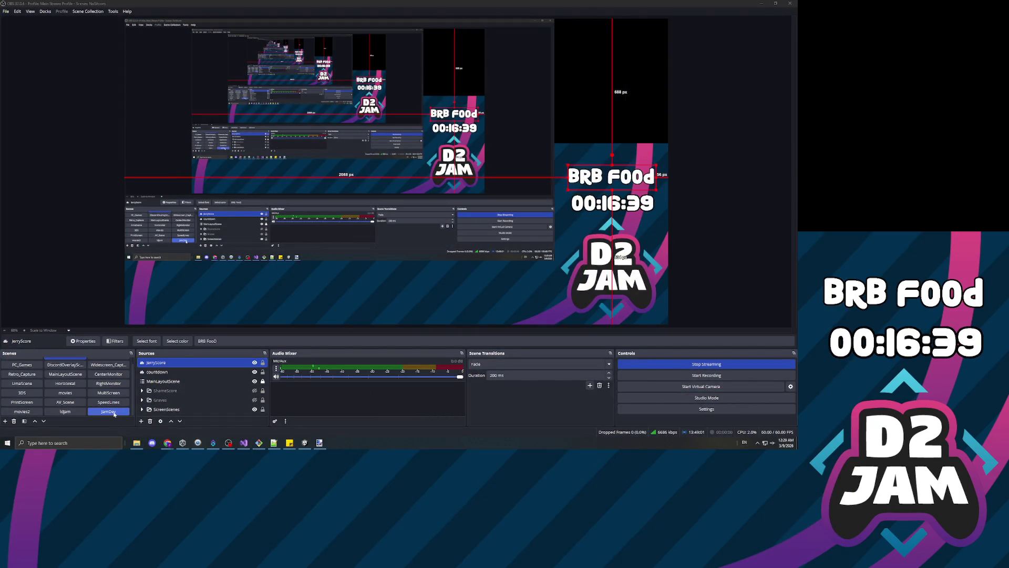
click(211, 372)
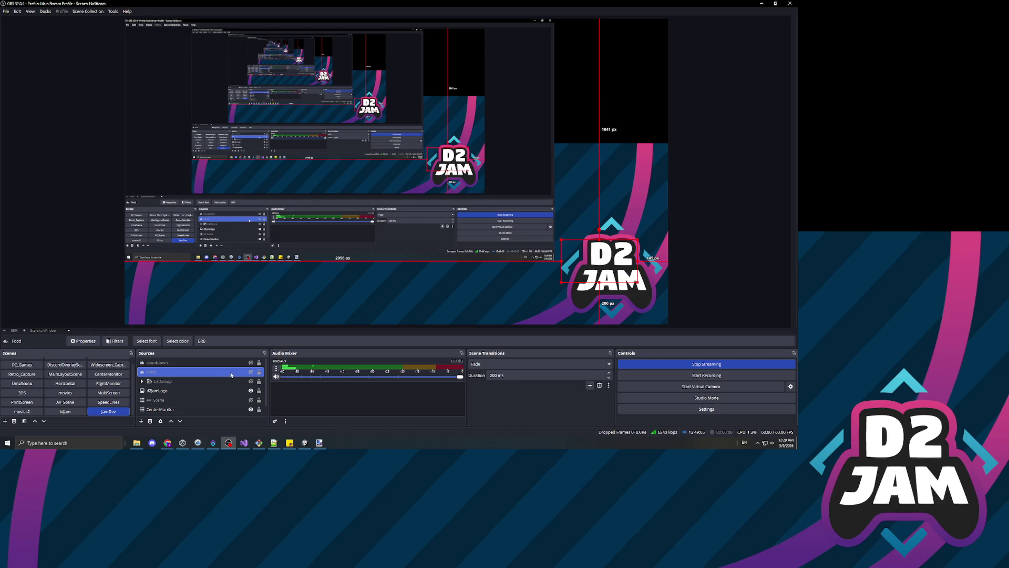
Step: Change the Food text to 'FOCUS MODE! (Sorry if I'm slow to respond)' over four lines
double_click(232, 373)
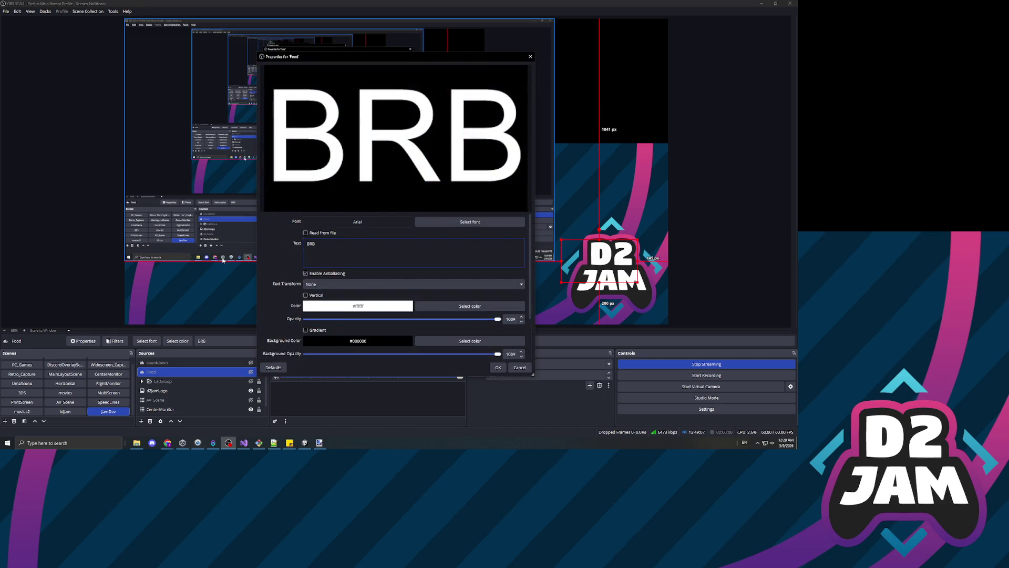
text(FOCUS)
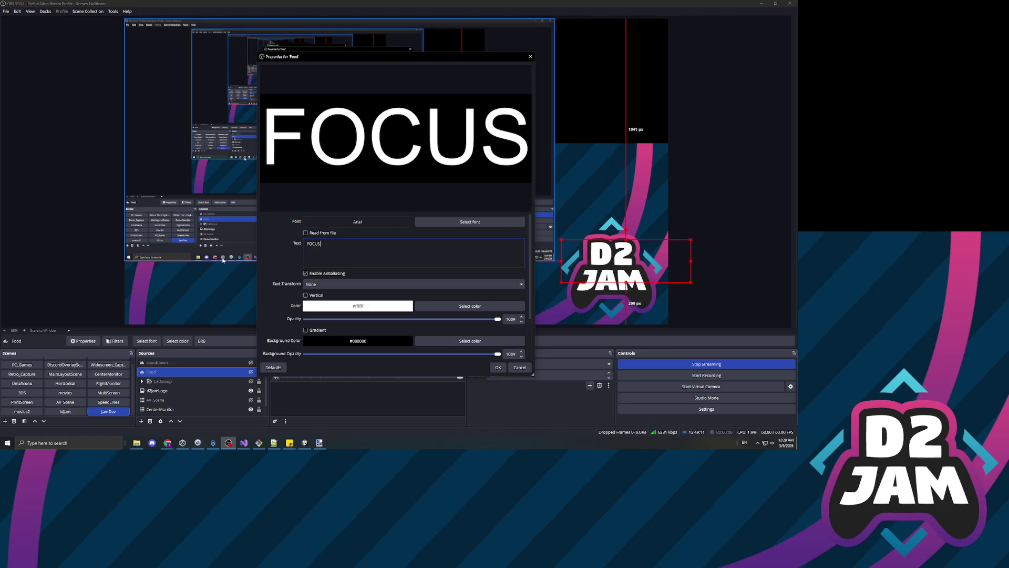
key(Return)
text(MODE!)
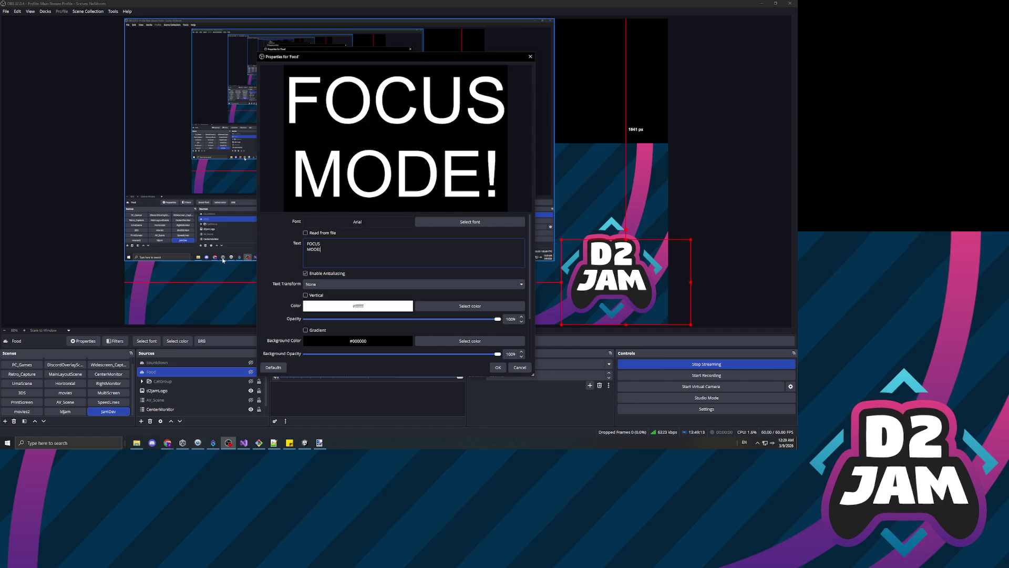
key(Return)
text(()
text(ORR)
key(BackSpace)
key(BackSpace)
key(BackSpace)
text(Sorry if I'm)
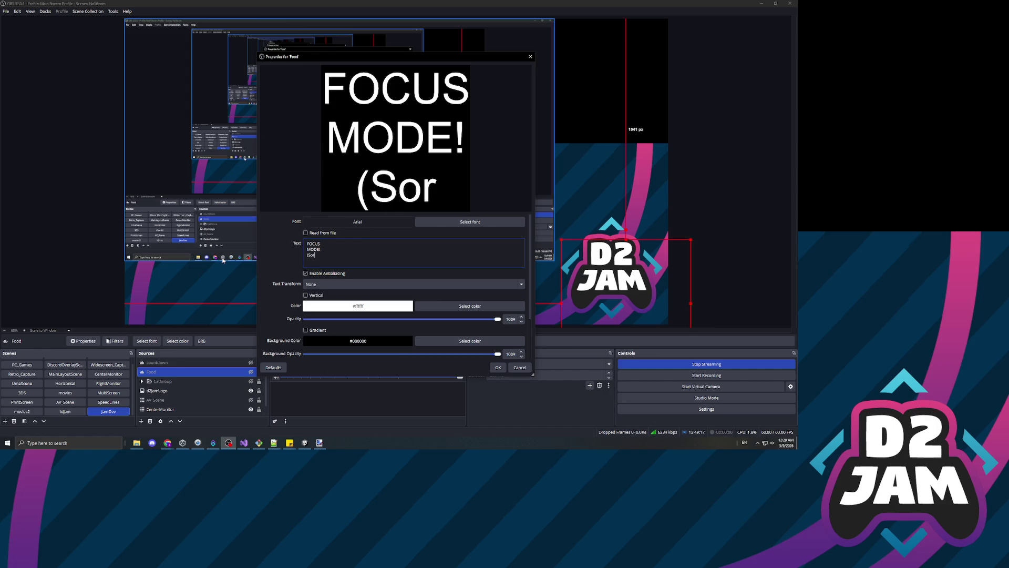
key(Return)
text(slow to respond))
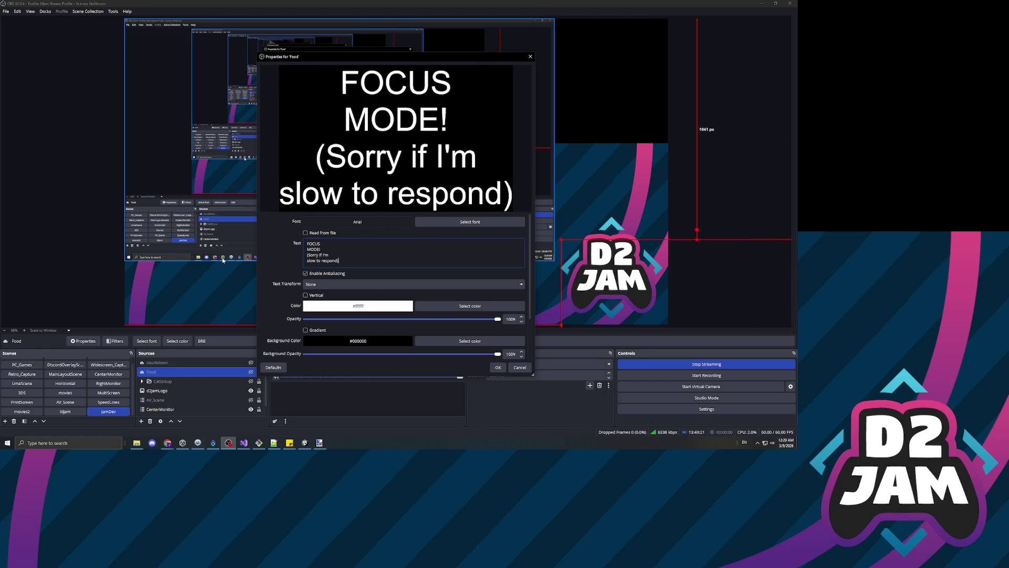
mouse_move(699, 316)
mouse_down()
mouse_move(735, 279)
mouse_move(550, 215)
mouse_move(550, 225)
mouse_move(576, 191)
mouse_up()
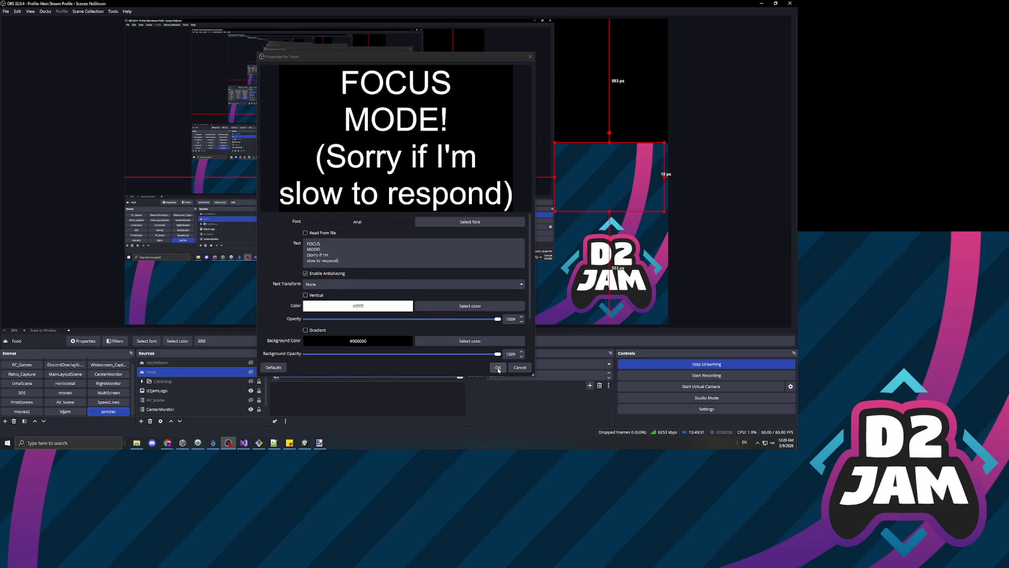
click(498, 368)
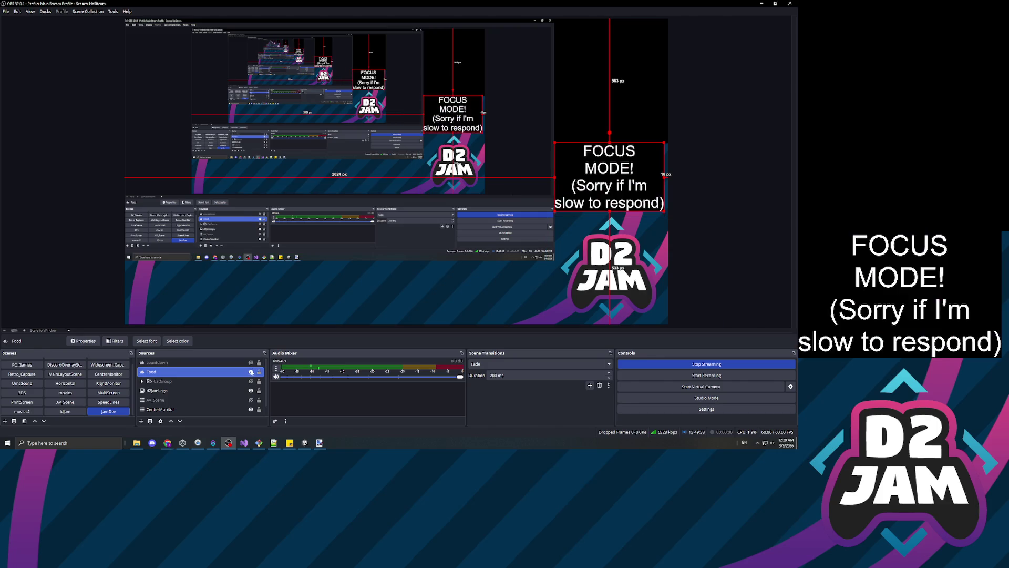
Step: Switch the output back to mainScene and hide the countdown timer source
click(104, 374)
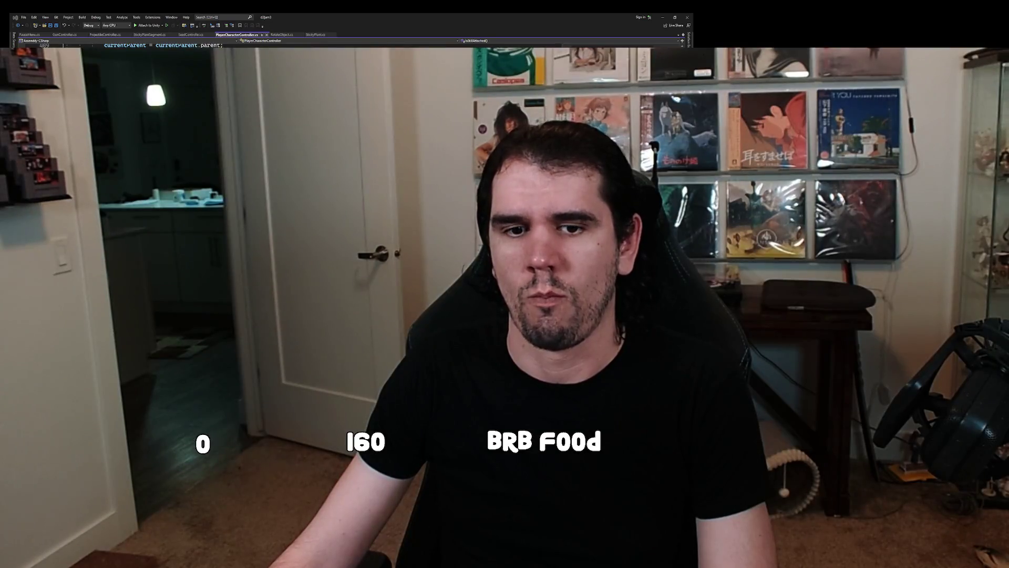
click(58, 364)
ctrl+click(213, 367)
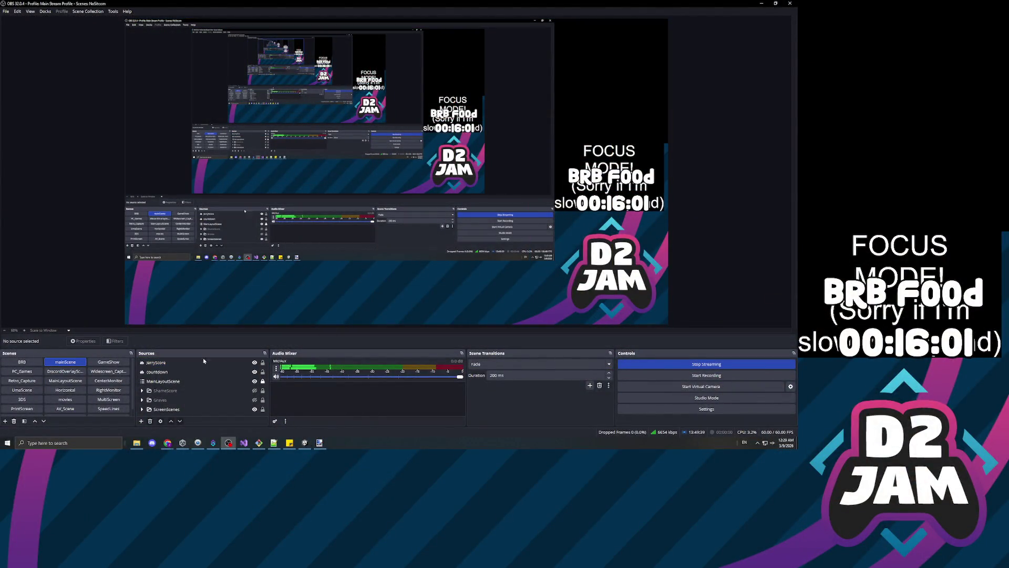
click(254, 373)
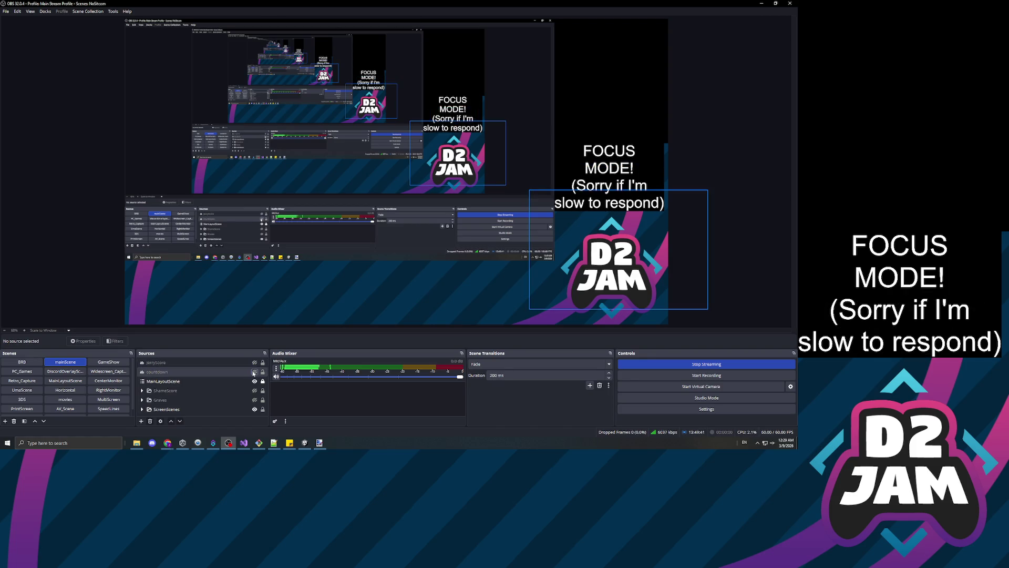
Step: Make the AV_Scene webcam source visible in JamDev using Studio Mode
click(663, 397)
scroll(105, 399, down, 1)
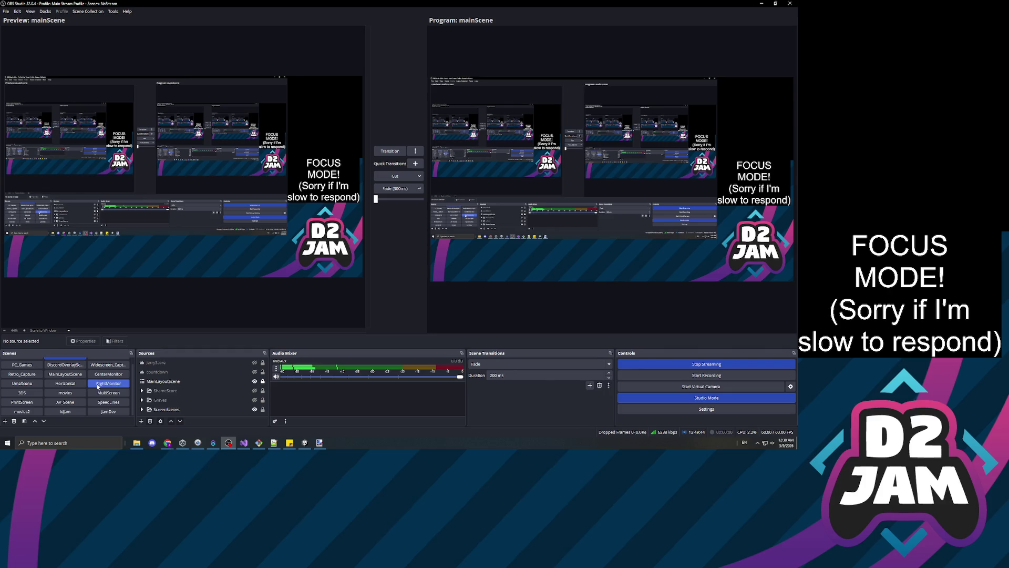
click(111, 411)
click(251, 400)
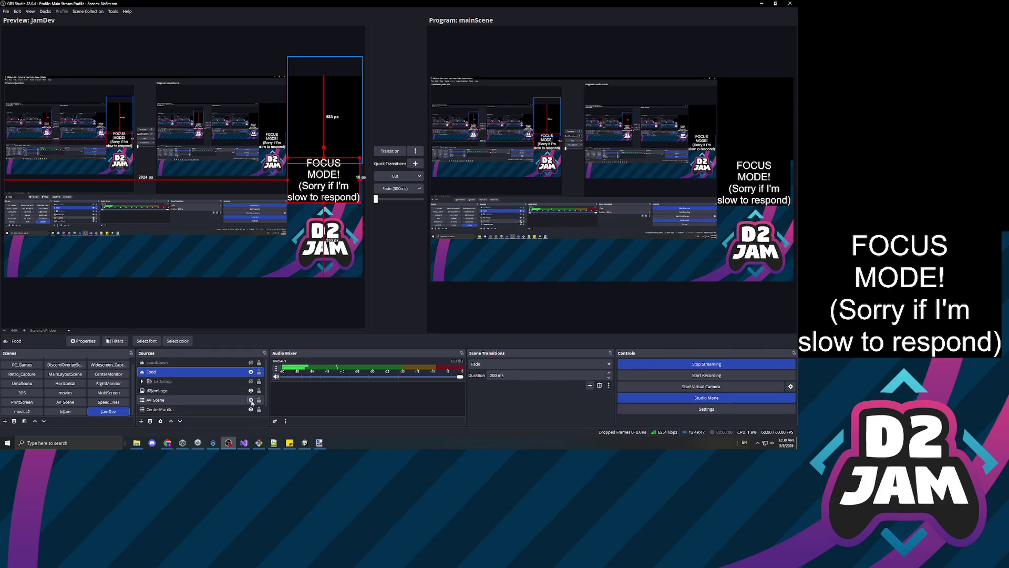
click(690, 403)
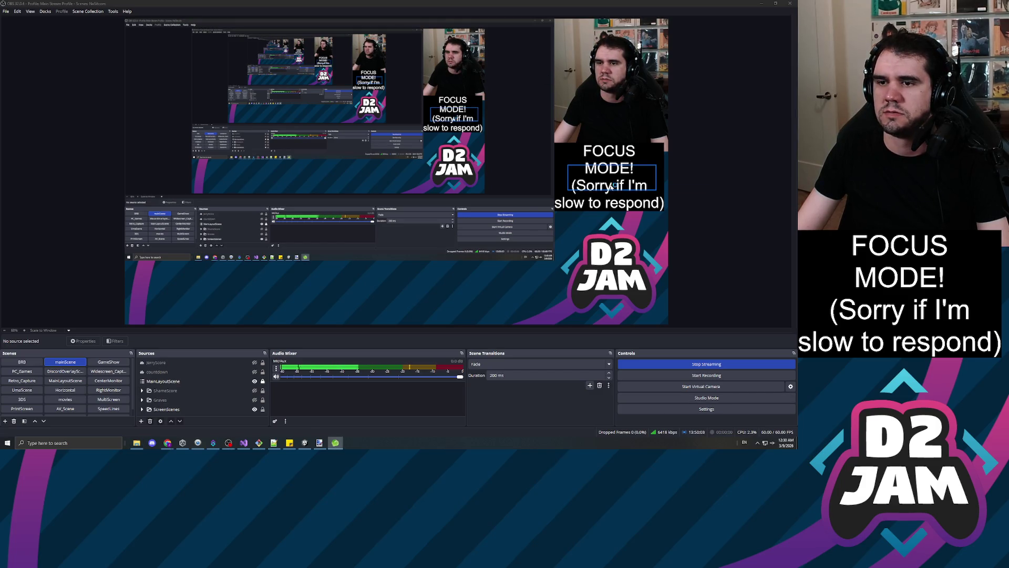
Step: Move the FOCUS MODE text in the JamDev scene to the lower-left corner
click(707, 397)
scroll(94, 403, down, 1)
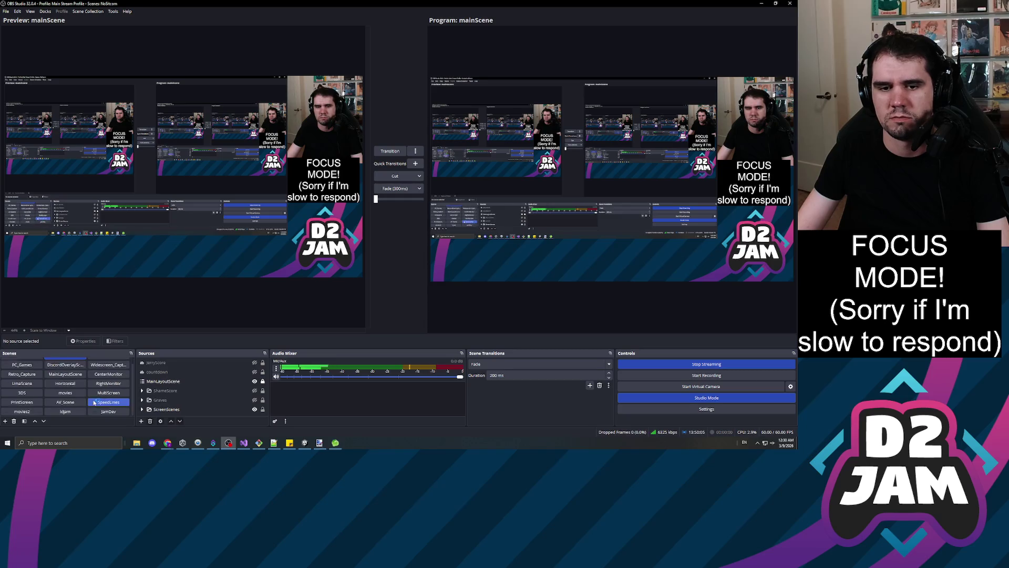
click(115, 406)
click(109, 411)
click(359, 201)
mouse_move(352, 189)
mouse_down()
mouse_move(354, 237)
mouse_move(208, 274)
mouse_move(66, 263)
mouse_move(80, 235)
mouse_move(70, 242)
mouse_up()
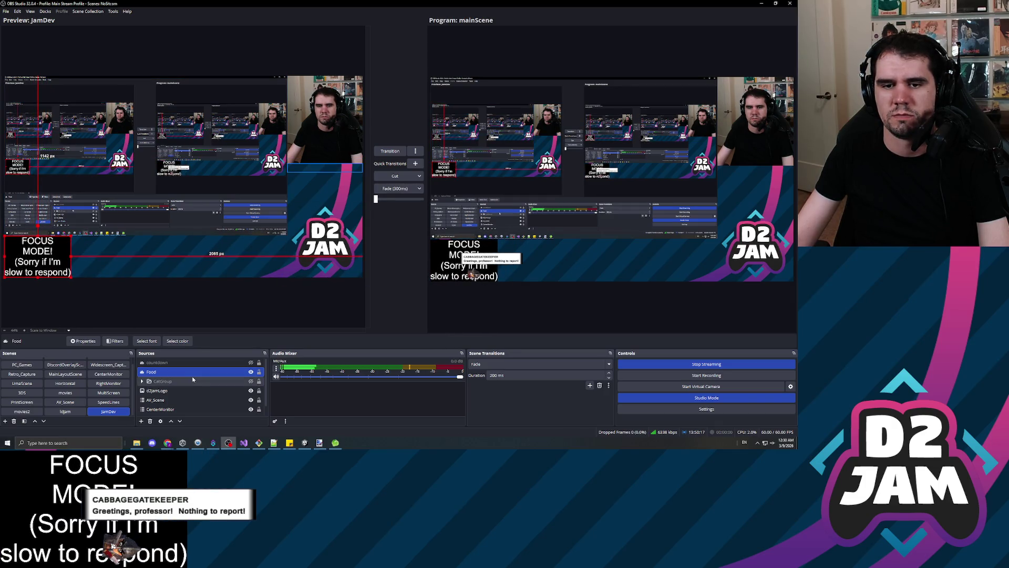
Step: Check the DiscordOverlayScene and mainScene previews, leave Studio Mode, and hide OBS
scroll(200, 398, down, 1)
scroll(200, 397, up, 1)
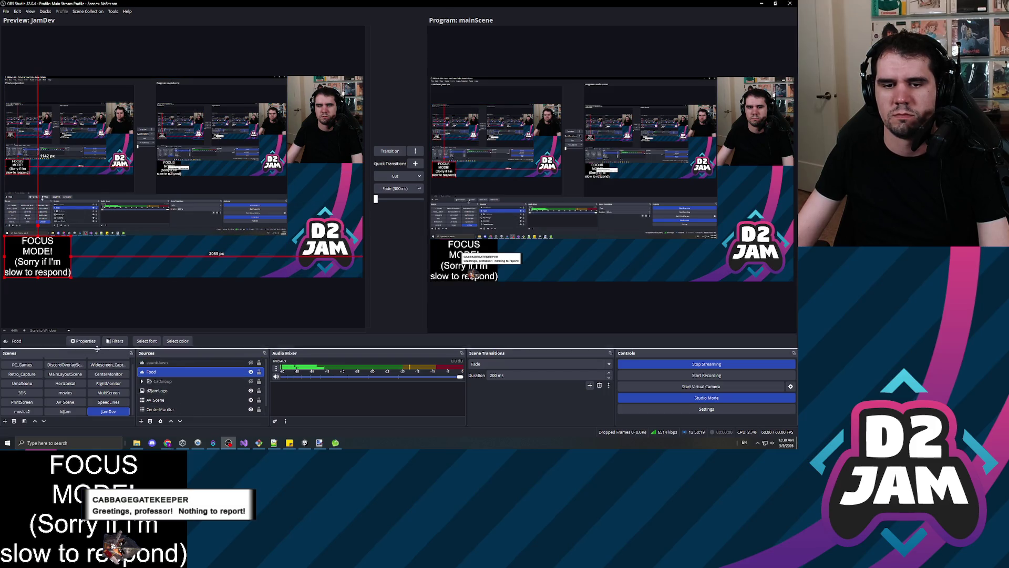
click(73, 364)
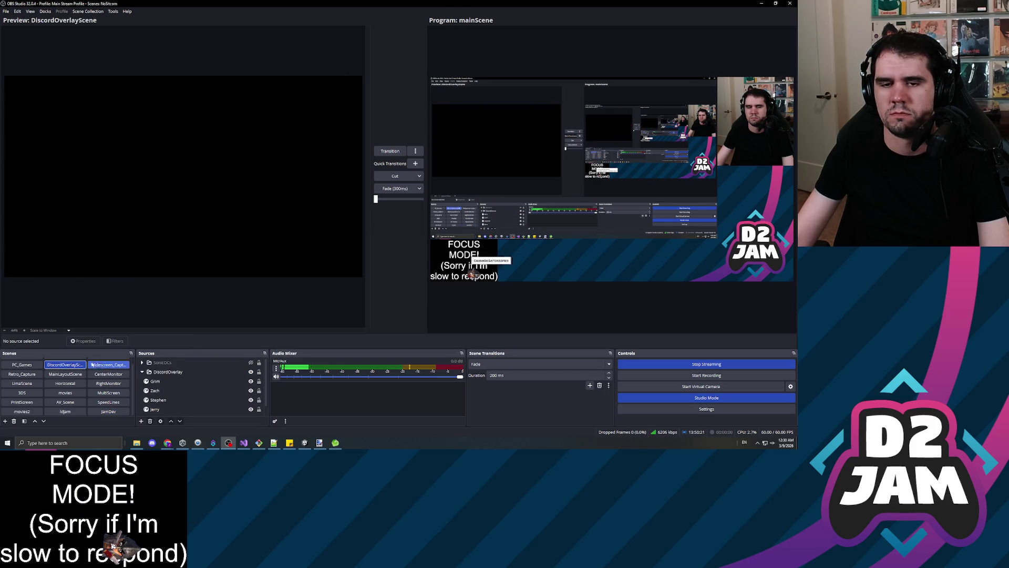
scroll(73, 363, up, 1)
click(73, 363)
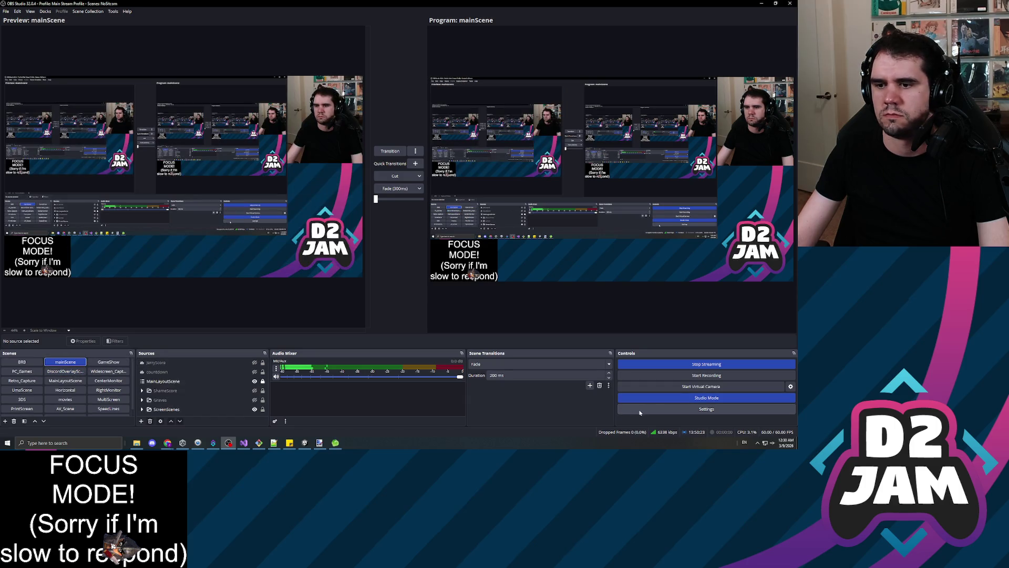
click(657, 401)
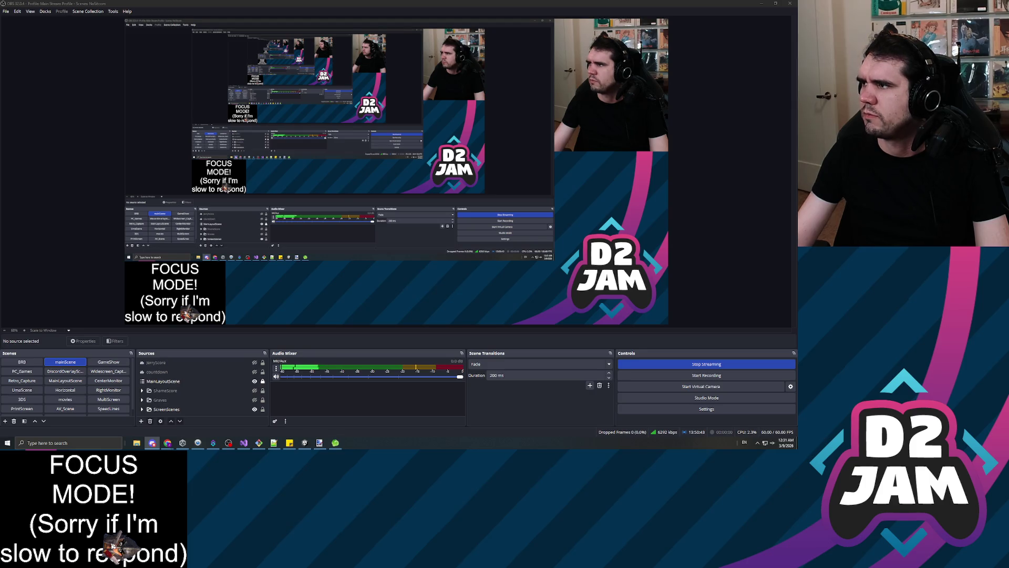
click(761, 3)
click(761, 3)
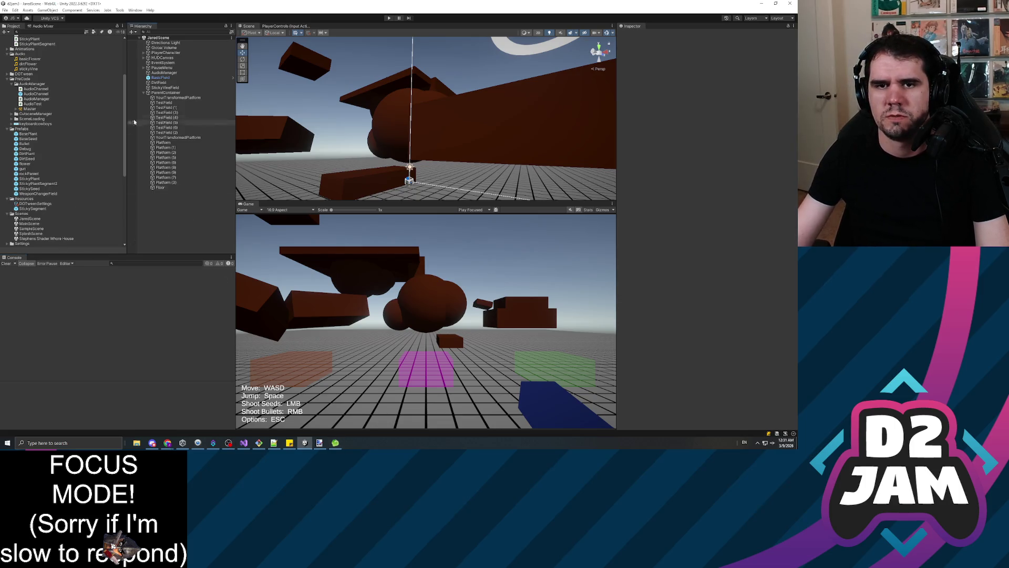
Step: Browse the Scripts folder and open GunController in Visual Studio
click(36, 99)
scroll(58, 131, down, 5)
scroll(52, 157, up, 8)
click(36, 64)
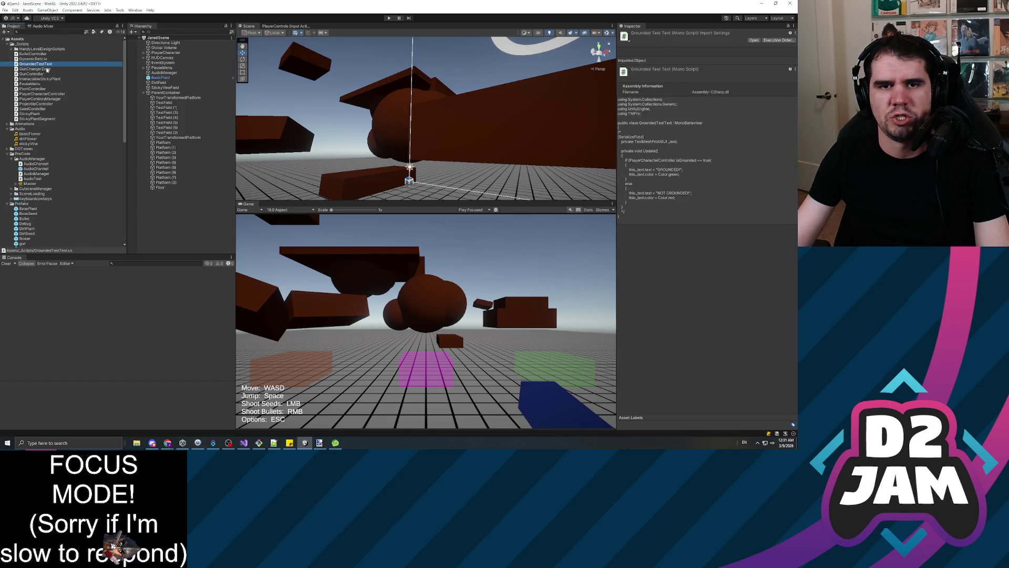
click(44, 59)
click(41, 55)
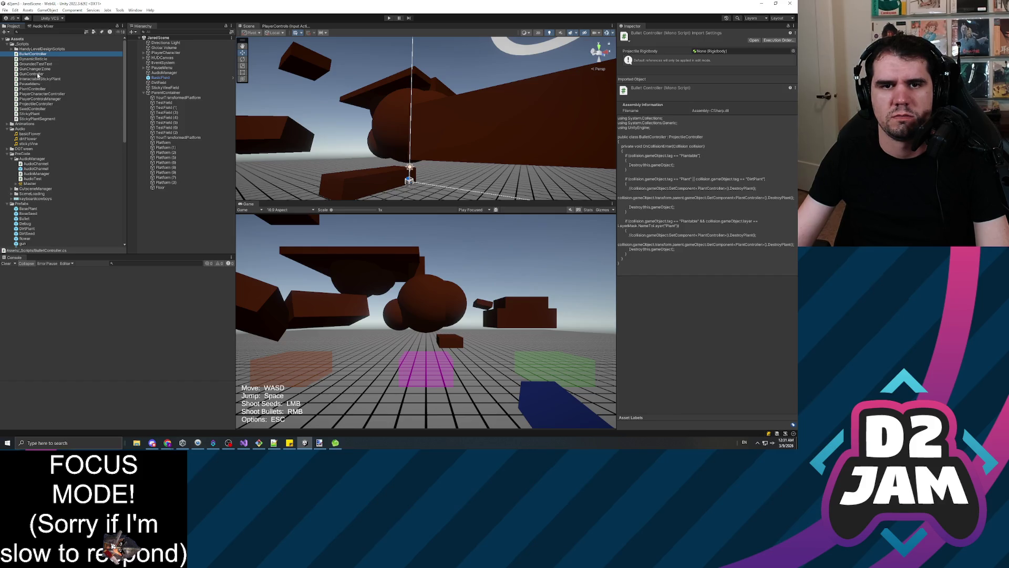
click(32, 74)
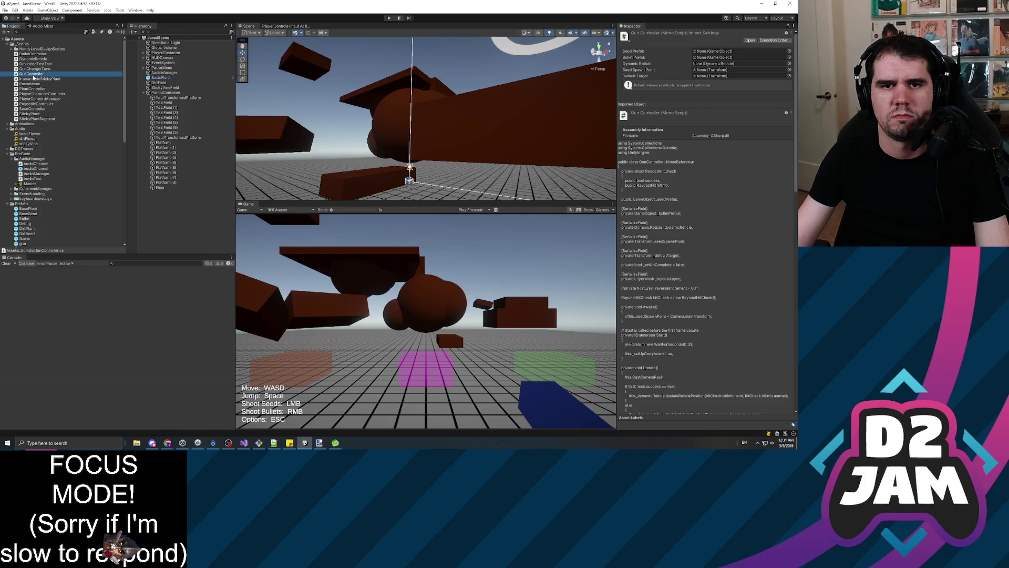
double_click(33, 77)
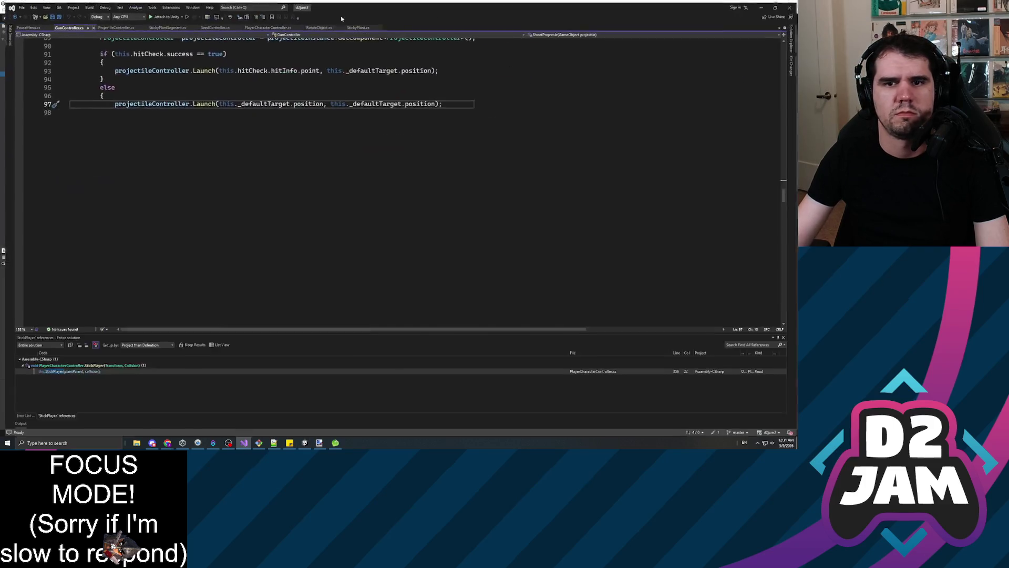
Step: Switch to PlayerCharacterController.cs and scroll through its camera rotation code
scroll(315, 173, up, 20)
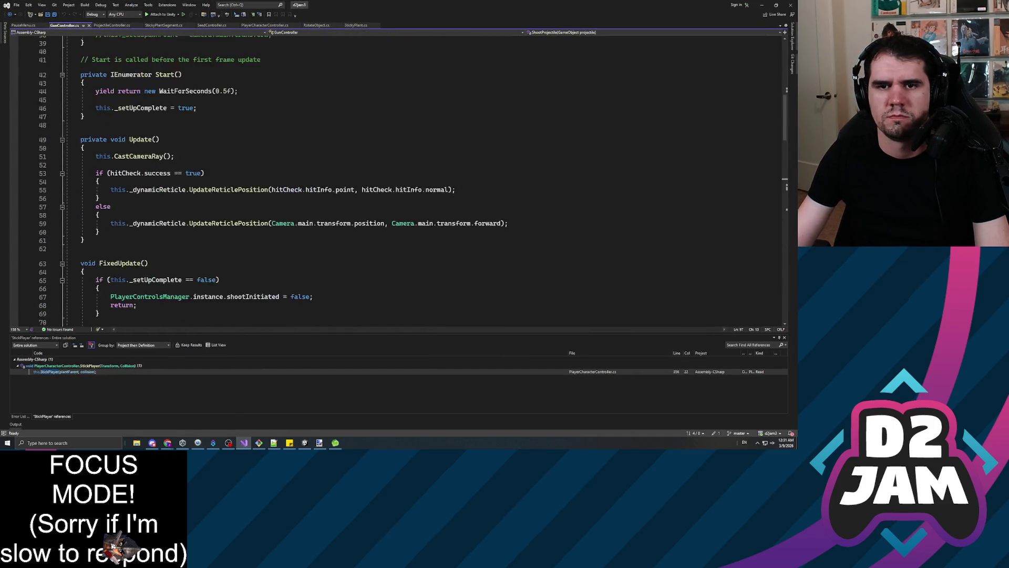
click(264, 24)
scroll(368, 179, up, 15)
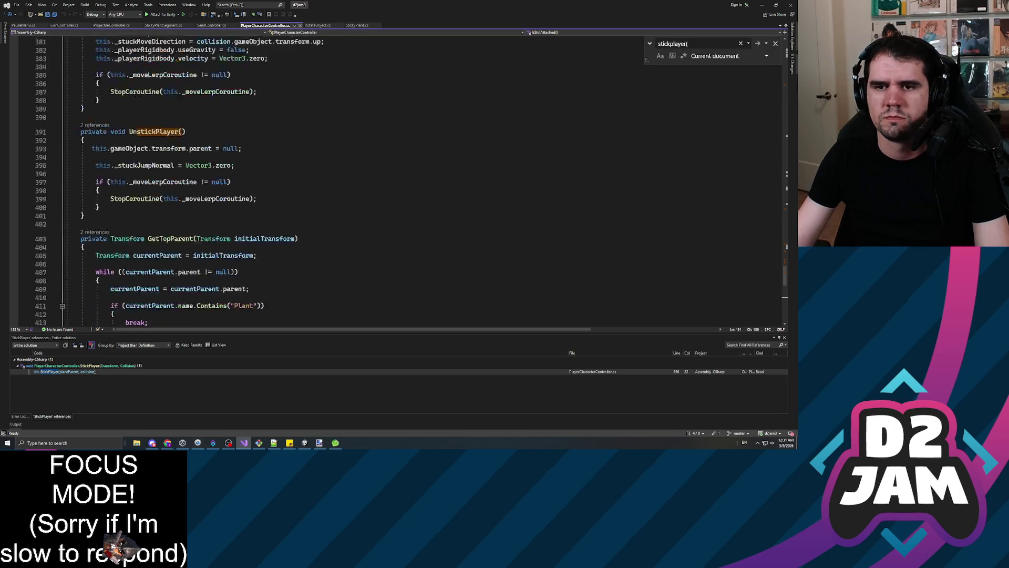
scroll(368, 179, up, 20)
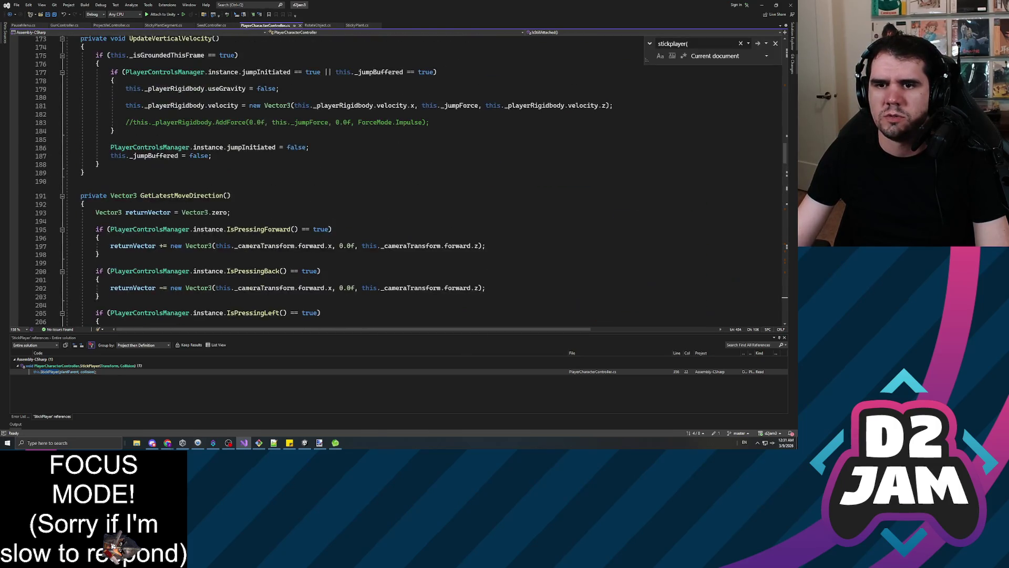
scroll(368, 179, up, 20)
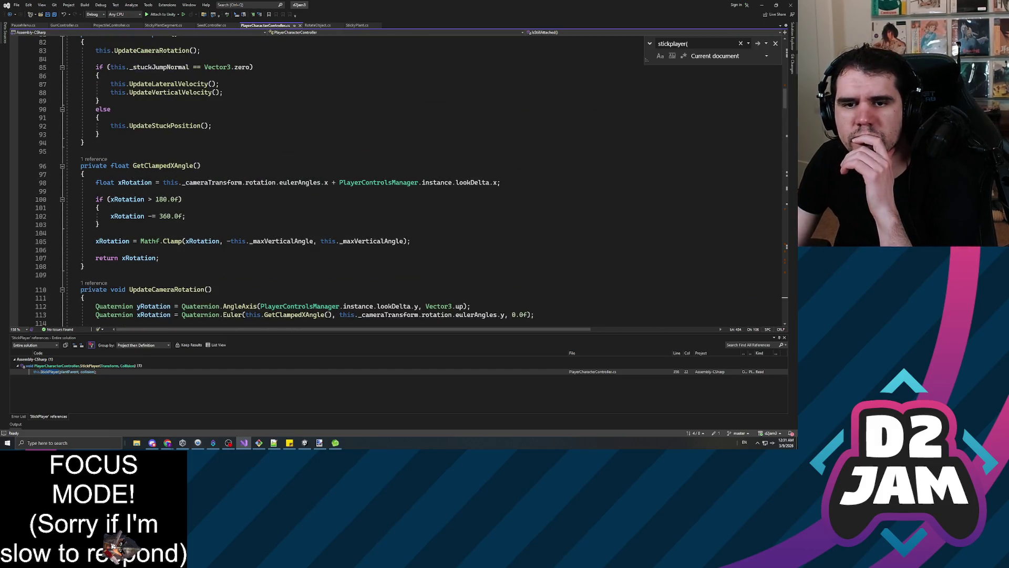
scroll(368, 179, down, 7)
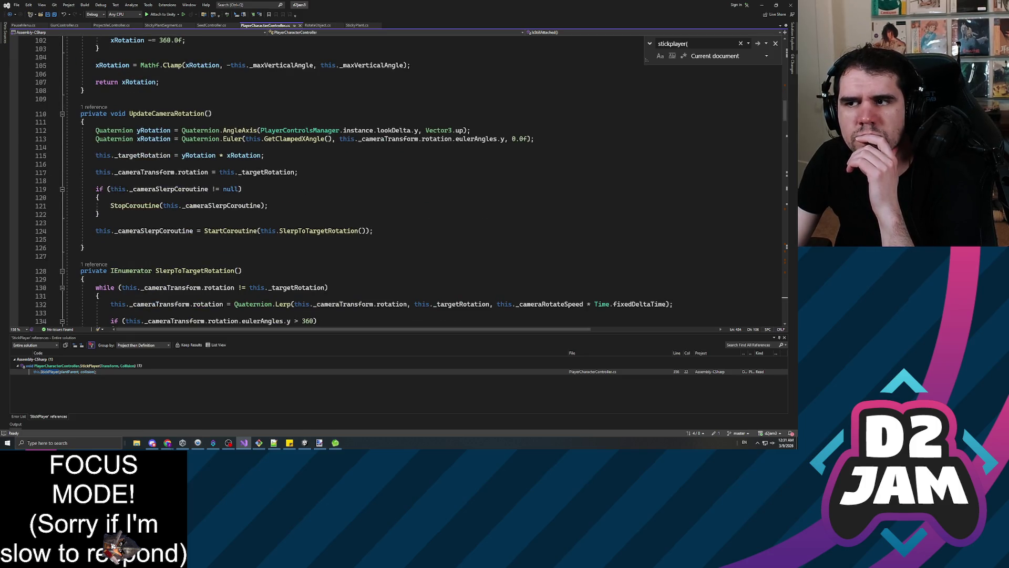
scroll(368, 179, up, 3)
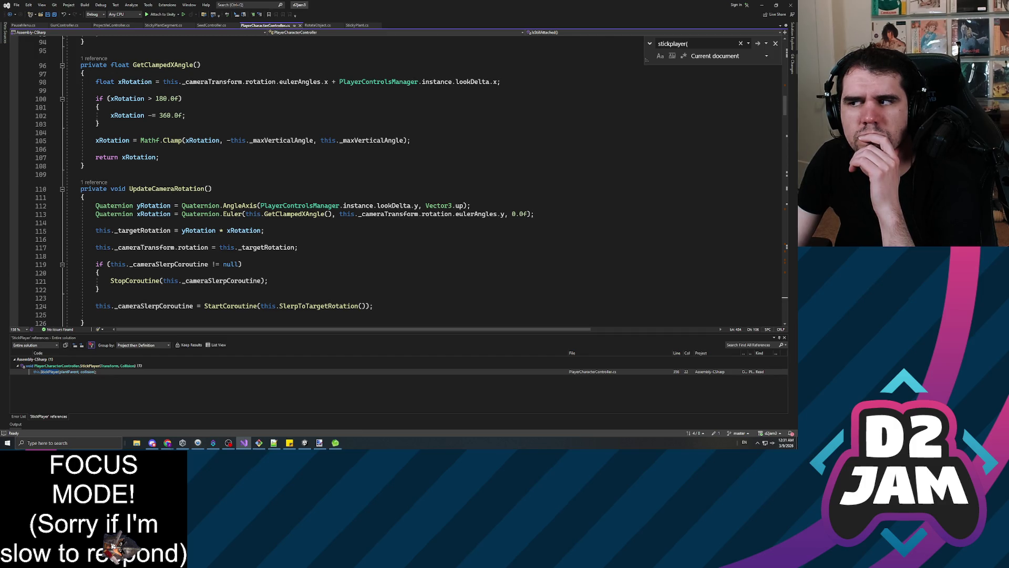
scroll(368, 178, up, 3)
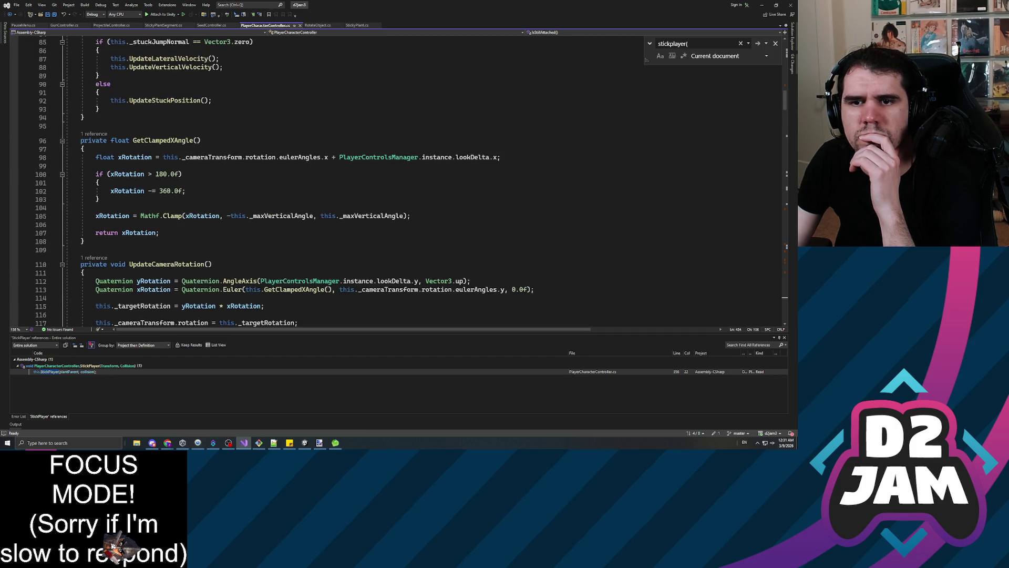
scroll(368, 179, up, 2)
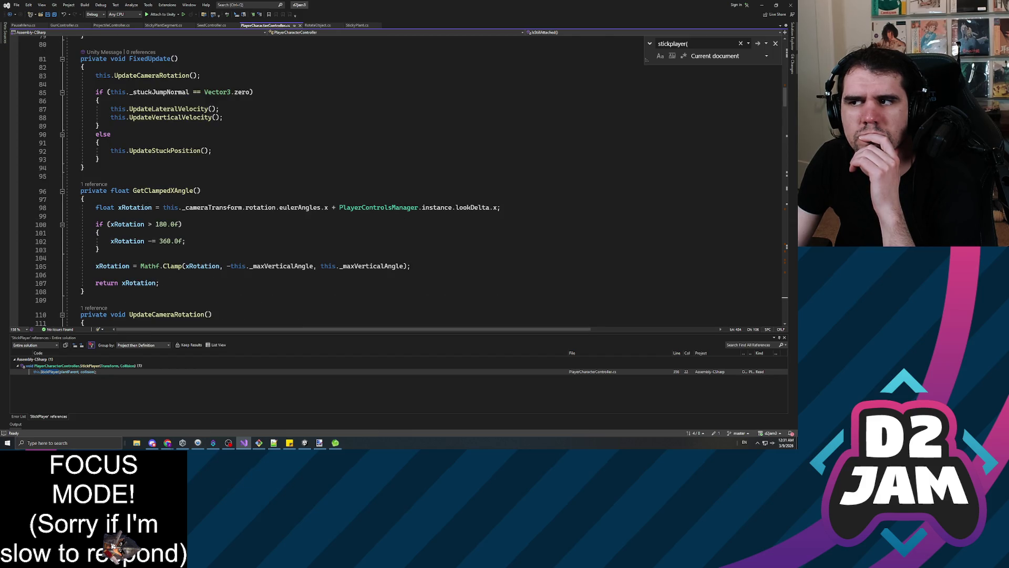
scroll(368, 178, down, 5)
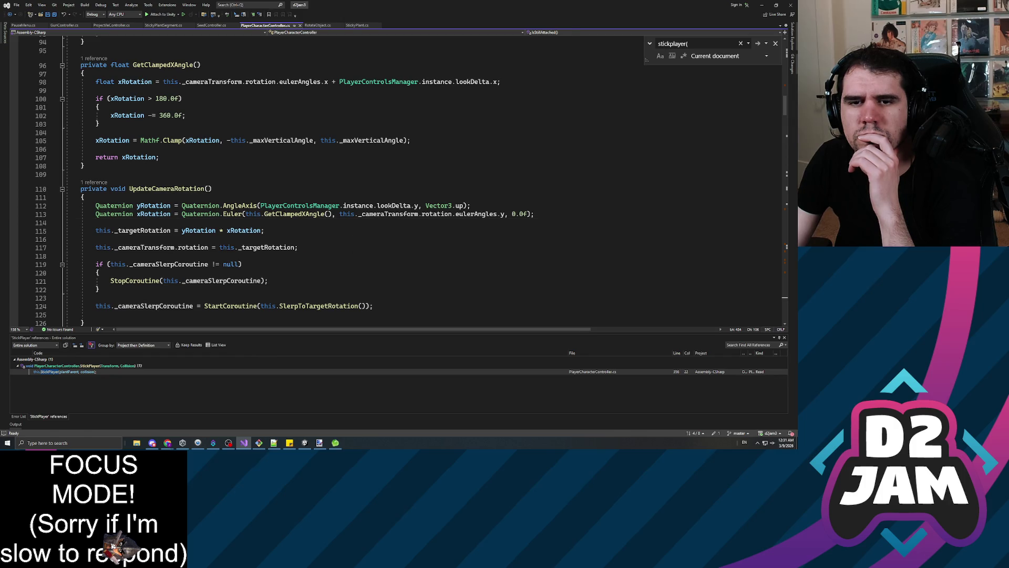
Step: Draft a Quaternion.Rotate call in UpdateCameraRotation, then delete it
click(96, 223)
key(Return)
key(Return)
key(Up)
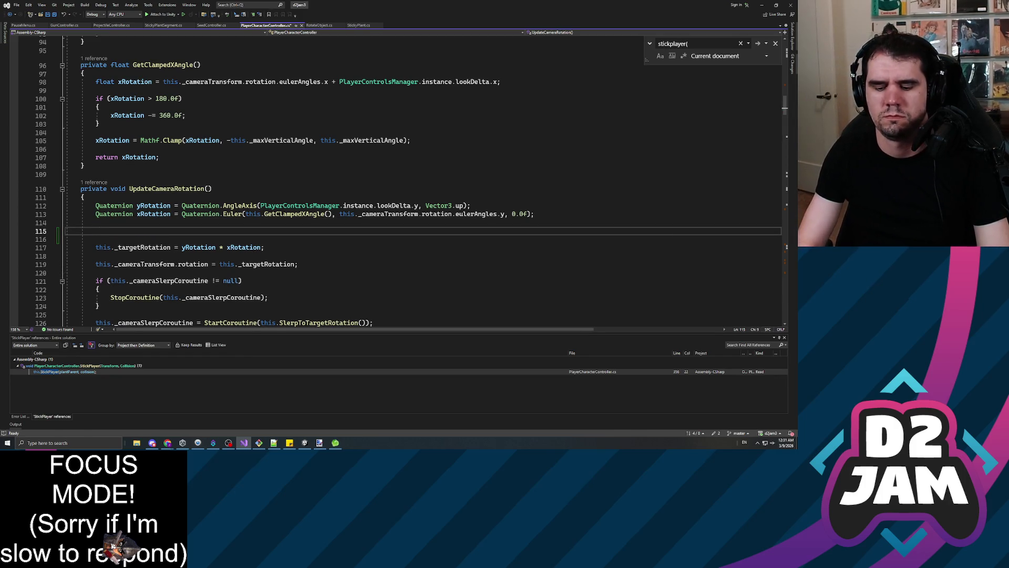
text(Quaternion.rot)
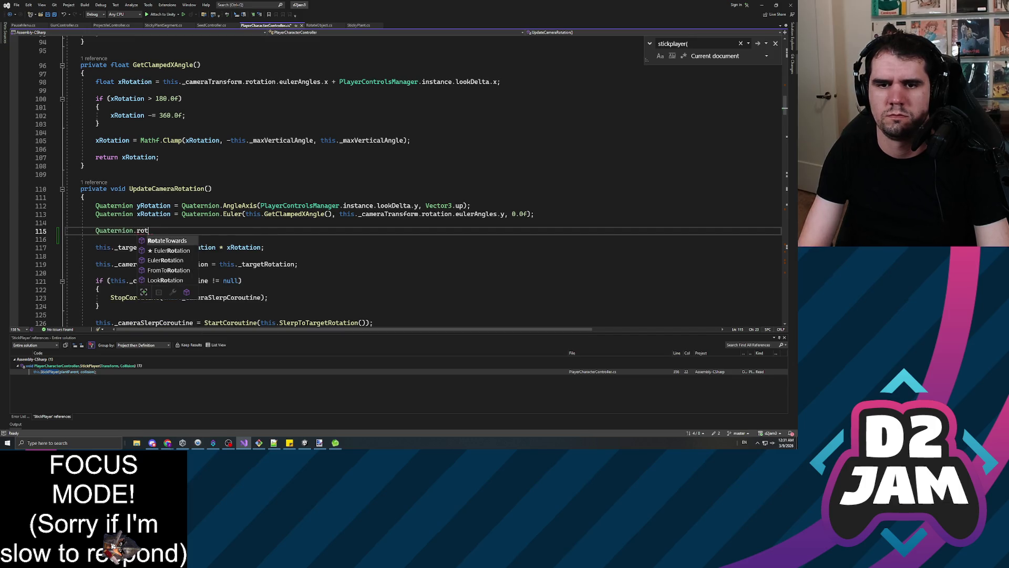
text(ate)
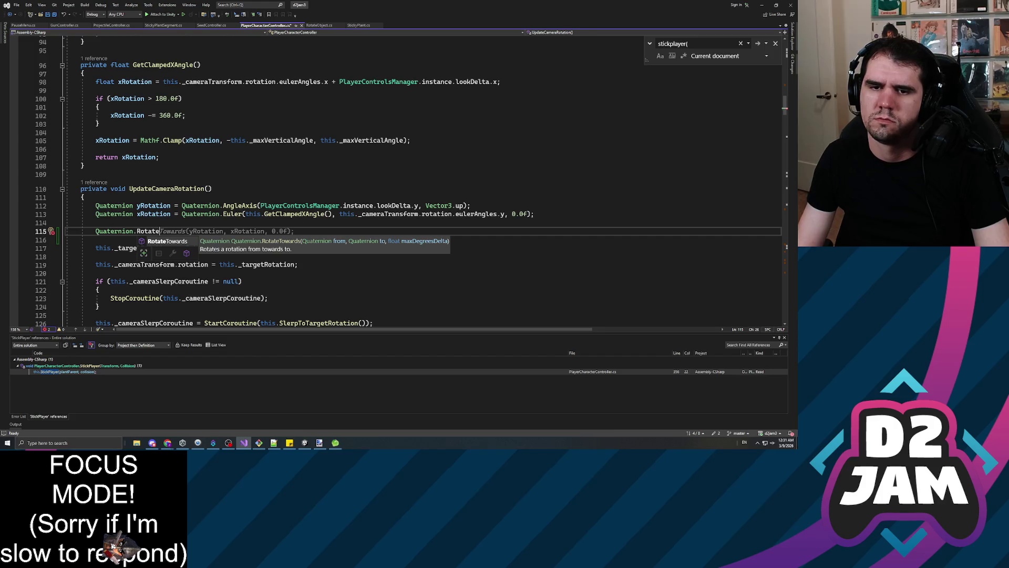
key(shift+Home)
key(BackSpace)
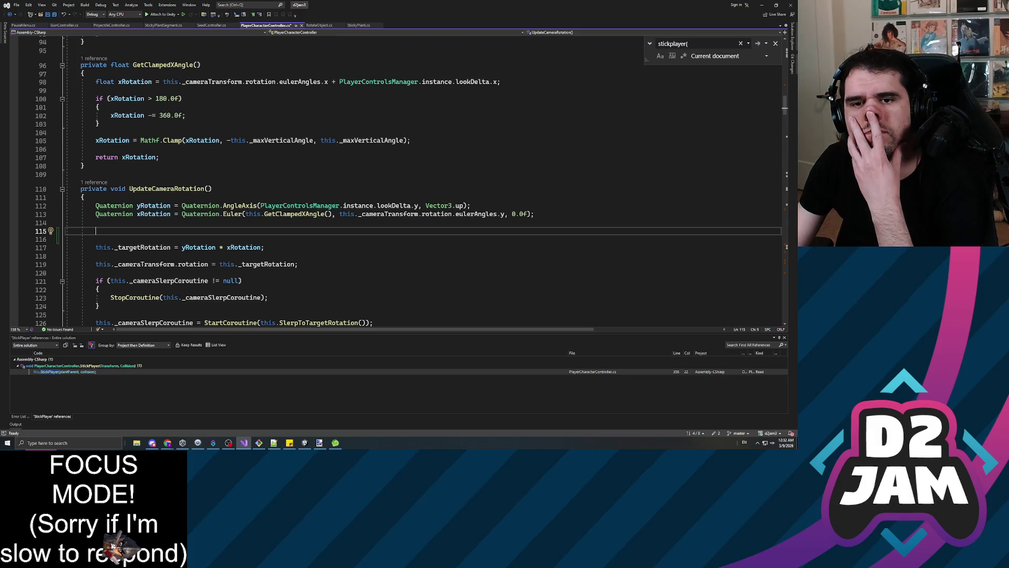
scroll(400, 179, down, 4)
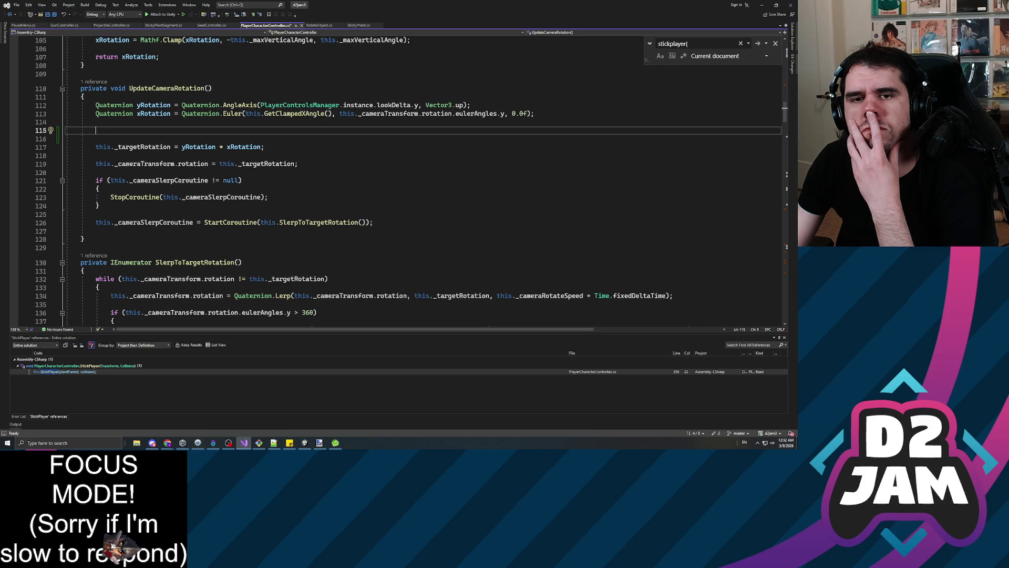
Step: Change _cameraRotateSpeed from 15.0f to 8.0f, save, and return to Unity
click(543, 296)
right_click(543, 295)
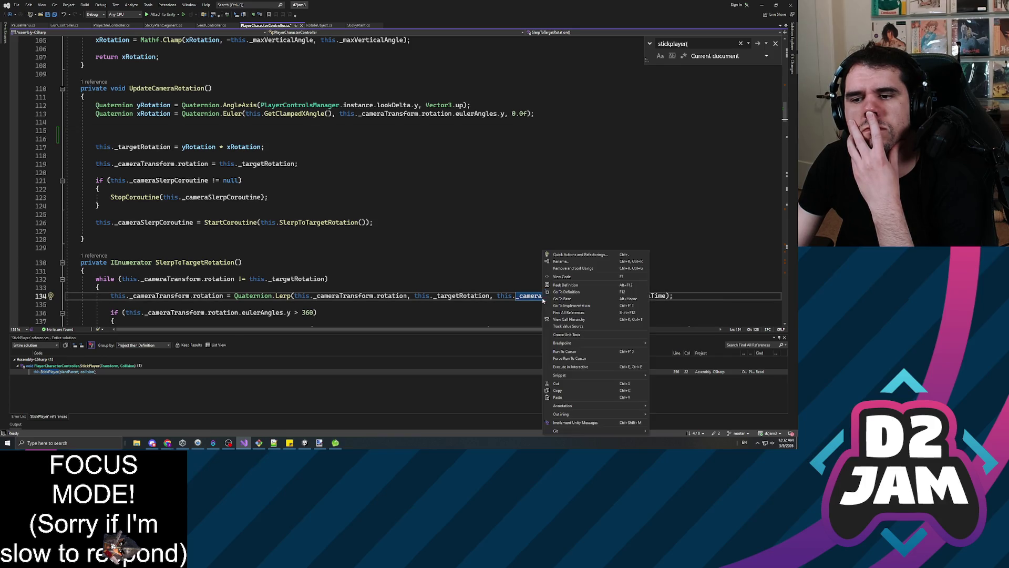
click(566, 291)
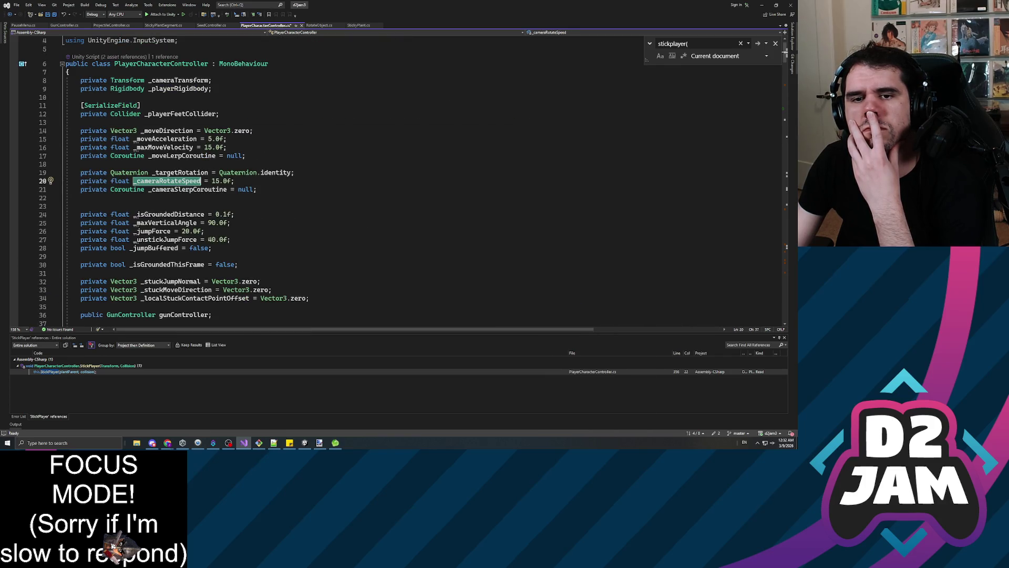
click(220, 180)
key(BackSpace)
key(BackSpace)
key(ctrl+s)
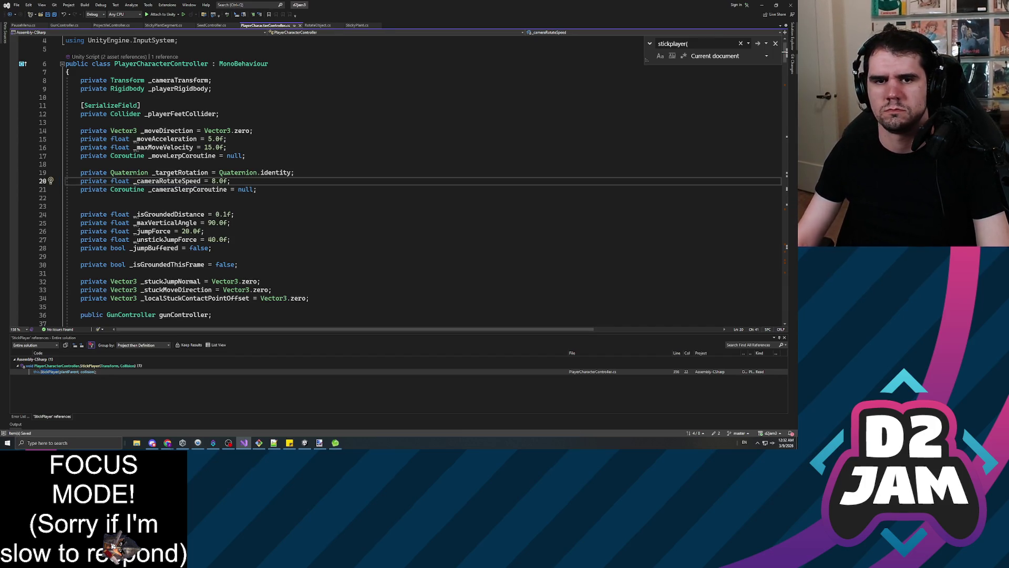
key(alt+Tab)
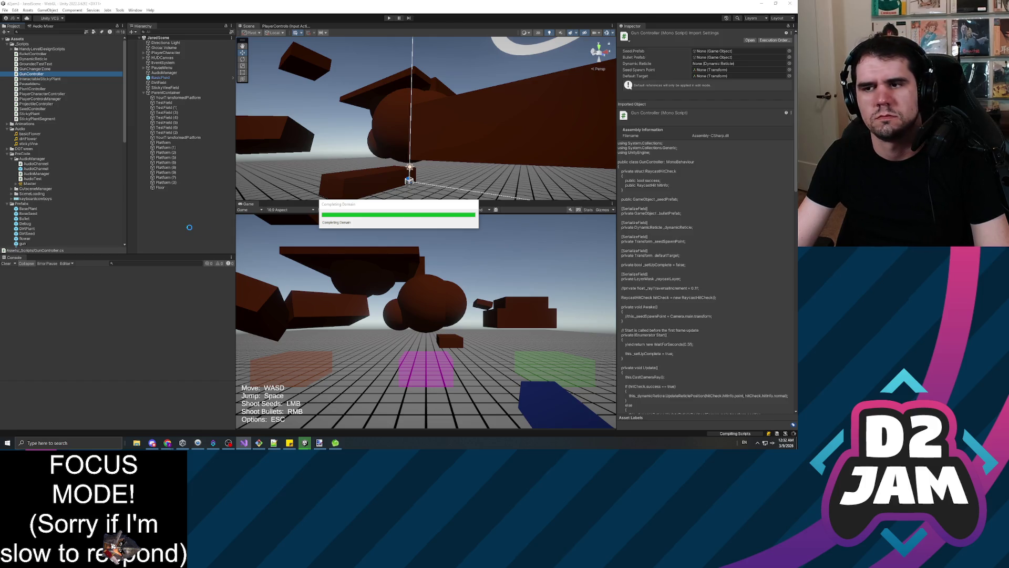
Step: Play-test the 8.0f camera rotation speed, stop play mode, and return to Visual Studio
click(389, 18)
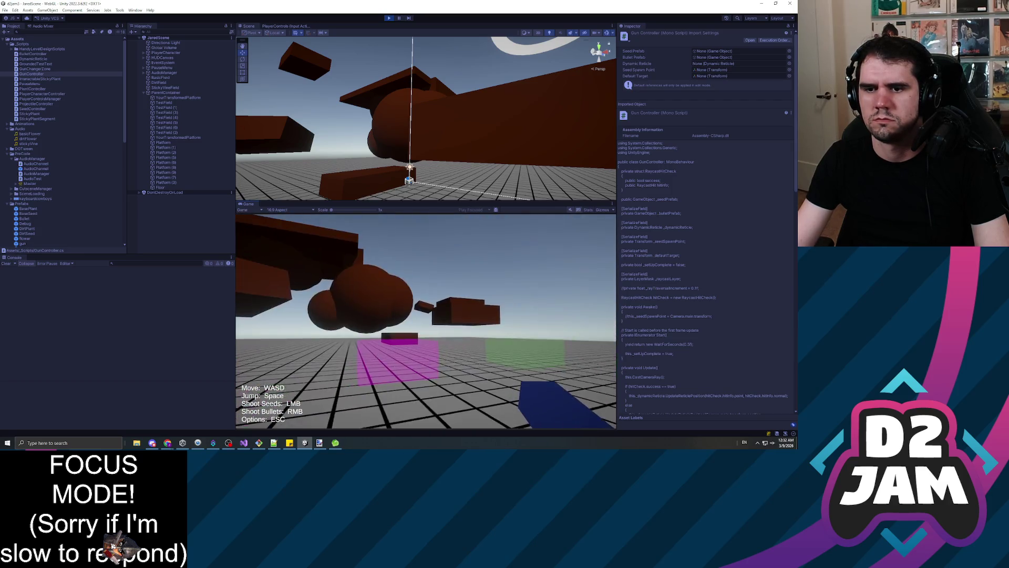
key(Escape)
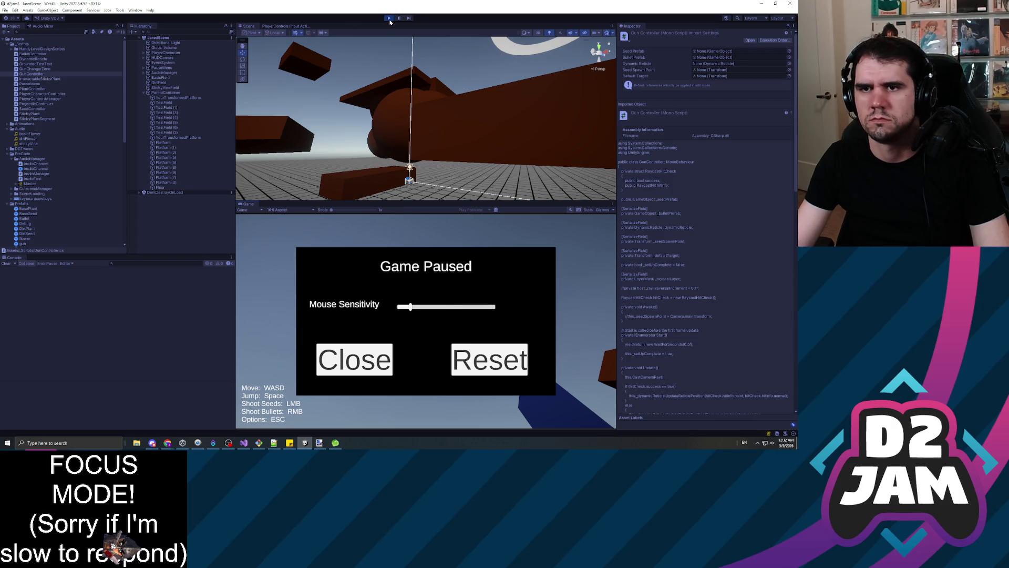
click(389, 19)
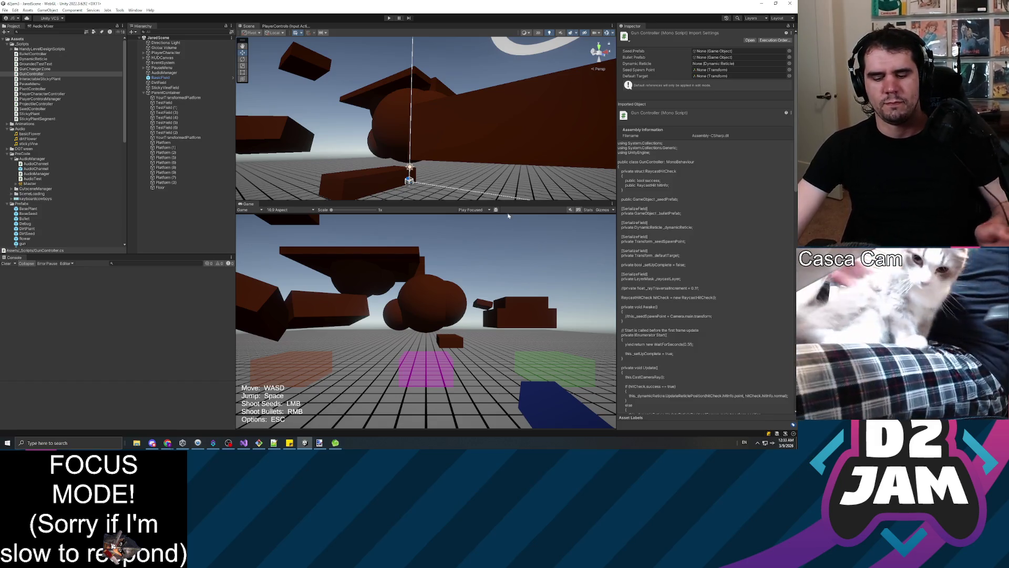
click(188, 227)
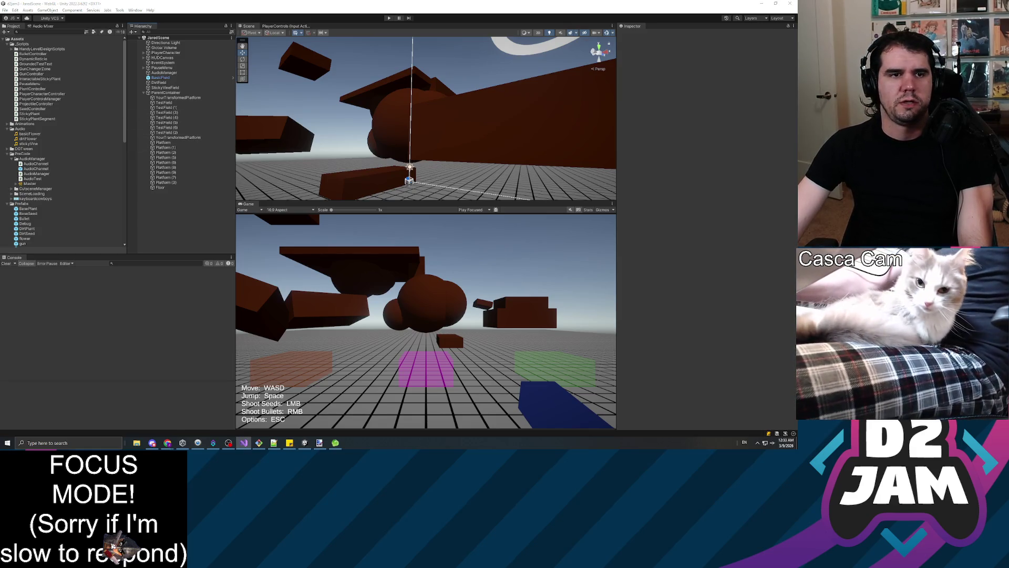
click(244, 443)
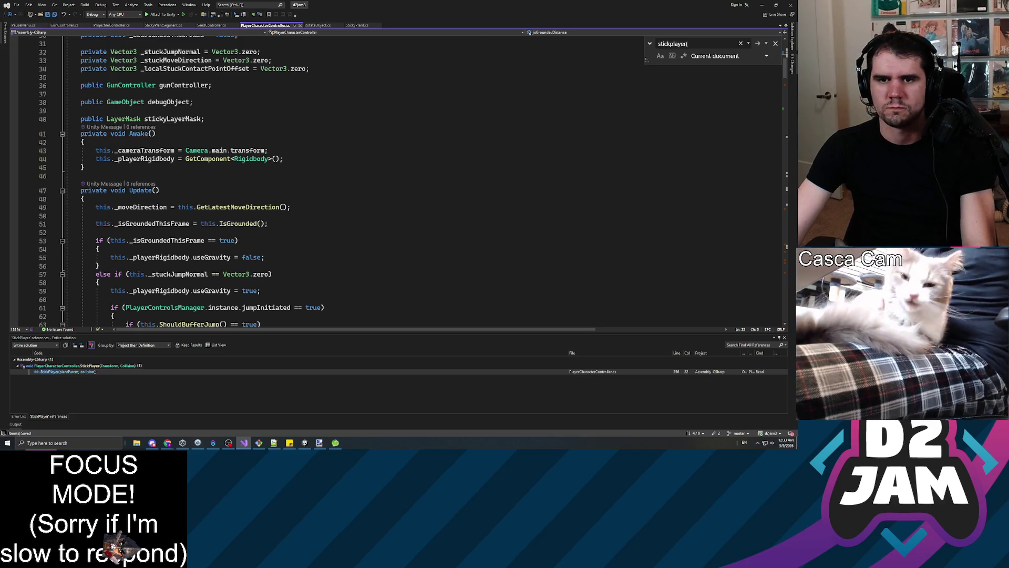
Step: Inspect UpdateCameraRotation and the references to _targetRotation
scroll(316, 179, down, 11)
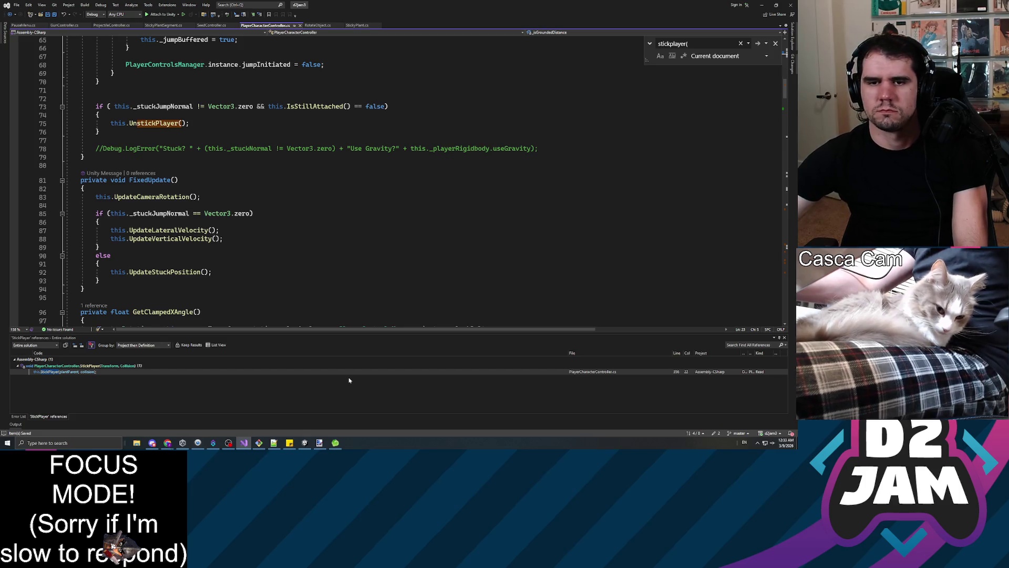
click(163, 180)
scroll(162, 180, down, 7)
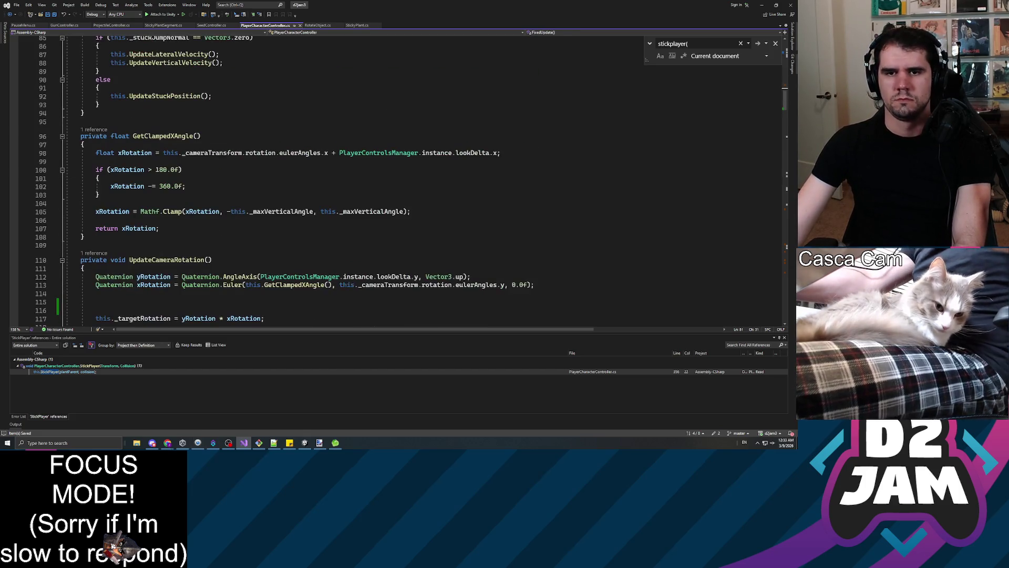
scroll(162, 180, down, 5)
click(162, 177)
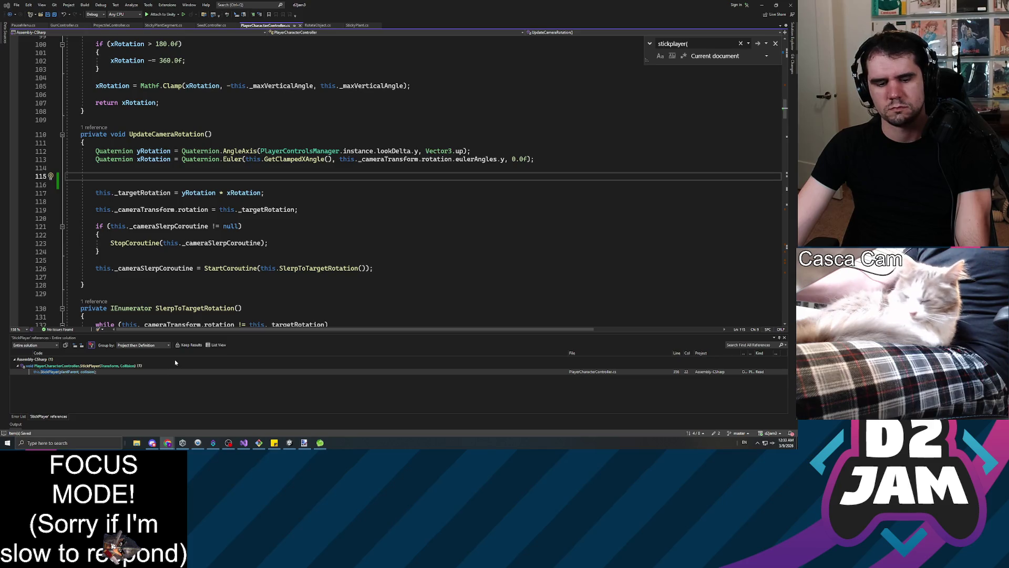
key(alt+Tab)
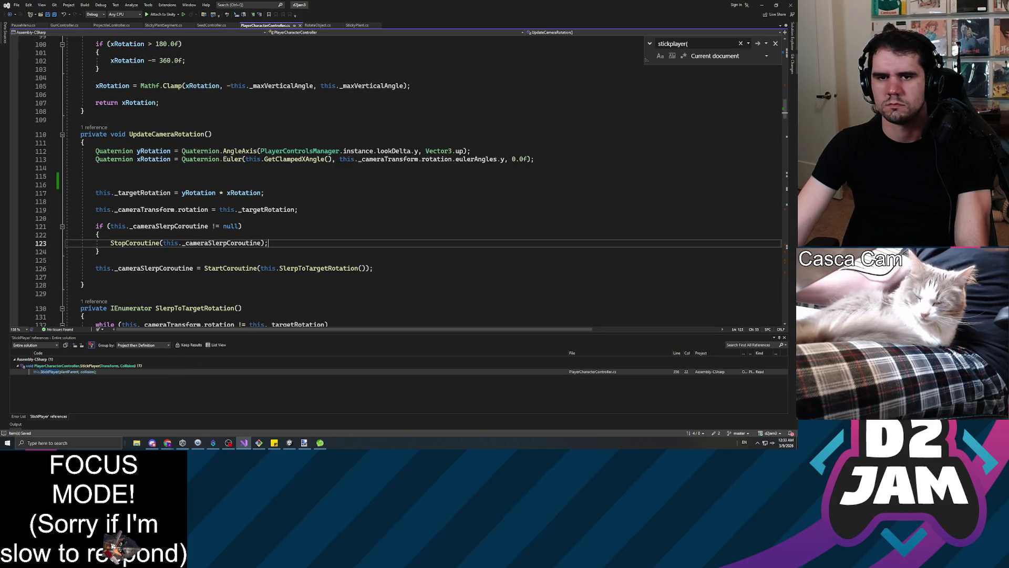
click(264, 192)
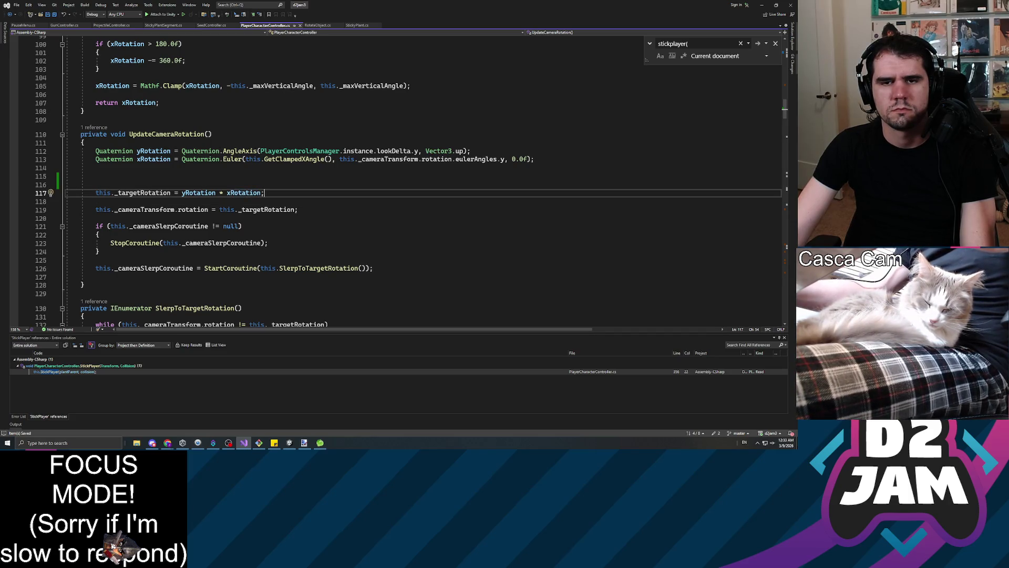
scroll(409, 181, down, 3)
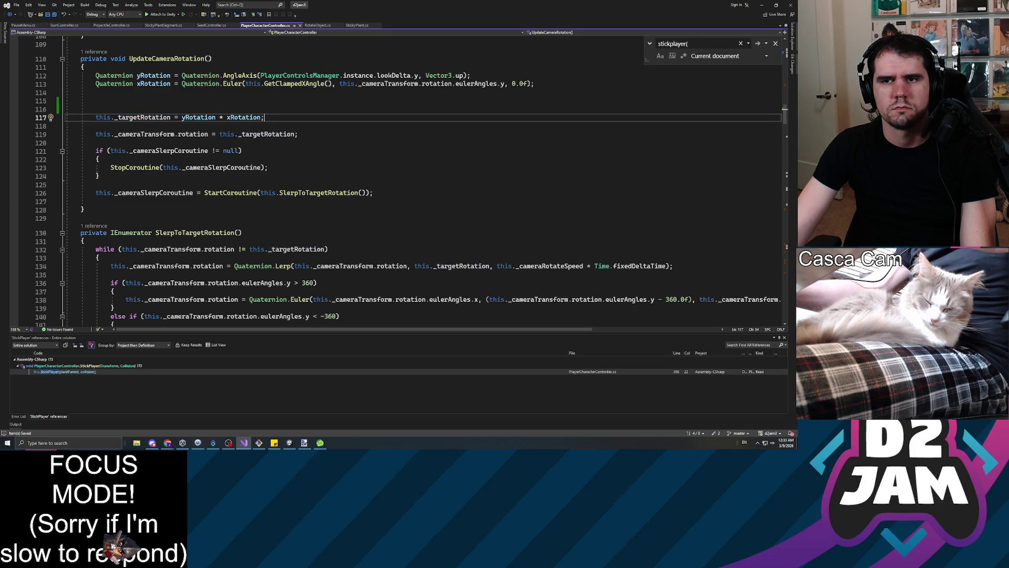
click(294, 134)
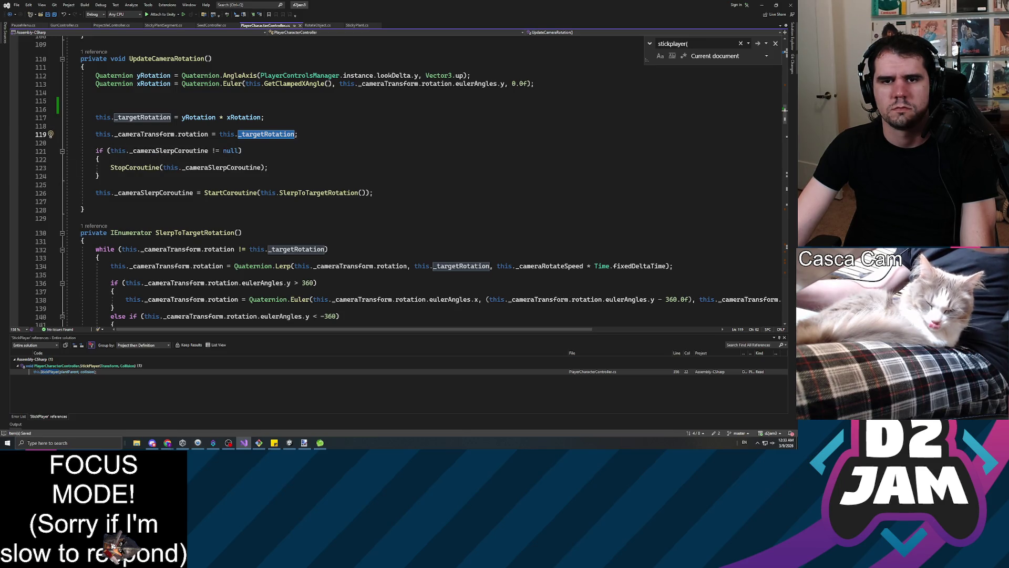
Step: Comment out line 119's direct camera rotation assignment and return to Unity
click(96, 135)
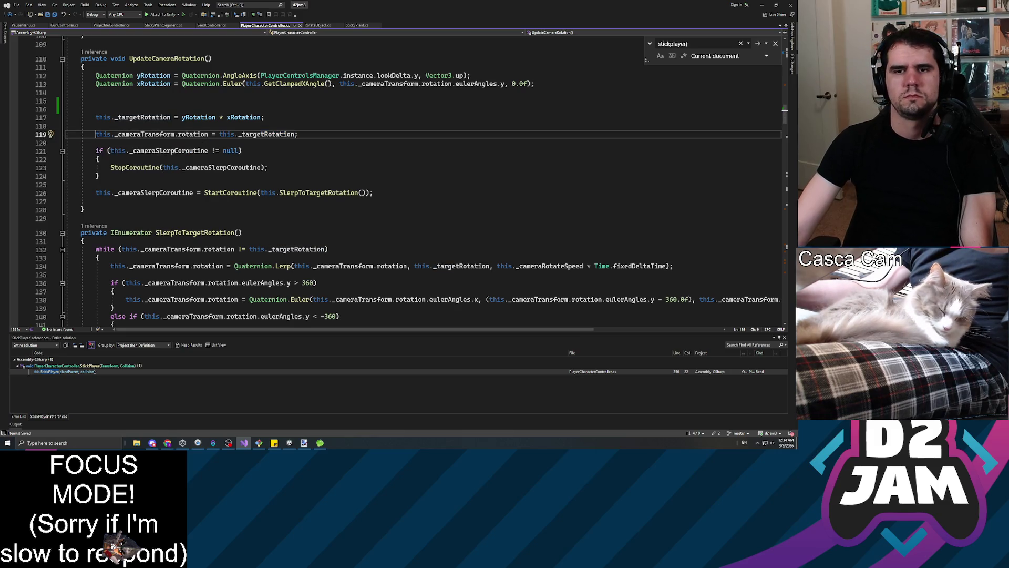
text(//)
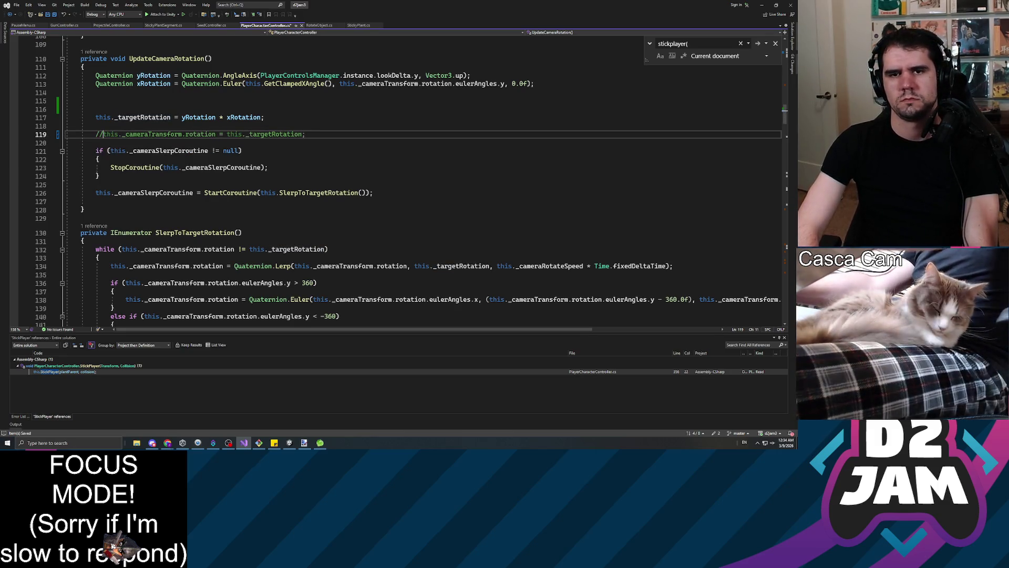
key(alt+Tab)
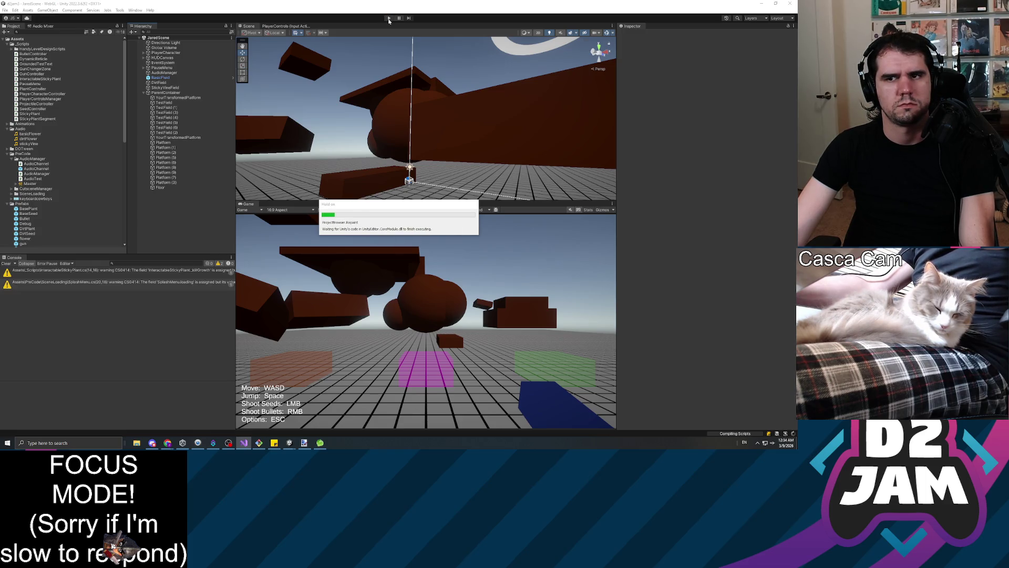
Step: Play the game to test the camera change, then stop play mode
click(389, 18)
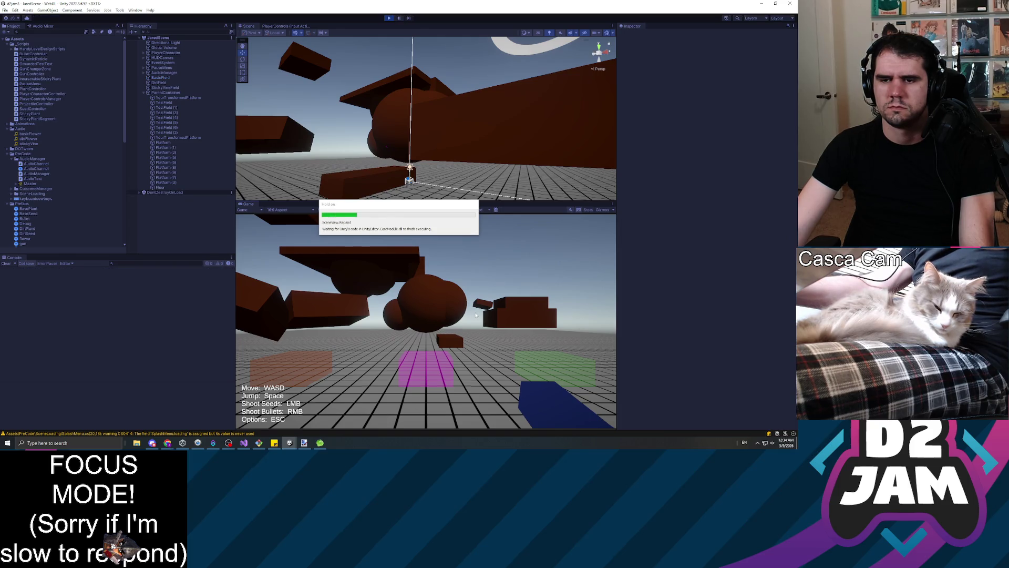
click(476, 313)
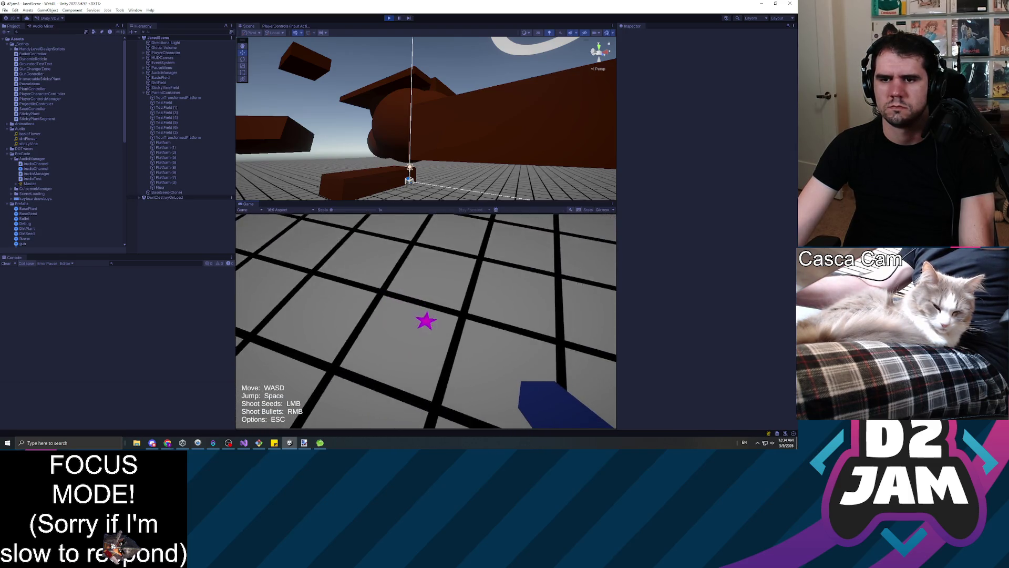
key(Escape)
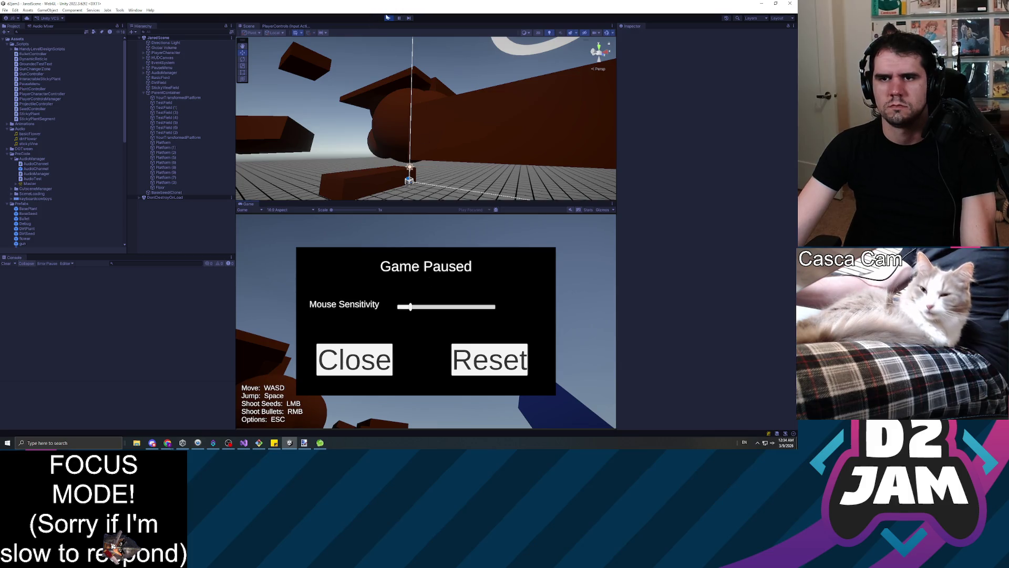
click(389, 18)
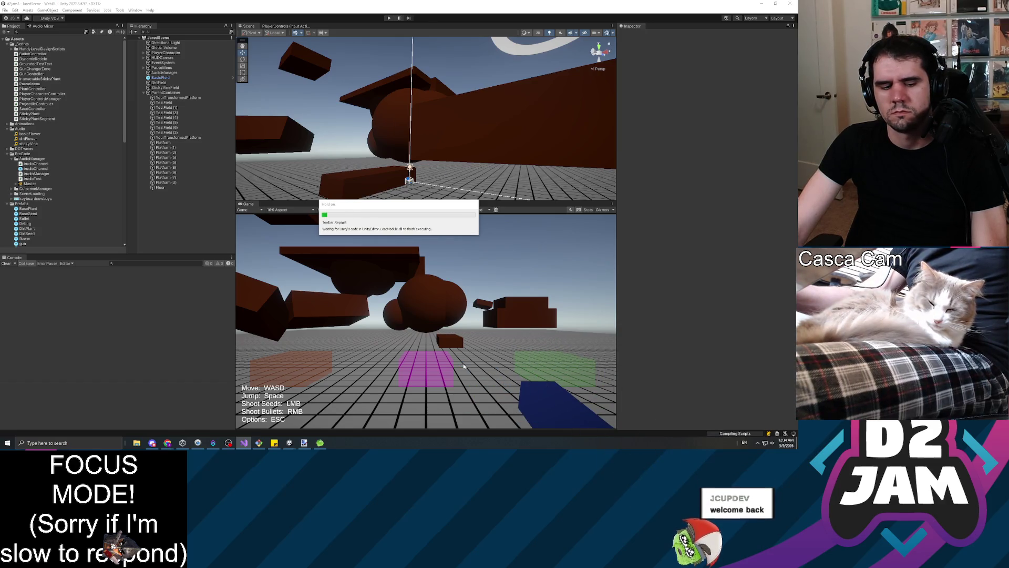
Step: Play again with the Game view set to Play Maximized and resume
click(391, 19)
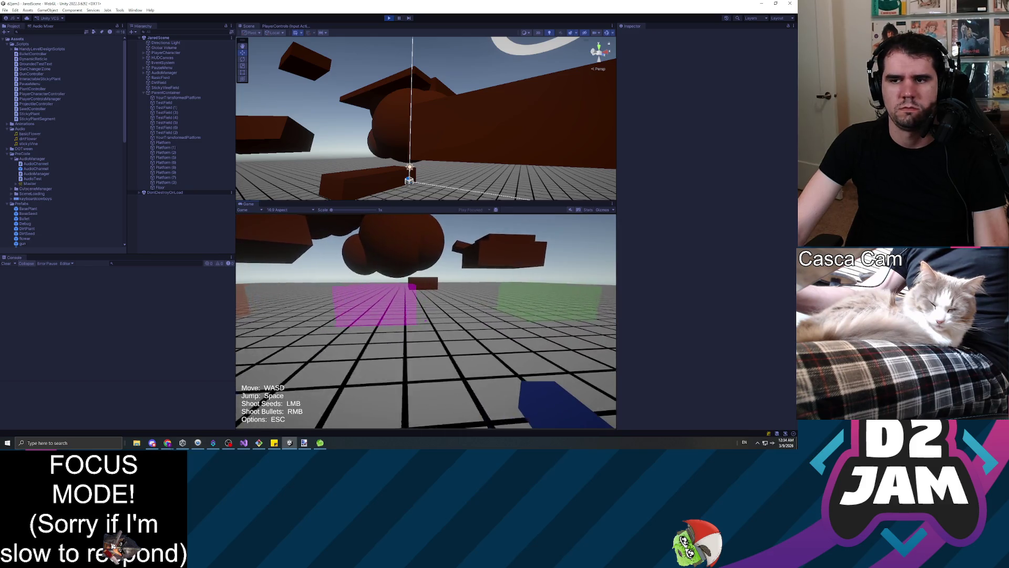
key(Escape)
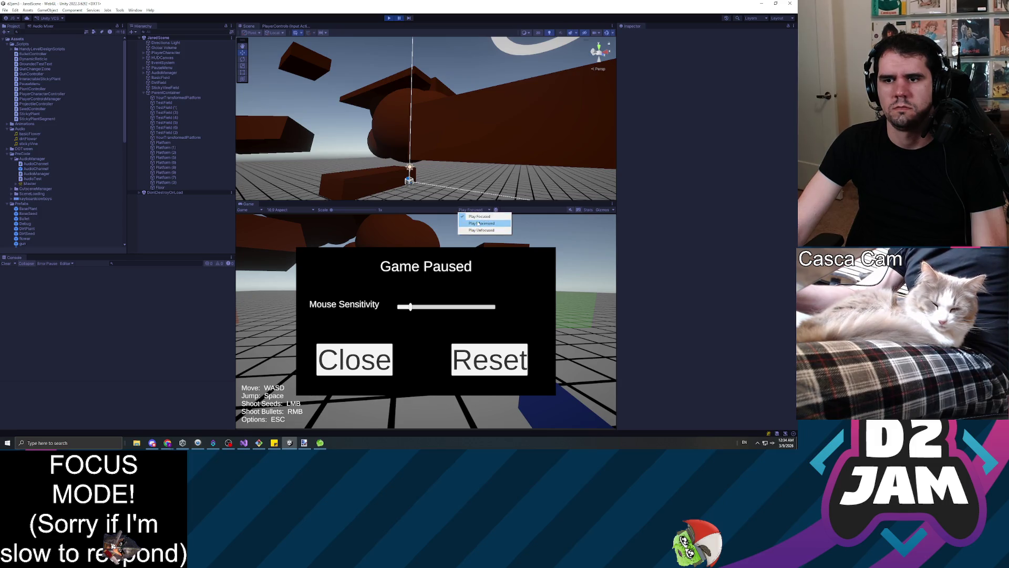
click(398, 18)
key(Escape)
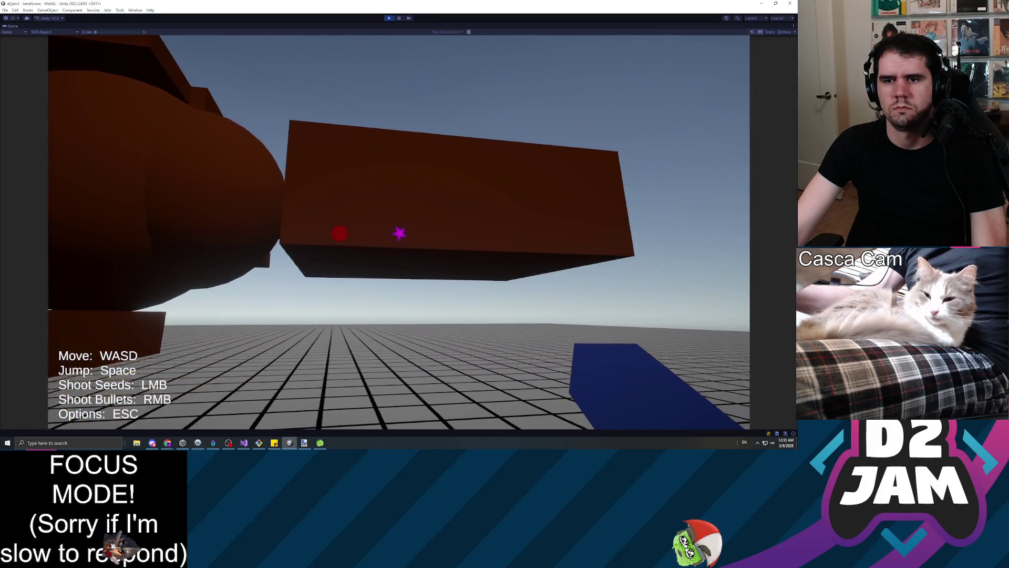
Step: Turn on the Game view Stats overlay, walk under the brown structure, then pause again
key(Escape)
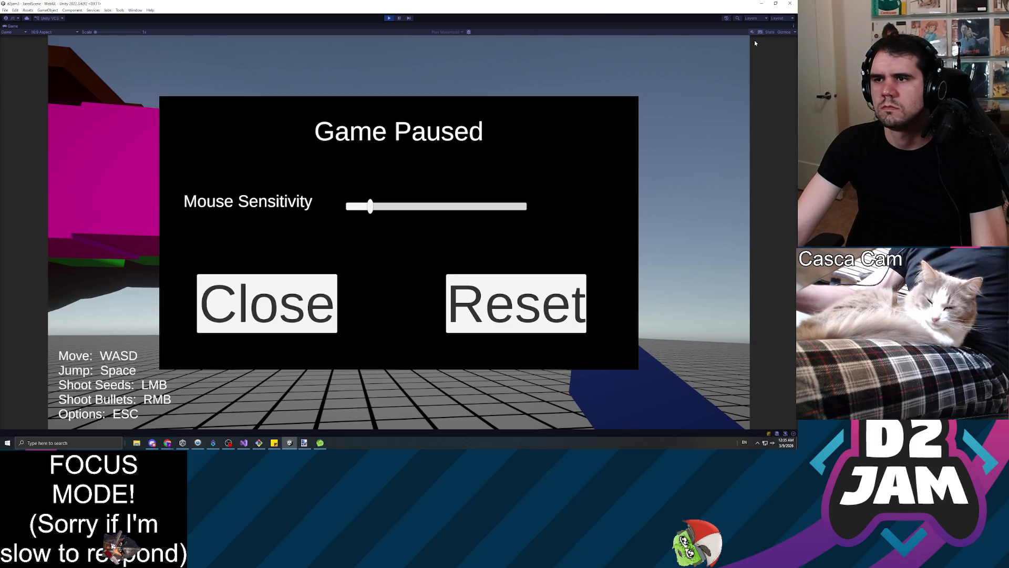
click(771, 32)
click(203, 329)
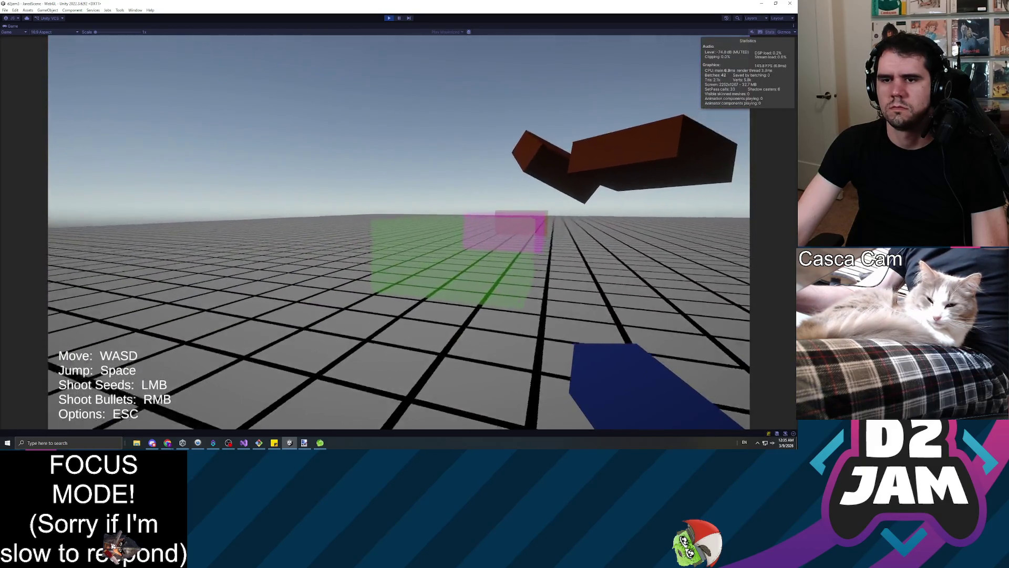
key(w)
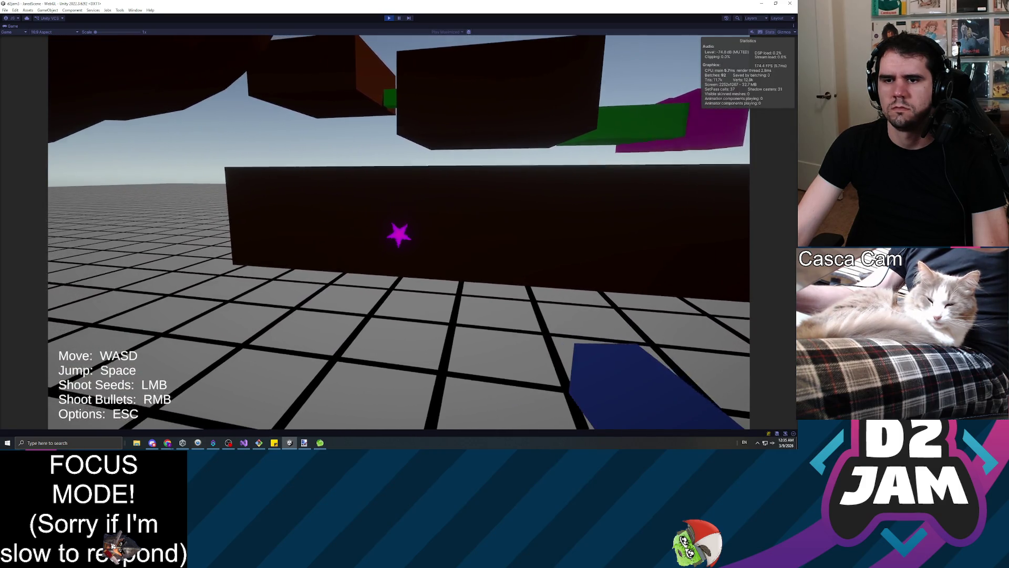
key(Escape)
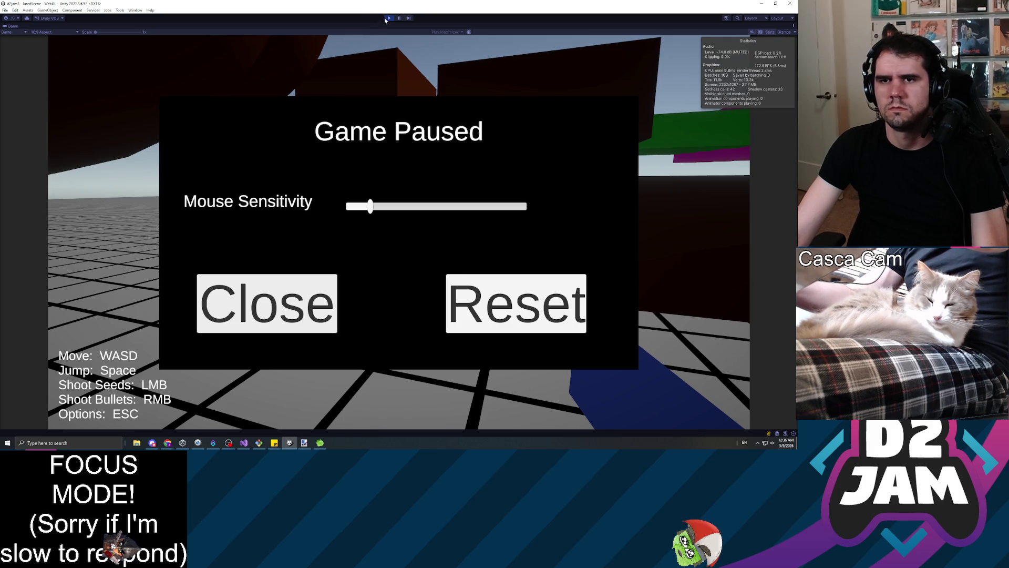
Step: Walk the level past the grown green flower stalk and beneath the floating brown blocks and spheres
click(388, 18)
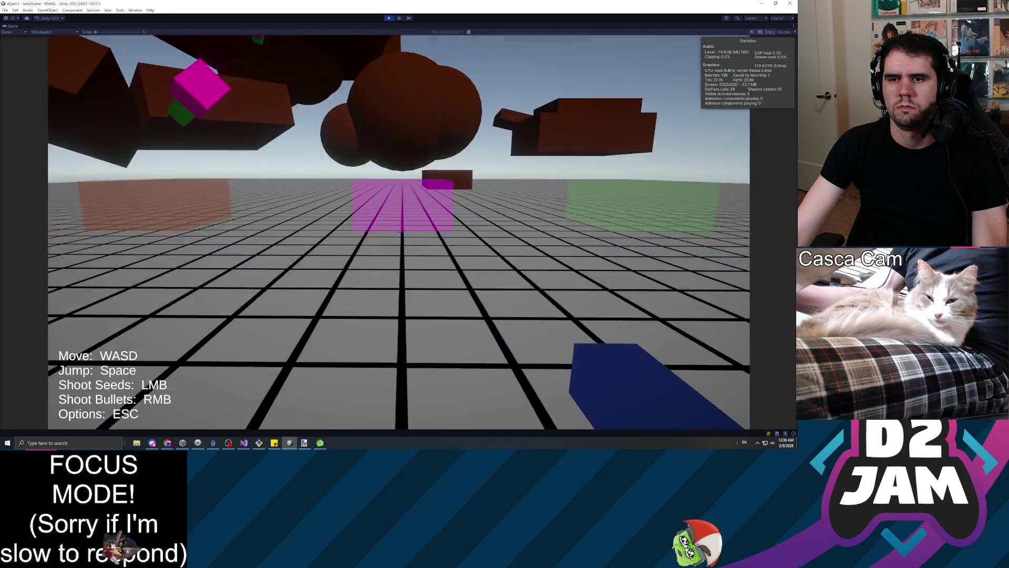
key(w)
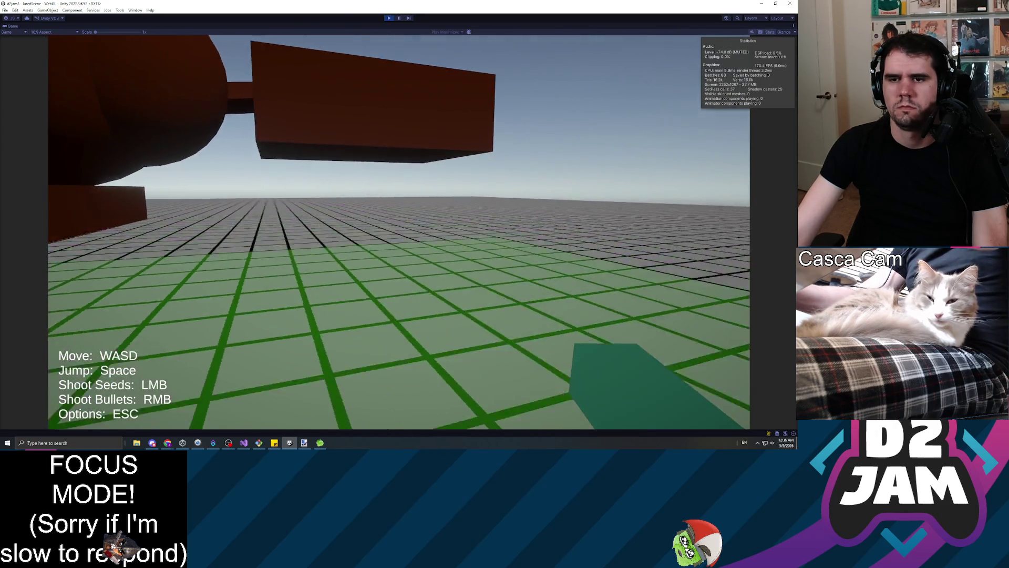
key(w)
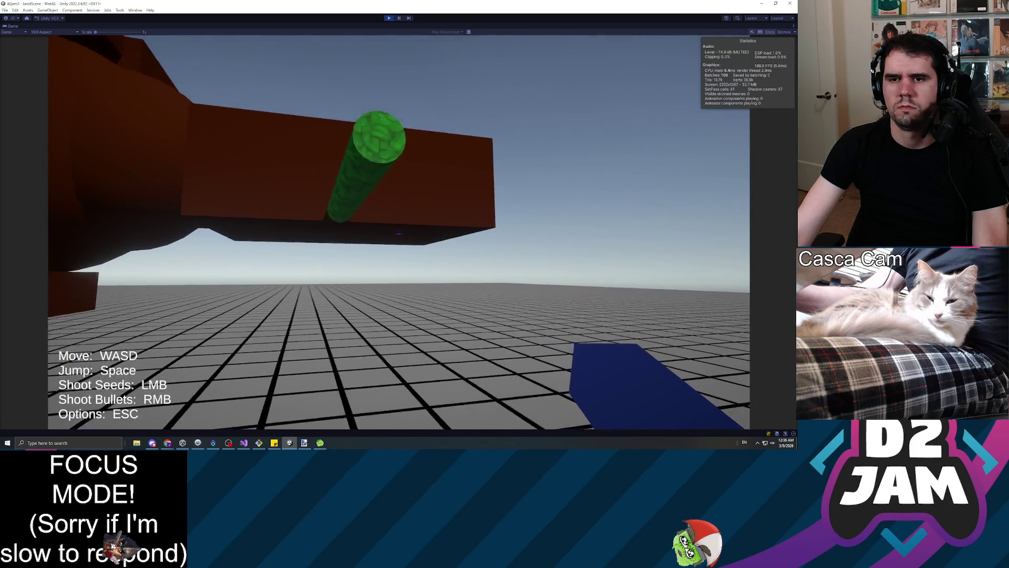
key(w)
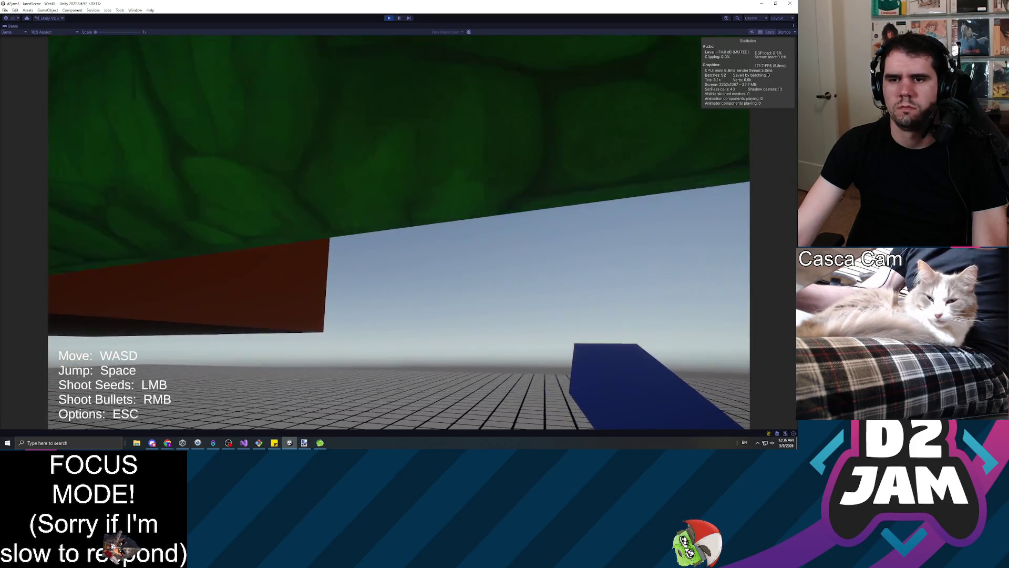
key(w)
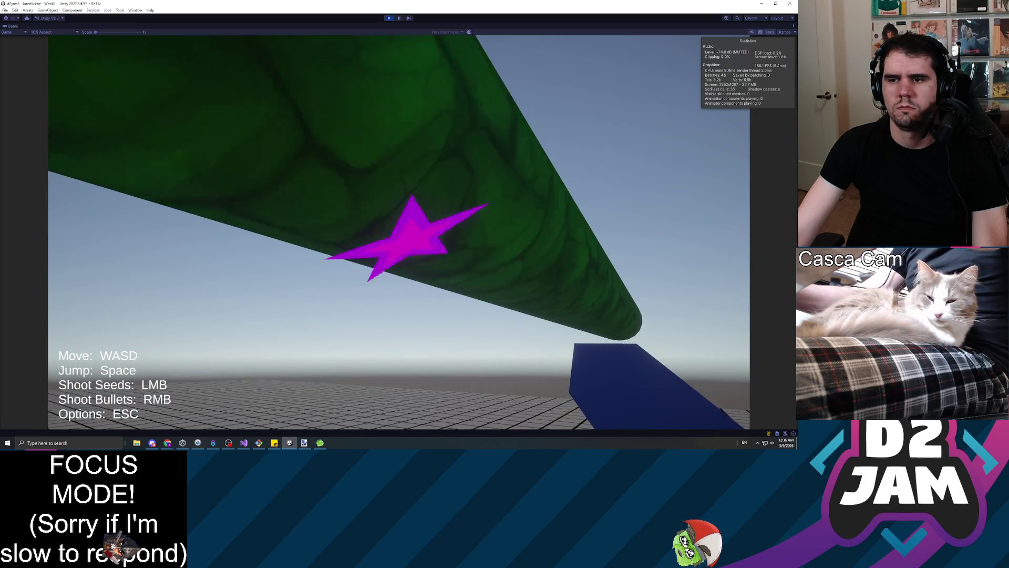
key(w)
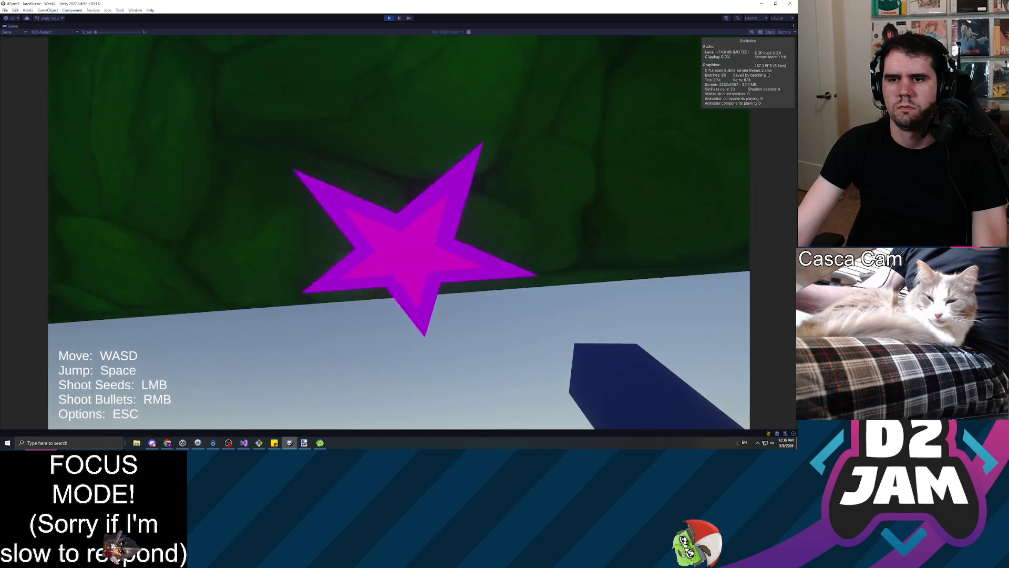
key(w)
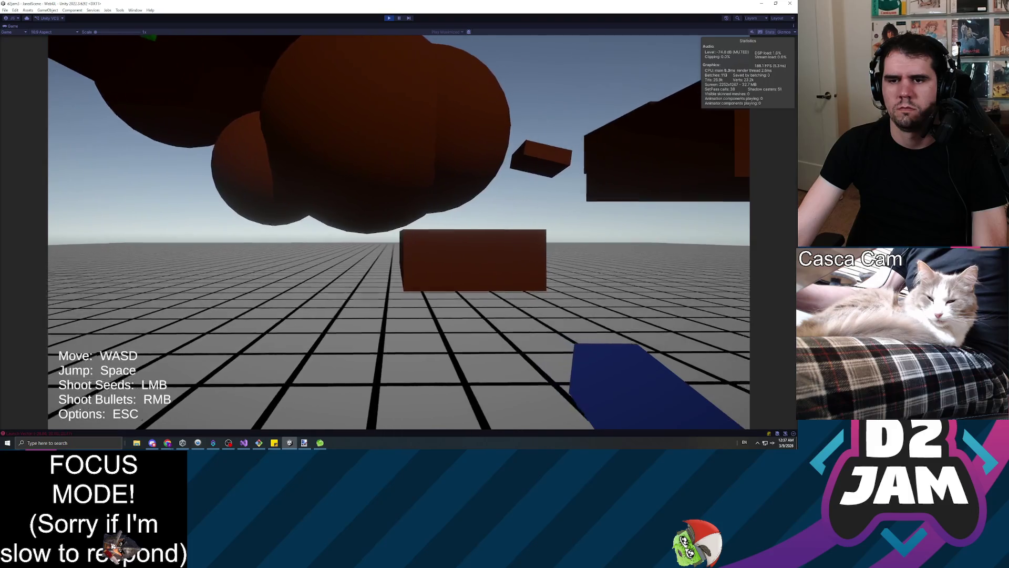
key(w)
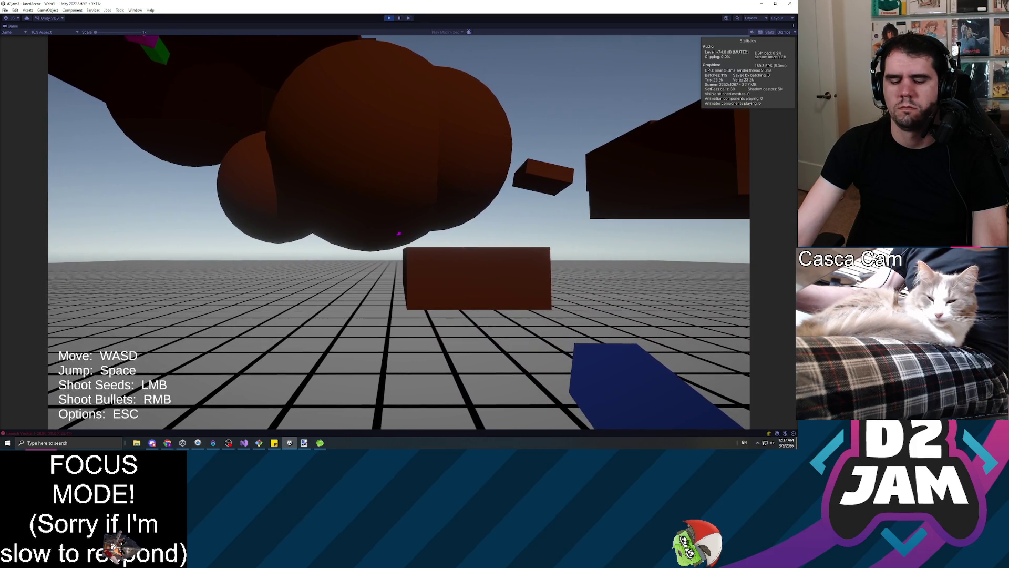
key(w)
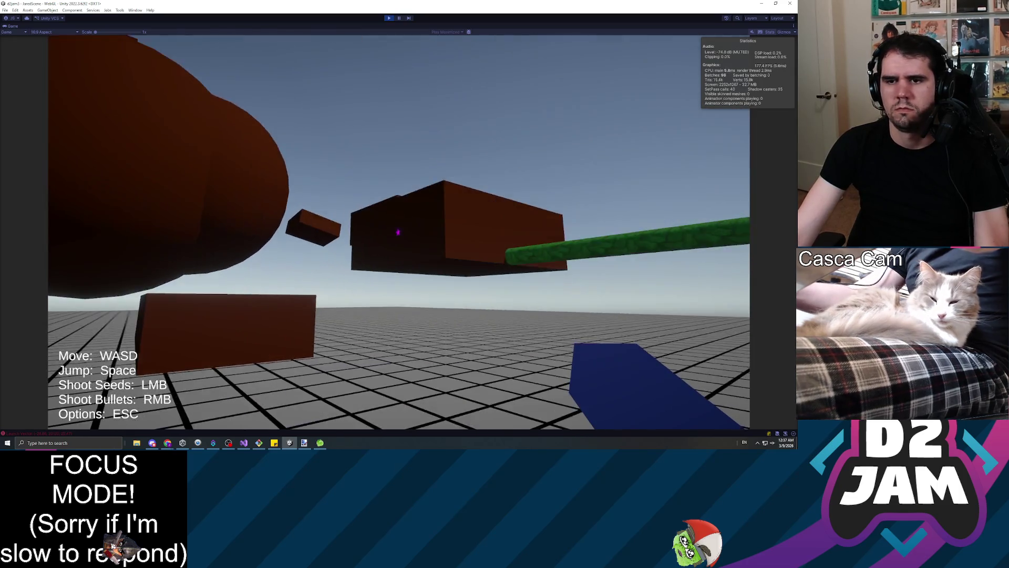
key(w)
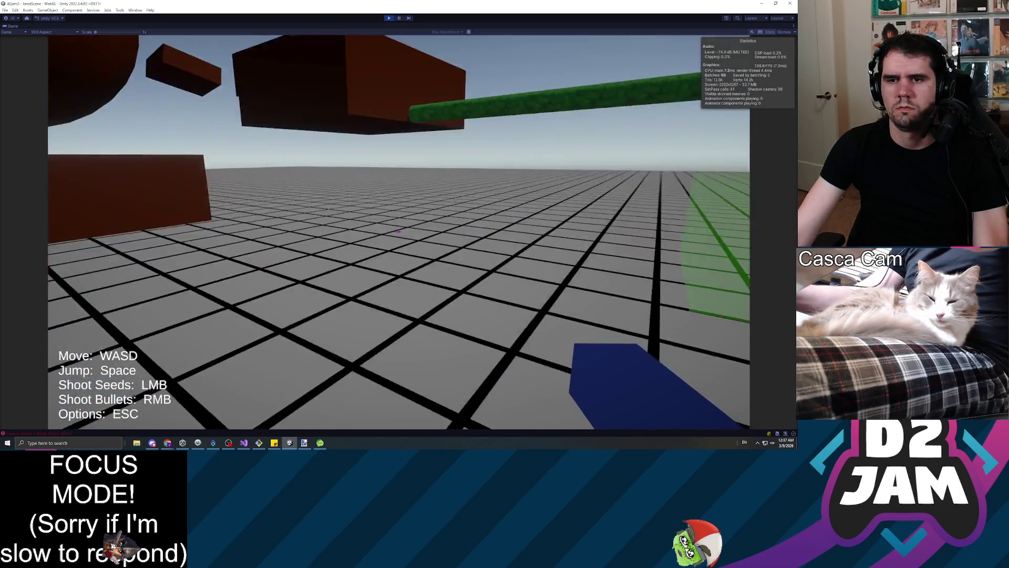
key(w)
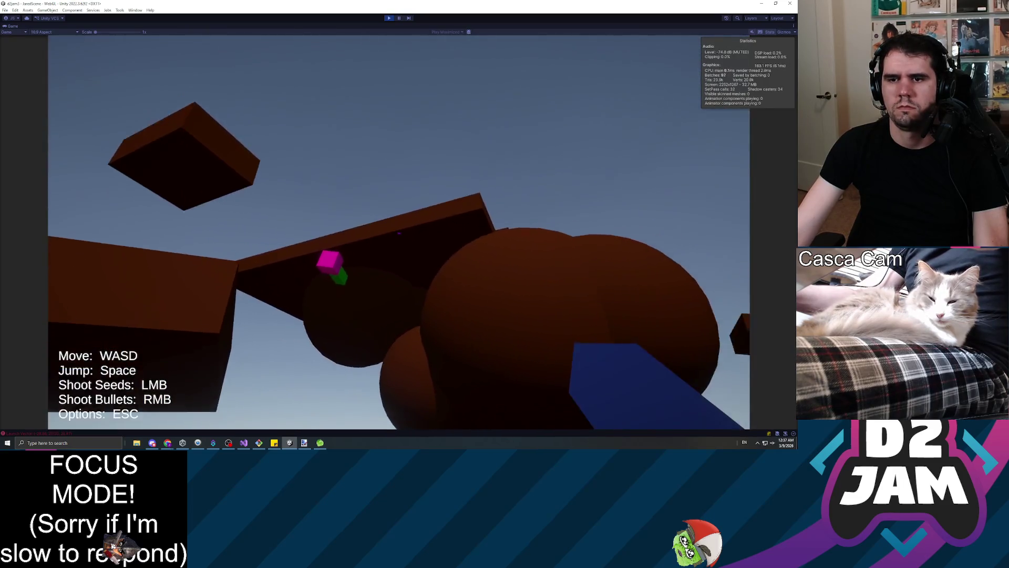
key(w)
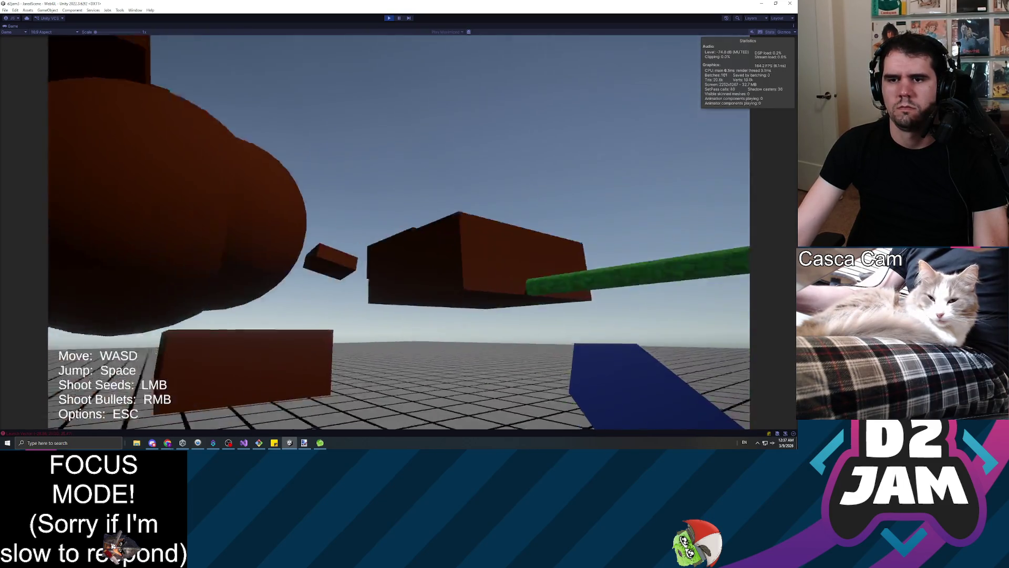
key(w)
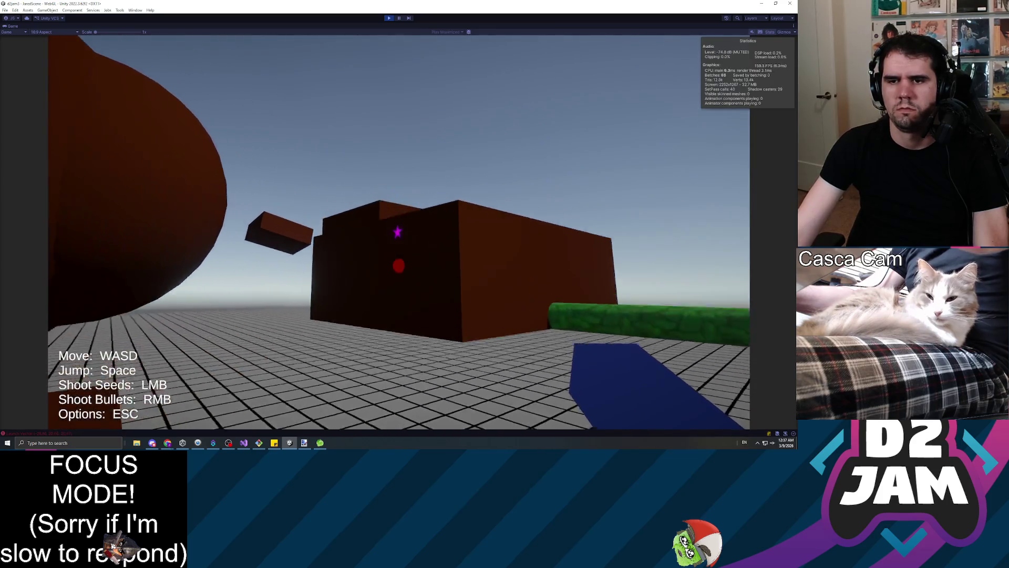
key(w)
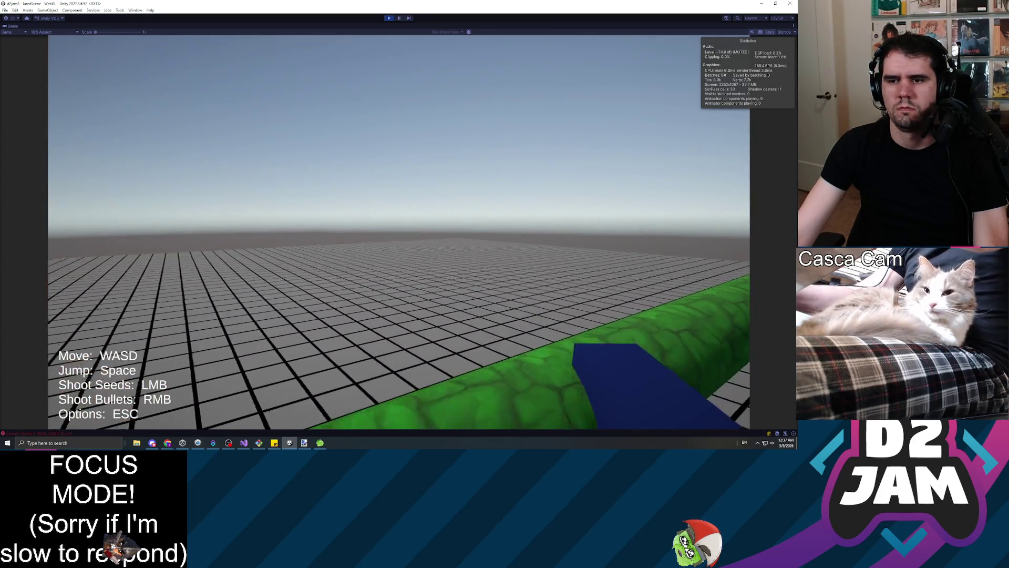
Step: Shoot a seed onto the brown wall, then pause the game and stop play mode
mouse_move(399, 232)
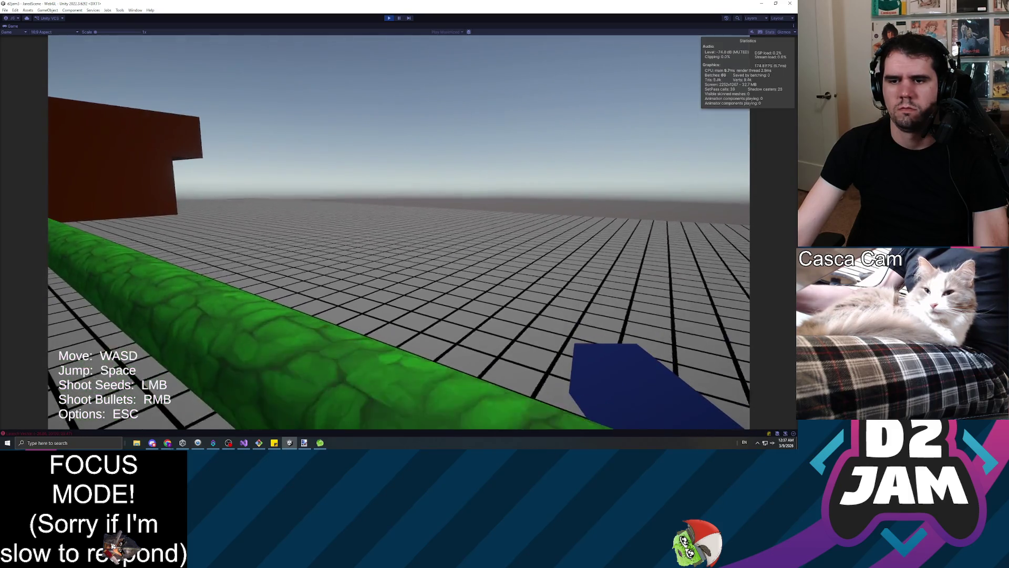
click(399, 233)
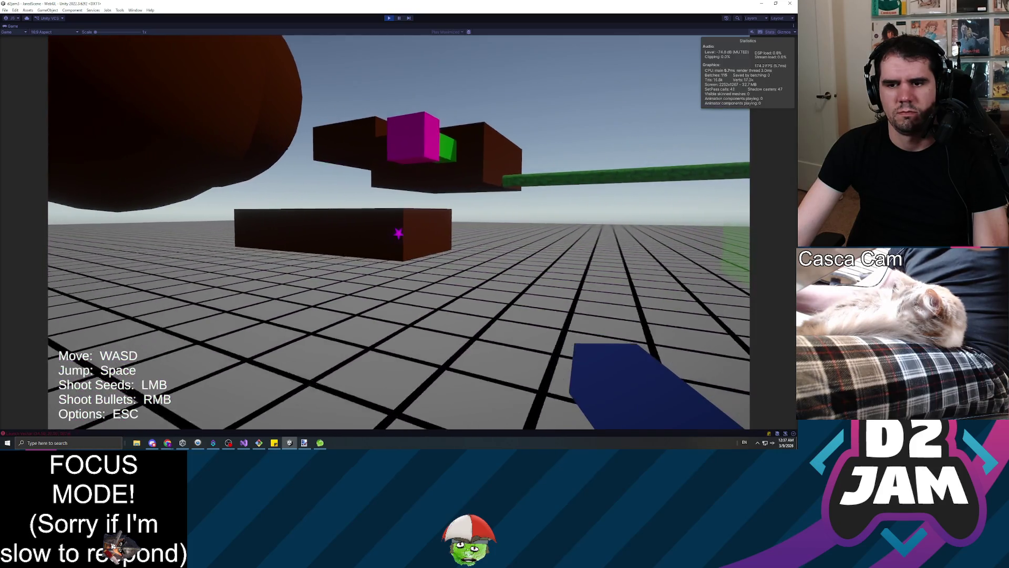
key(w)
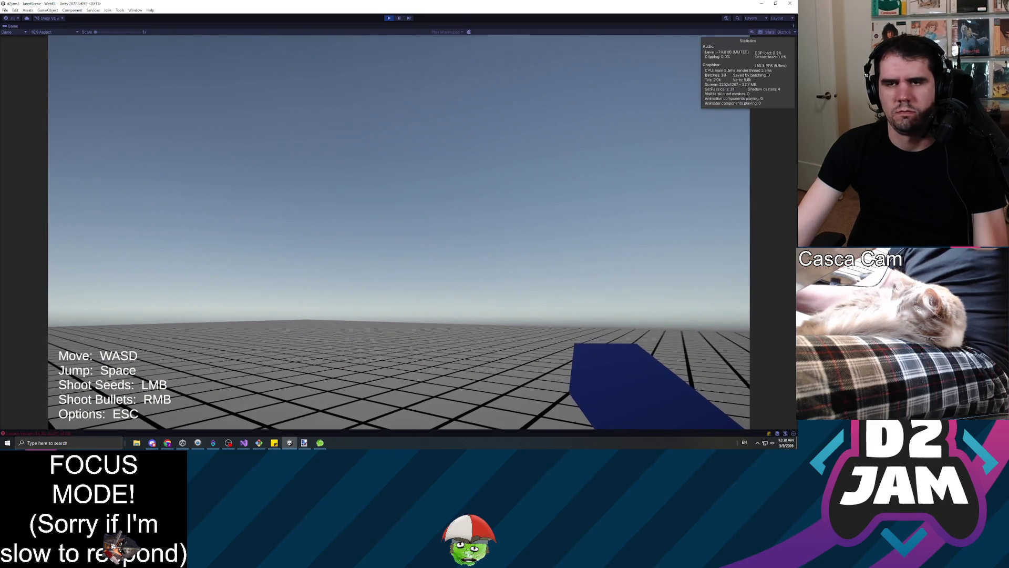
key(Escape)
click(389, 17)
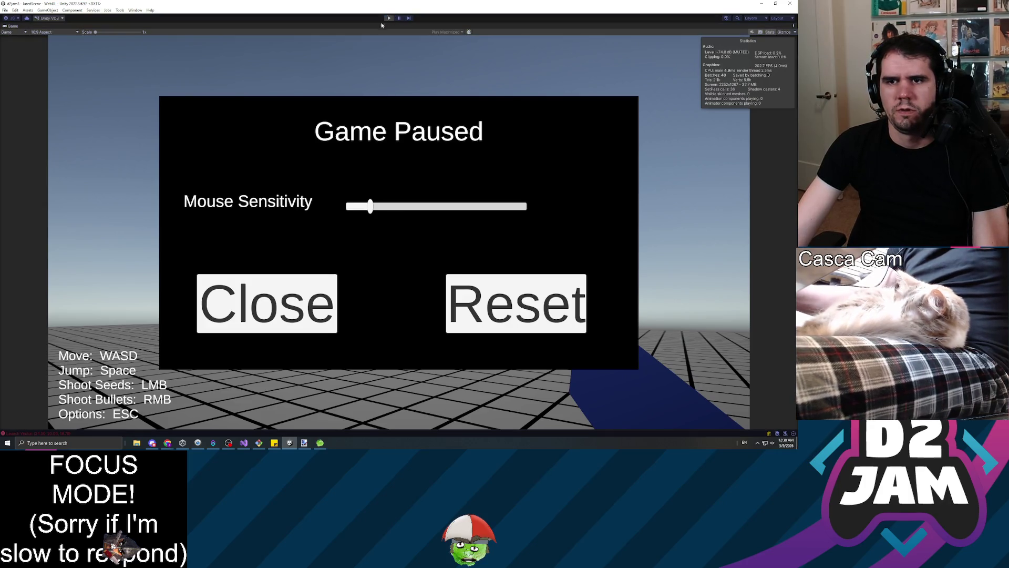
Step: Enter play mode again to relaunch the main scene
scroll(60, 154, down, 5)
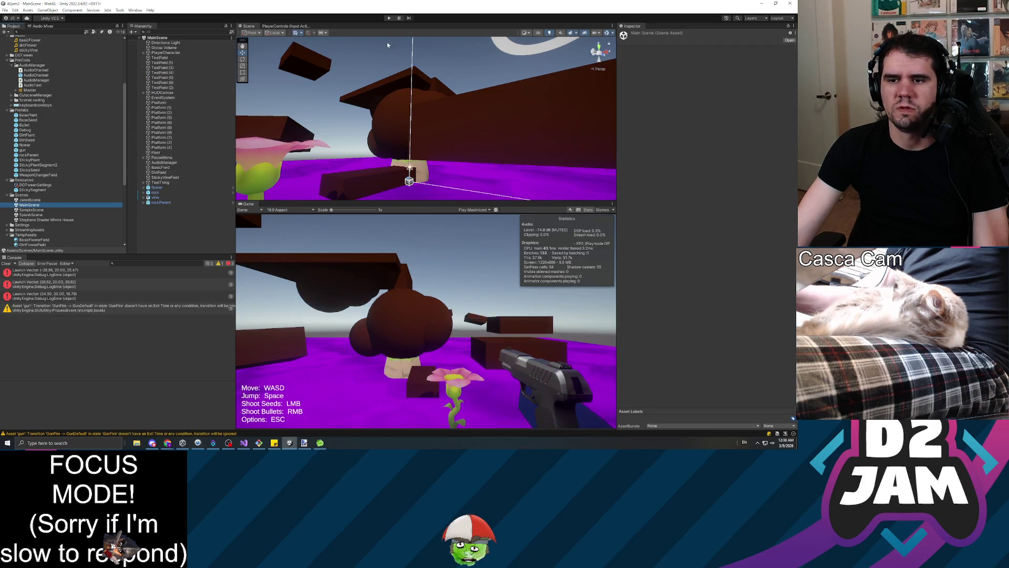
click(389, 17)
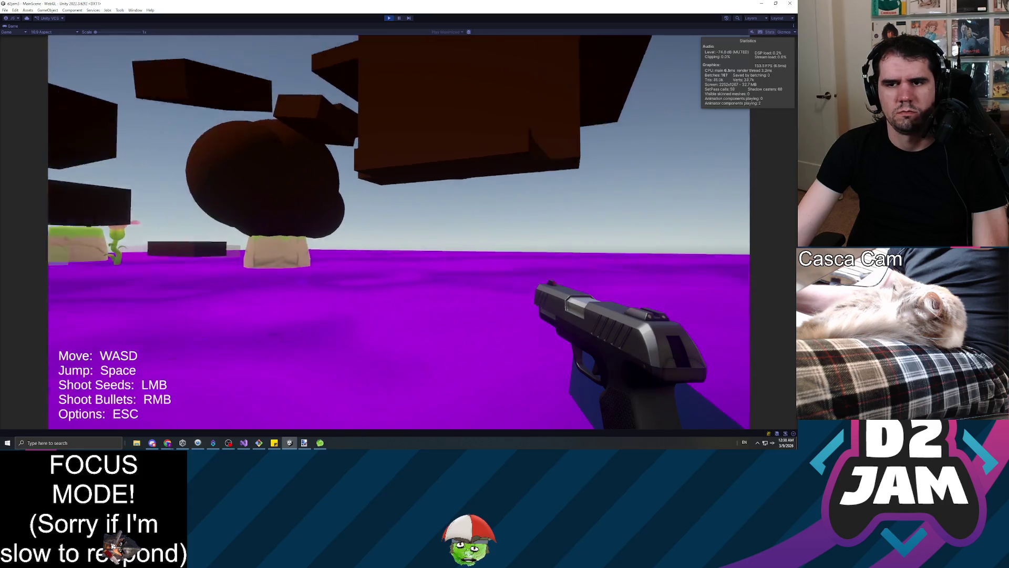
Step: Walk past the large flower and magenta-and-green cube to the dark block wall
key(w)
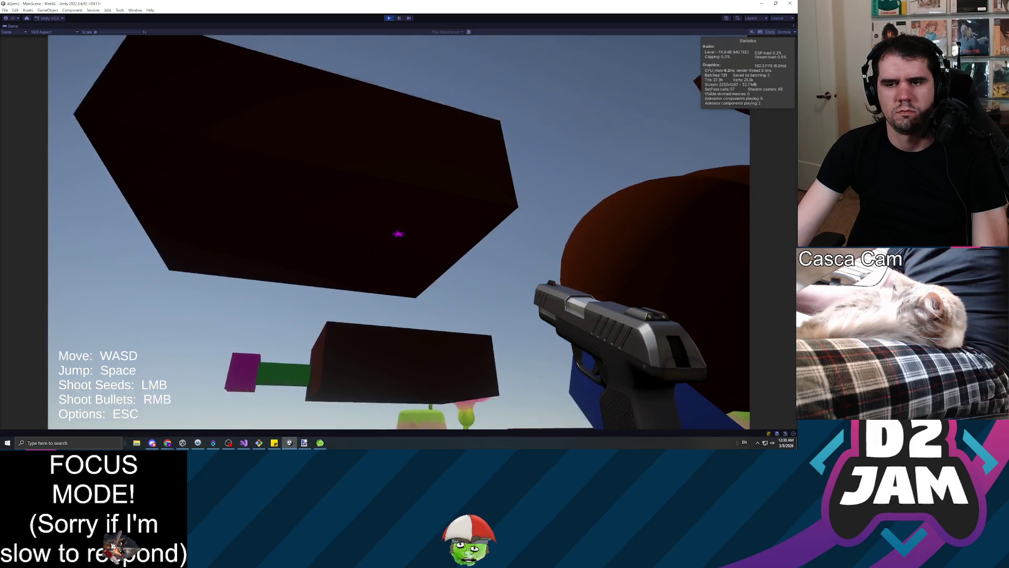
key(w)
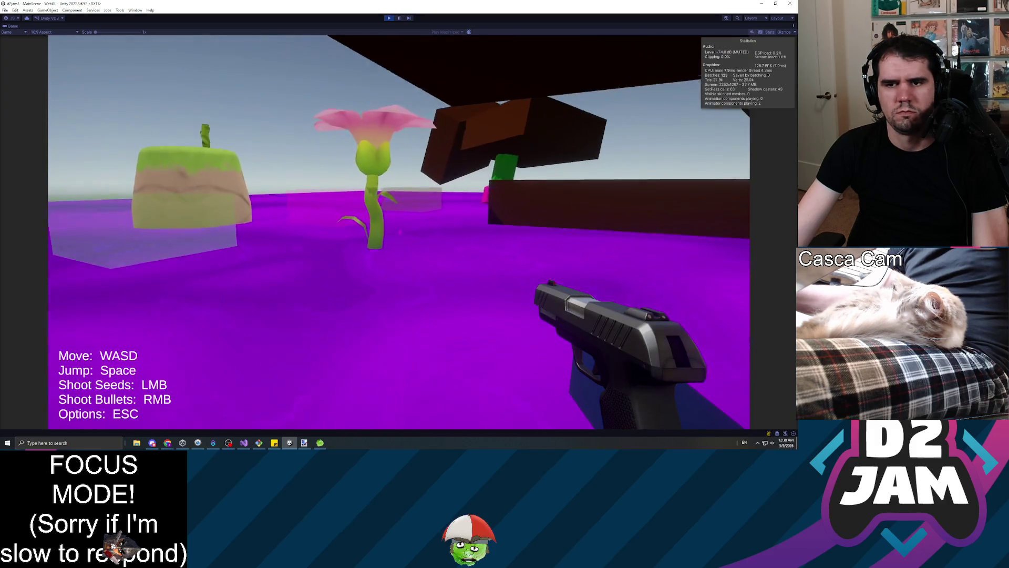
key(w)
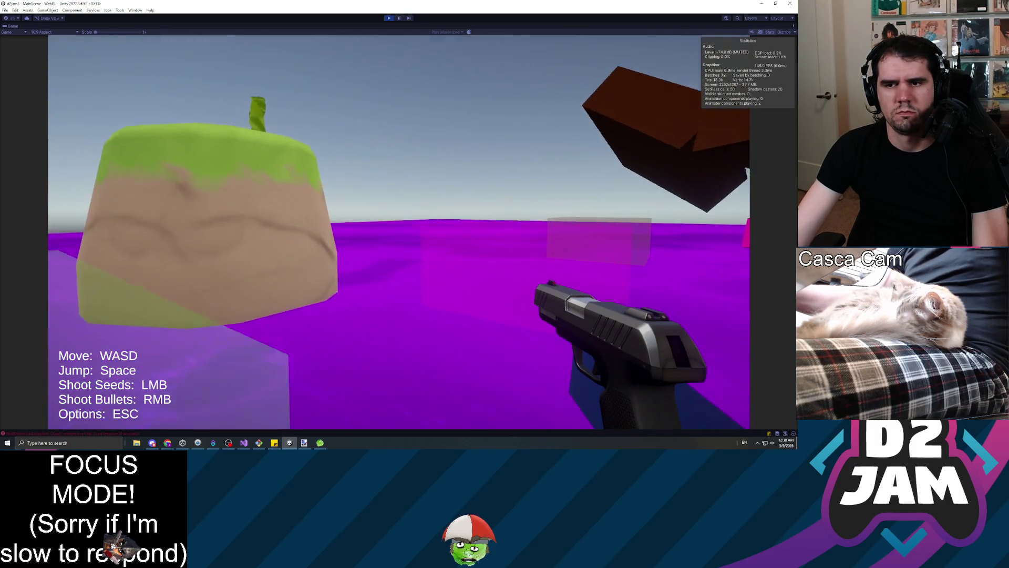
key(w)
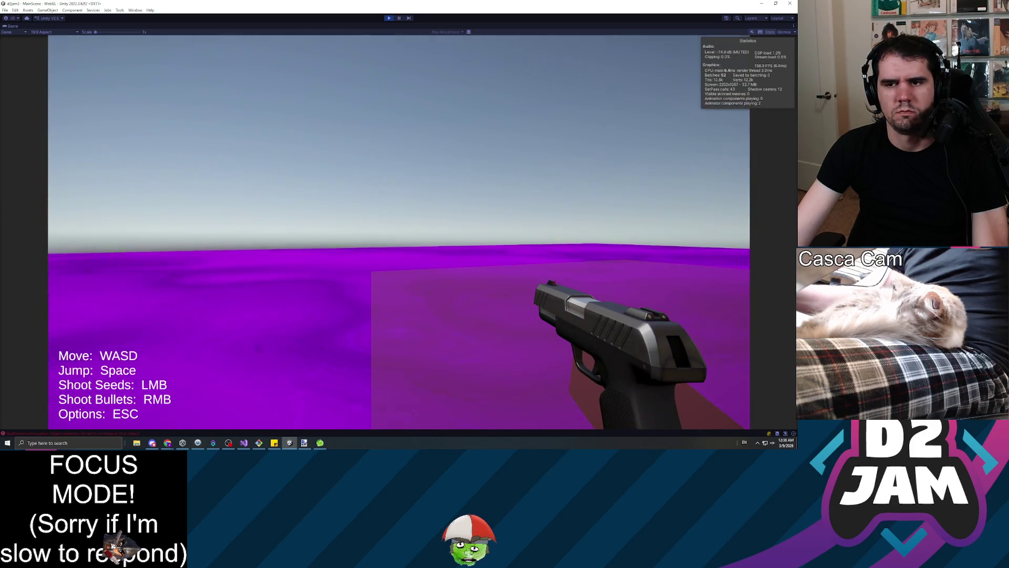
key(w)
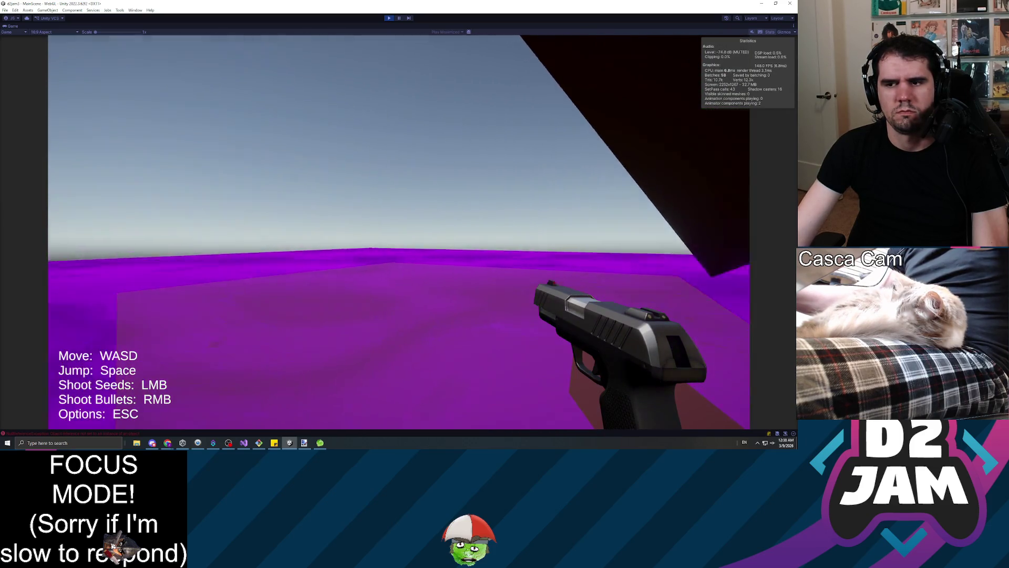
key(w)
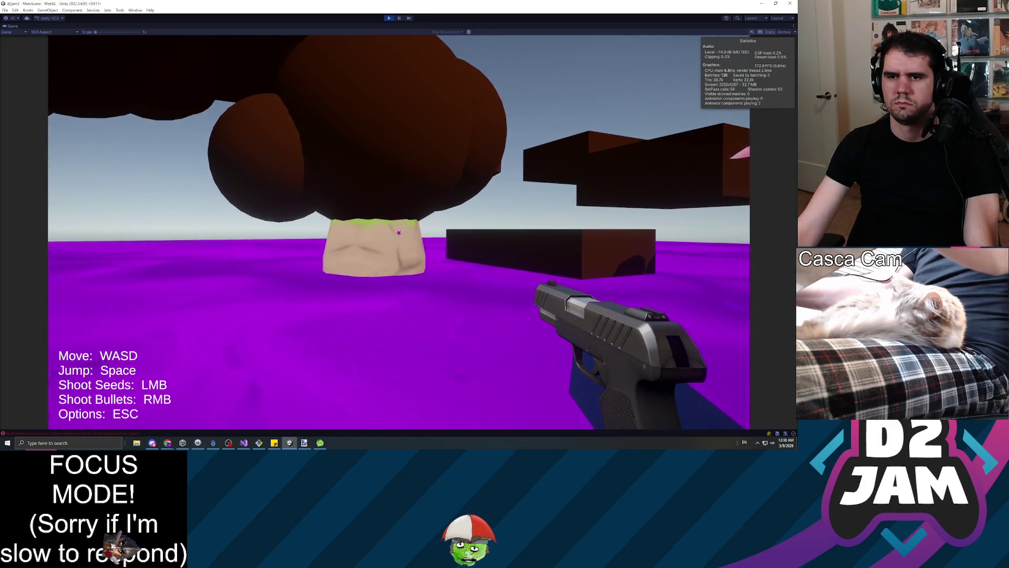
key(w)
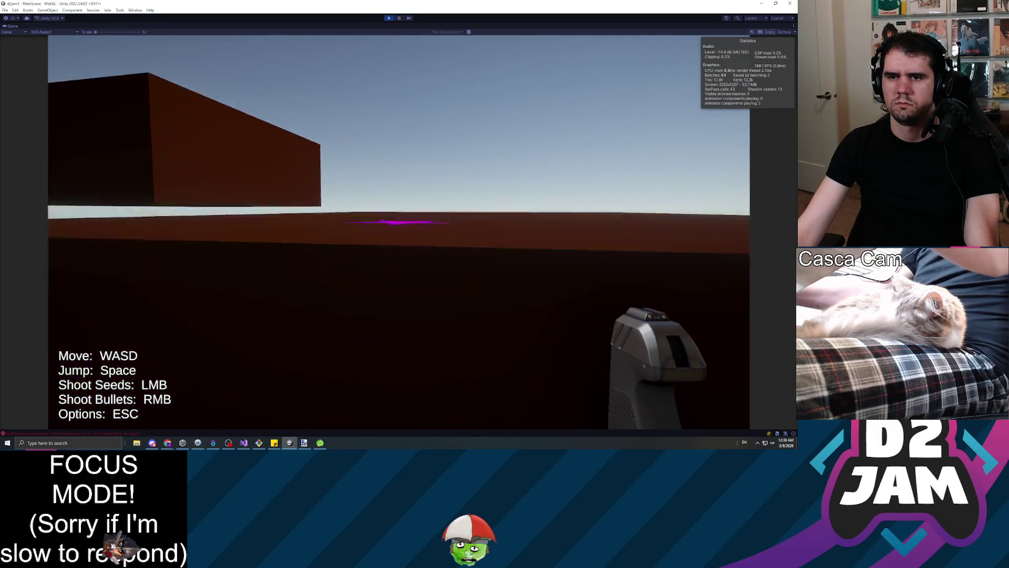
key(w)
key(w)
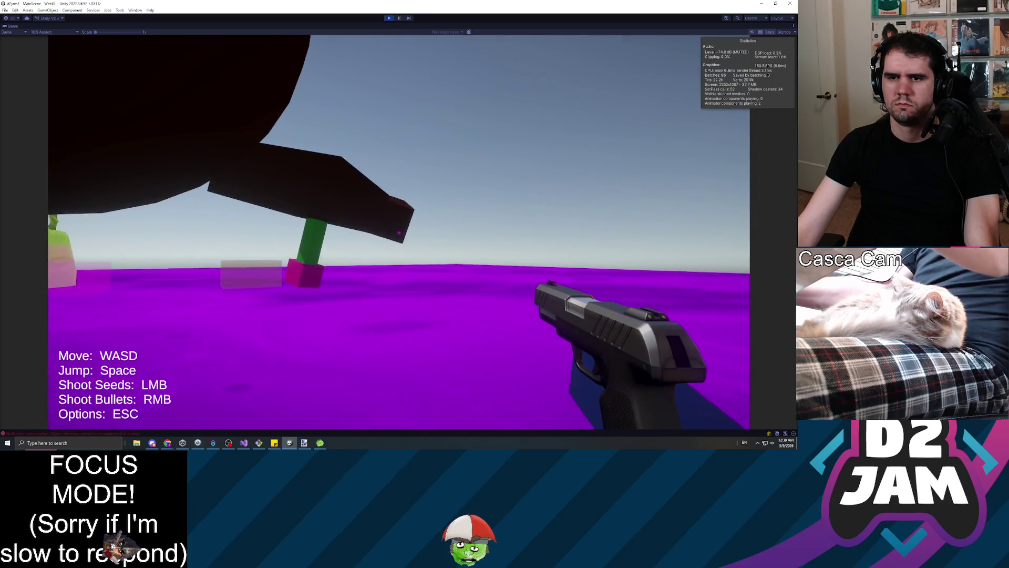
Step: Walk beneath the dark overhead blocks on the purple ground, then pause and stop play mode with Ctrl+P
key(w)
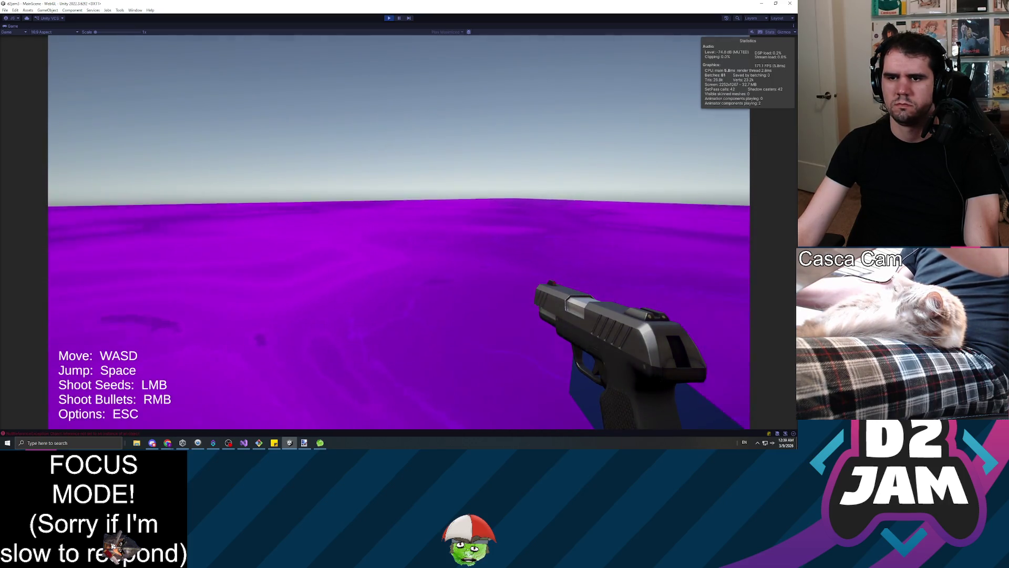
key(w)
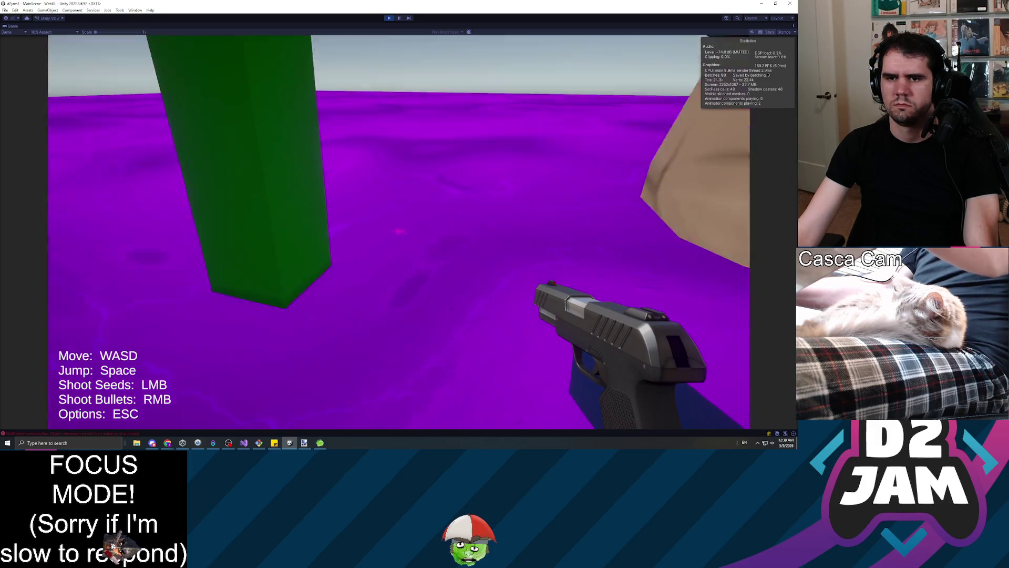
key(w)
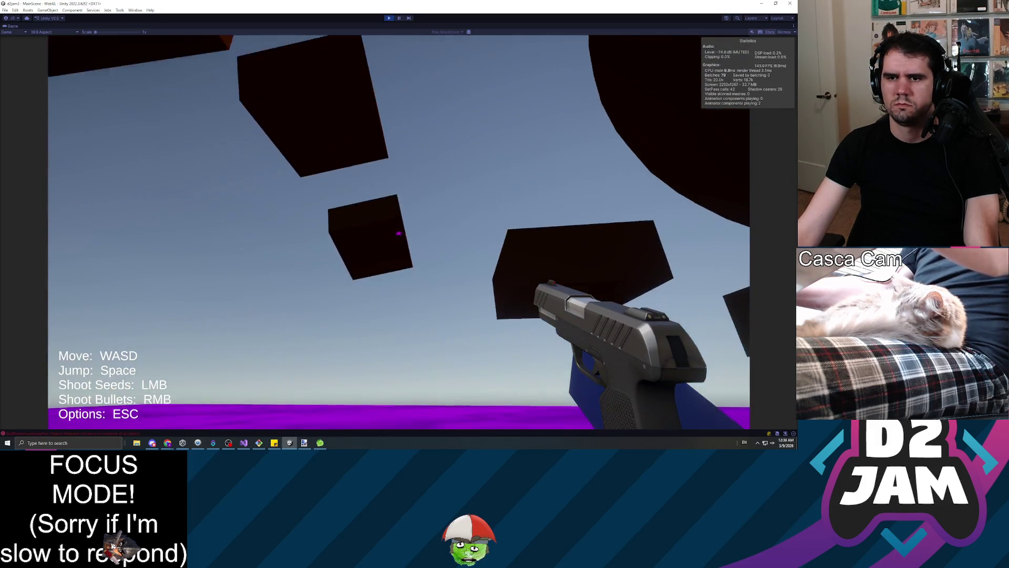
key(w)
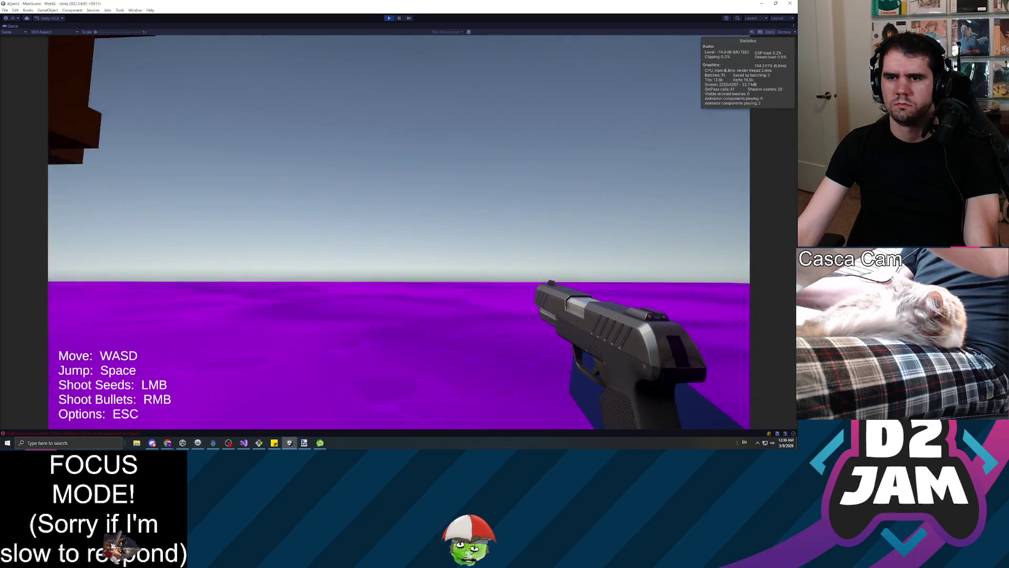
key(w)
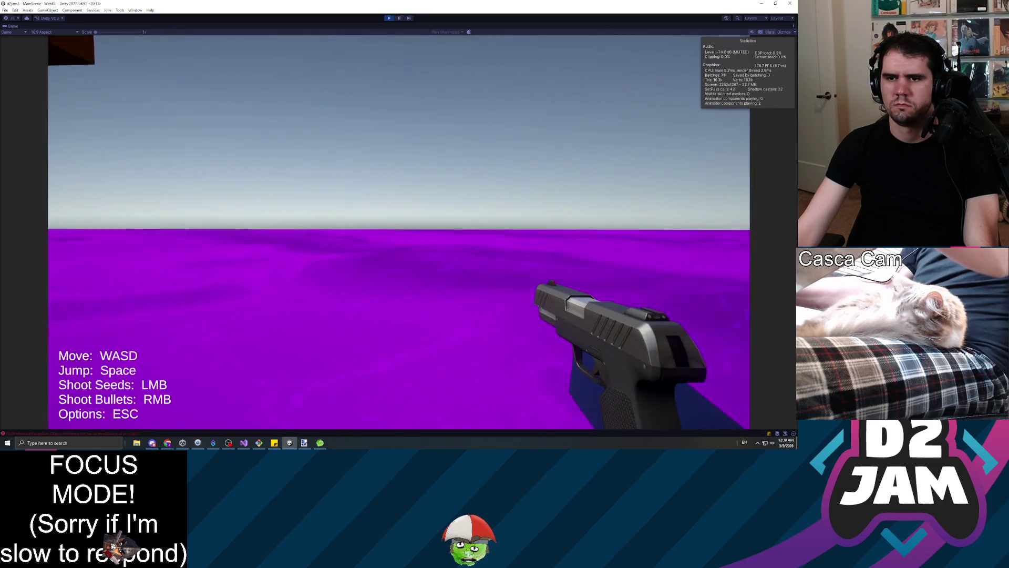
key(w)
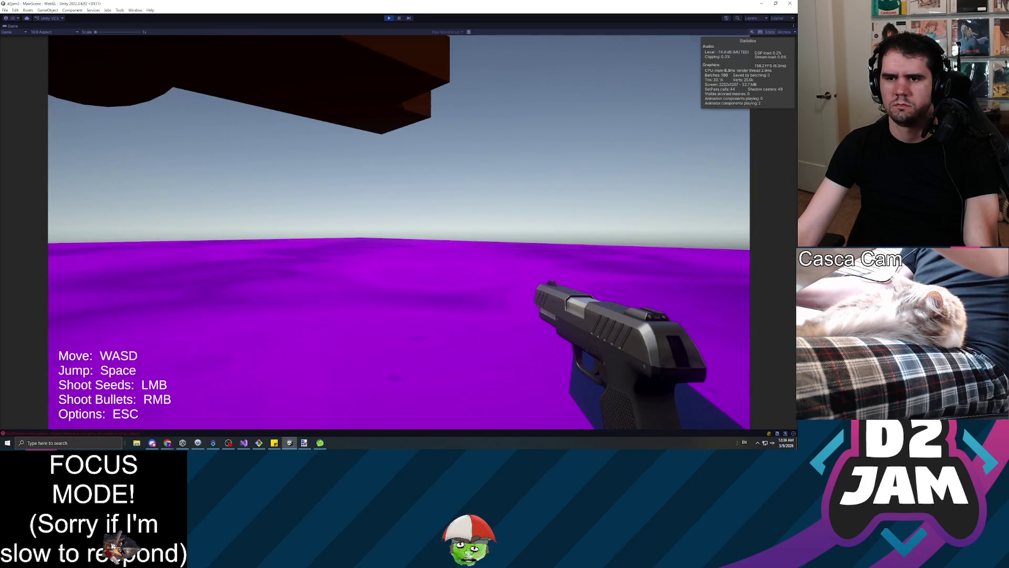
key(Escape)
key(ctrl+p)
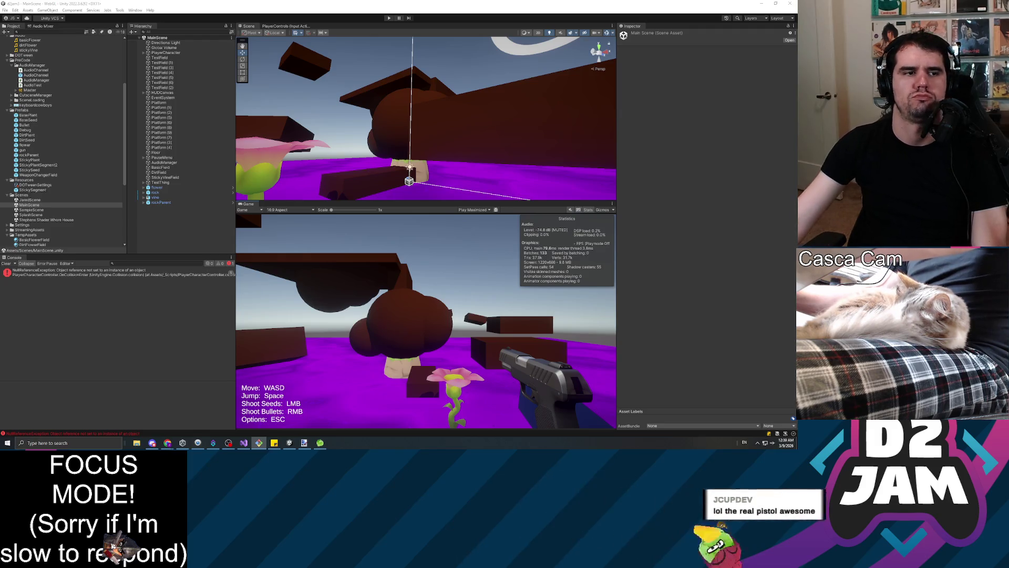
Step: Scroll the Project panel back to the top and enter play mode
scroll(18, 166, up, 5)
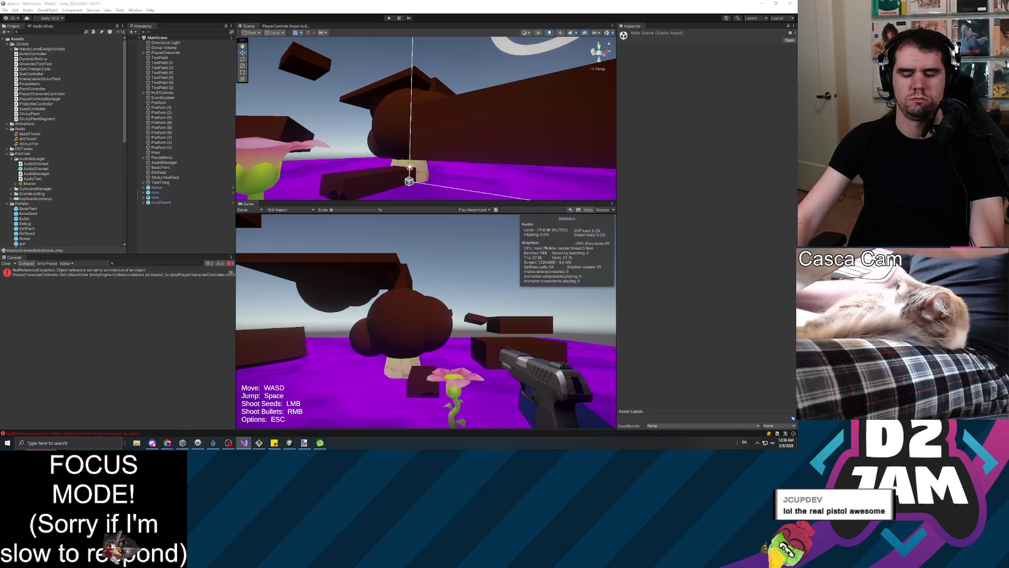
click(389, 18)
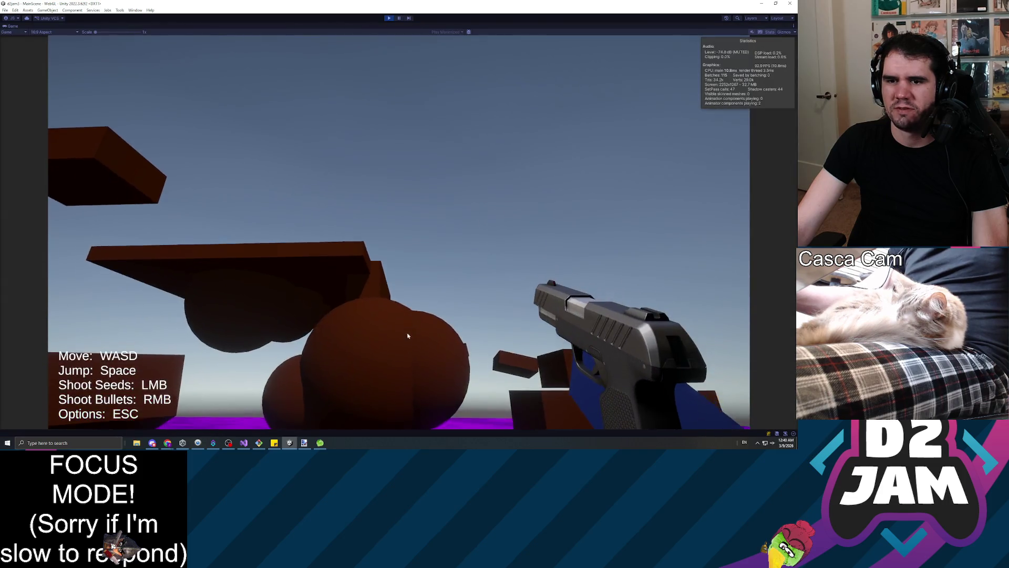
Step: Shoot two seeds onto the floating block's underside, then pause and stop play mode
click(413, 331)
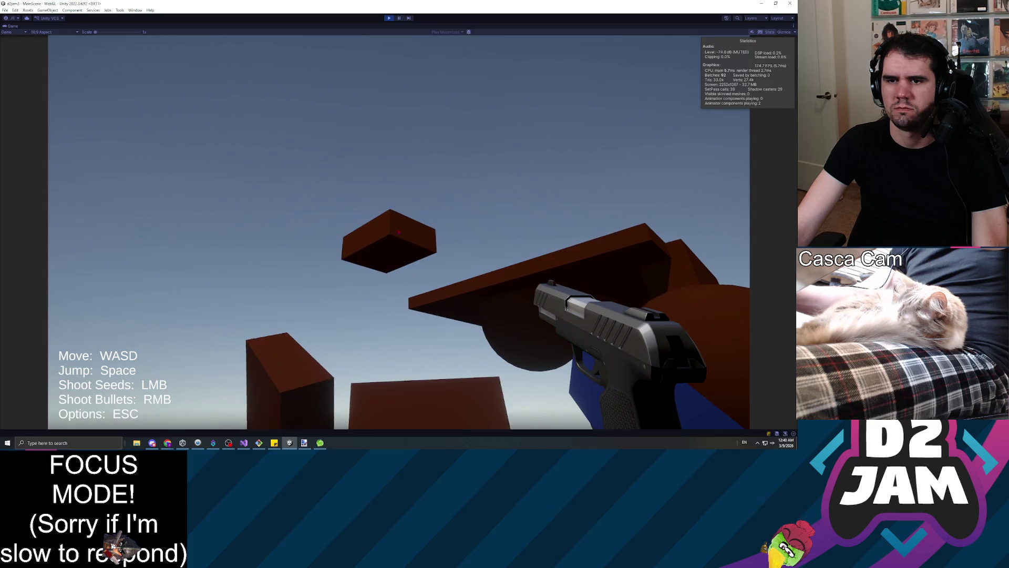
click(398, 232)
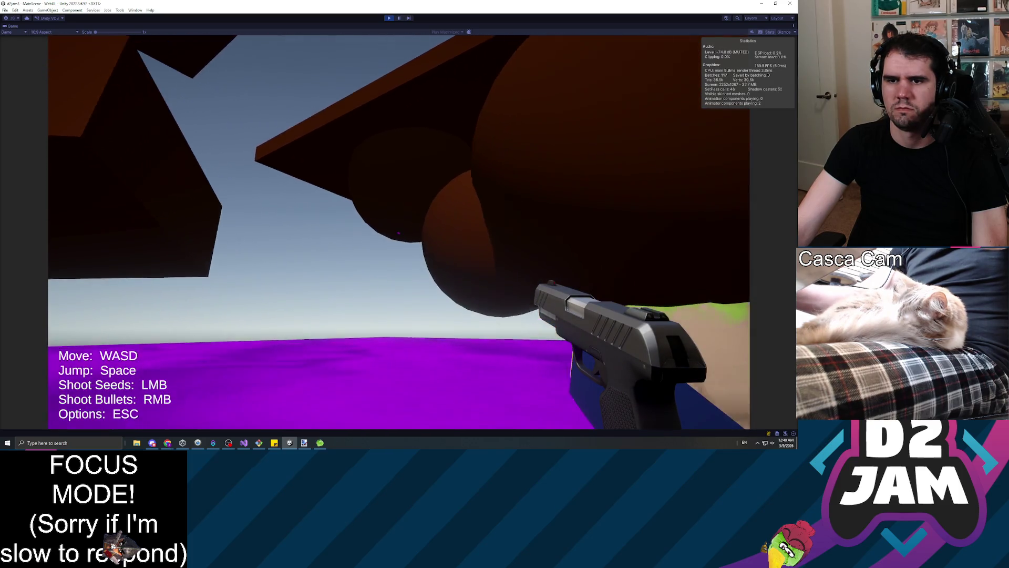
click(399, 231)
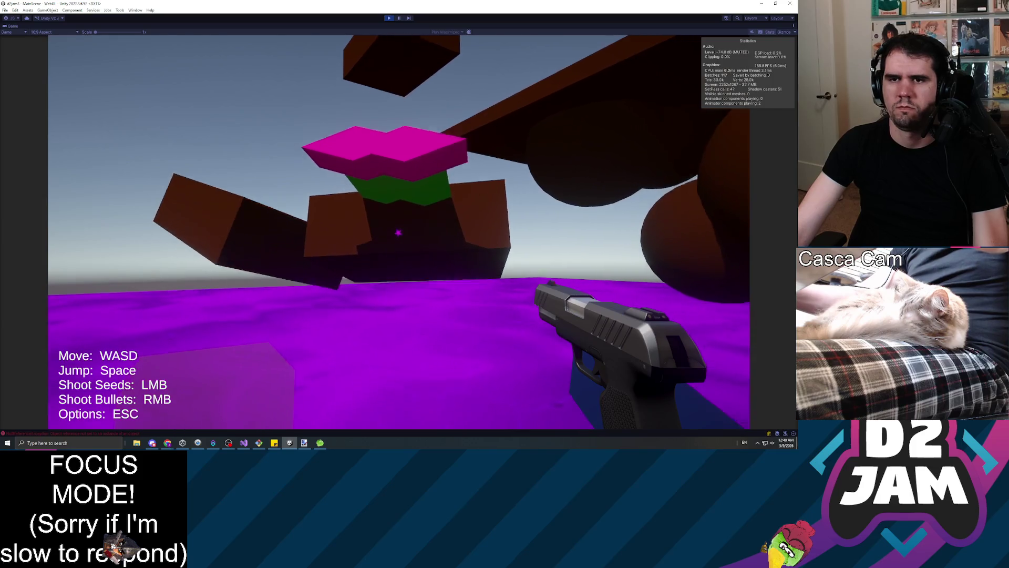
key(Escape)
click(389, 18)
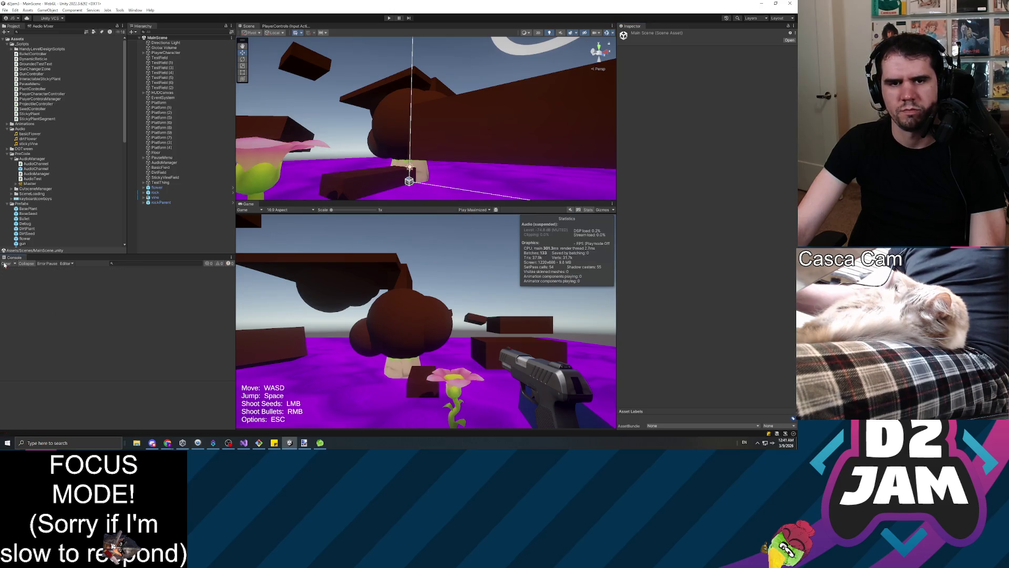
Step: Inspect the dirtFlower clip and the rockParent, StickyPlant, WeaponChangerField and BasePlant prefabs
click(29, 139)
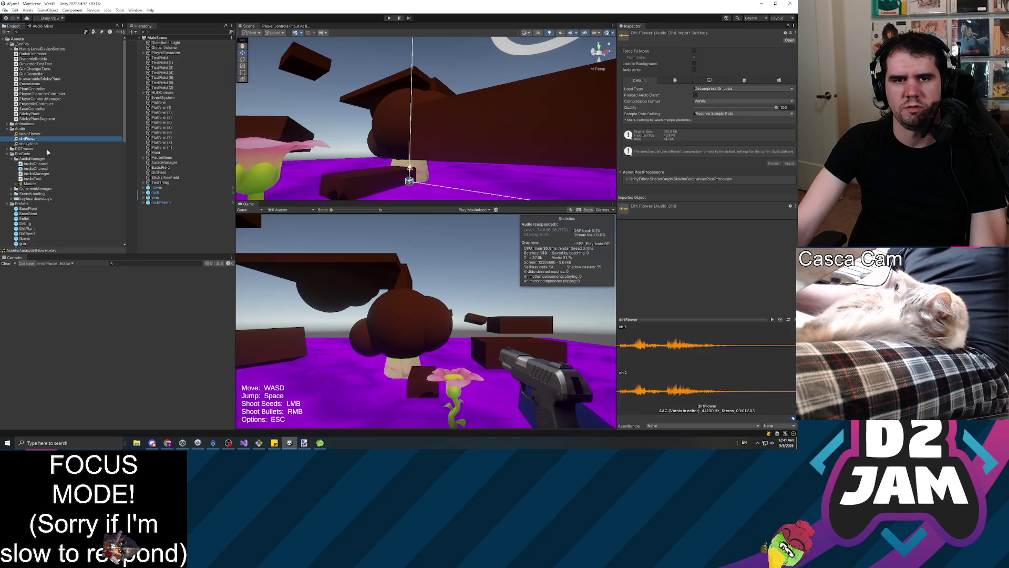
scroll(47, 155, down, 3)
click(29, 154)
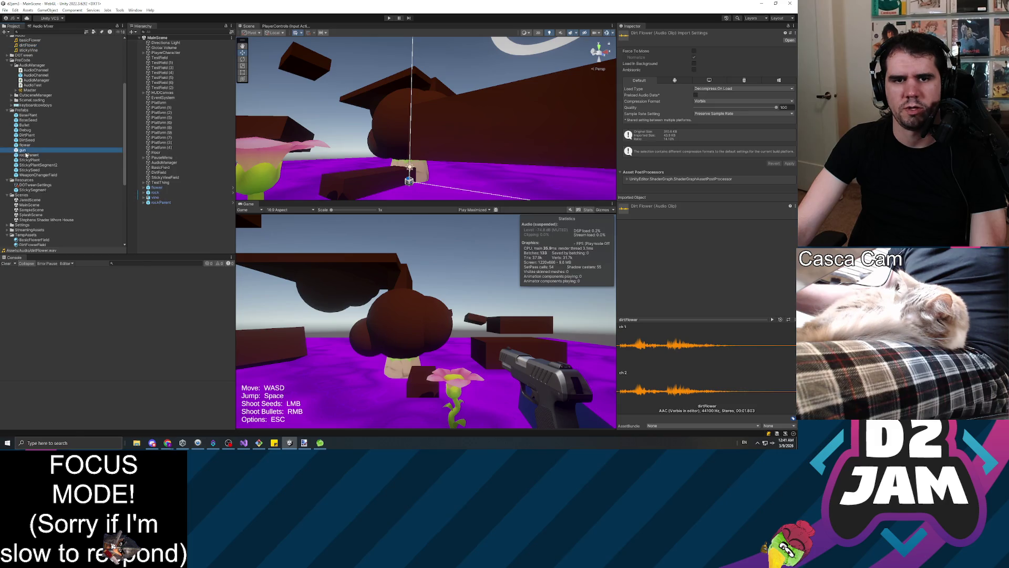
click(31, 160)
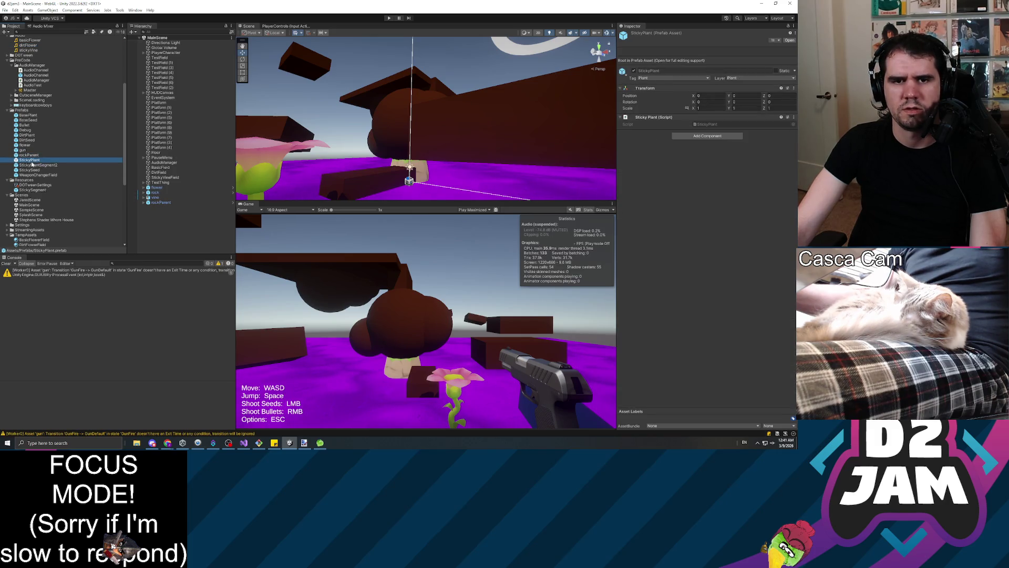
click(38, 175)
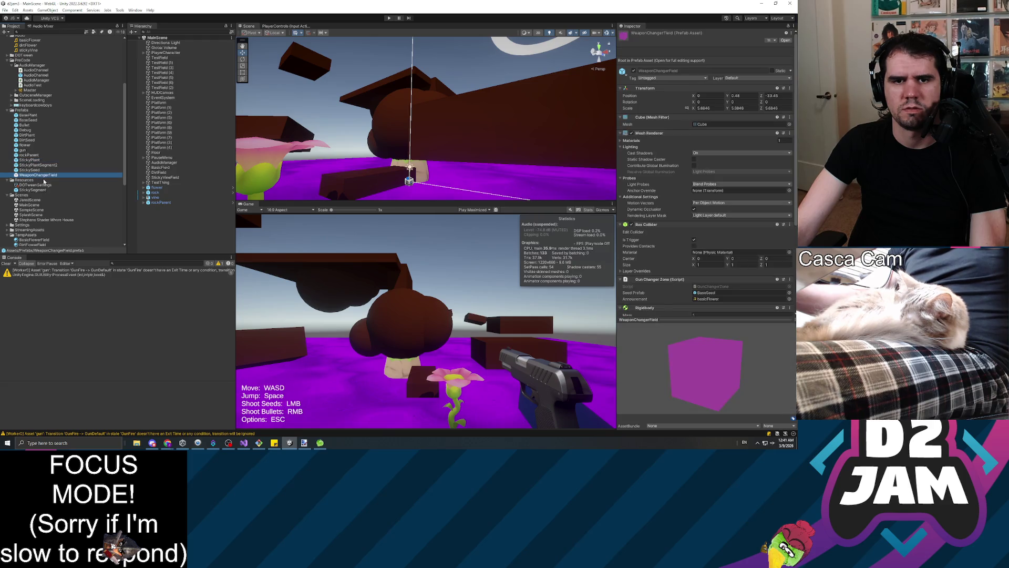
click(28, 115)
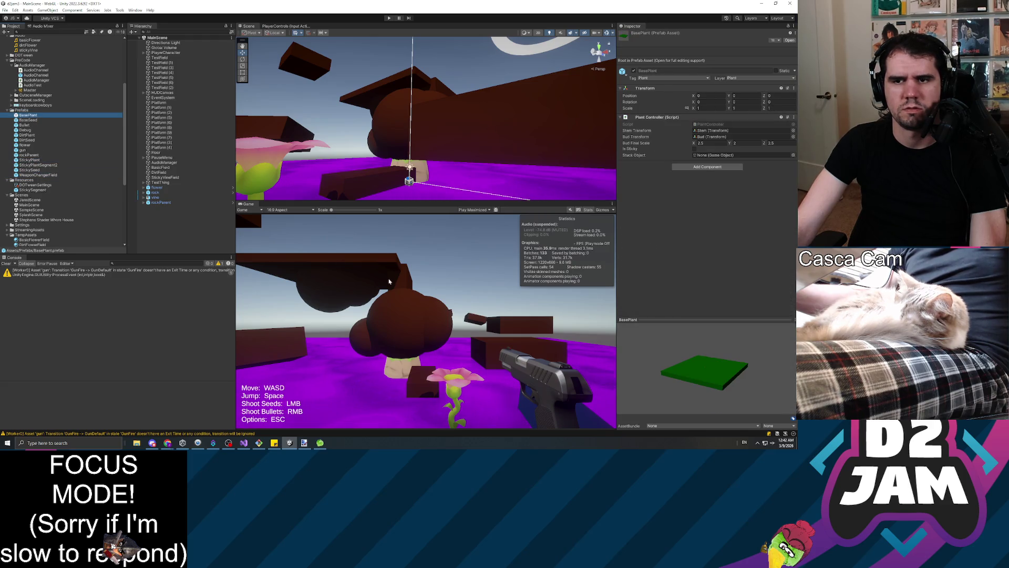
click(161, 203)
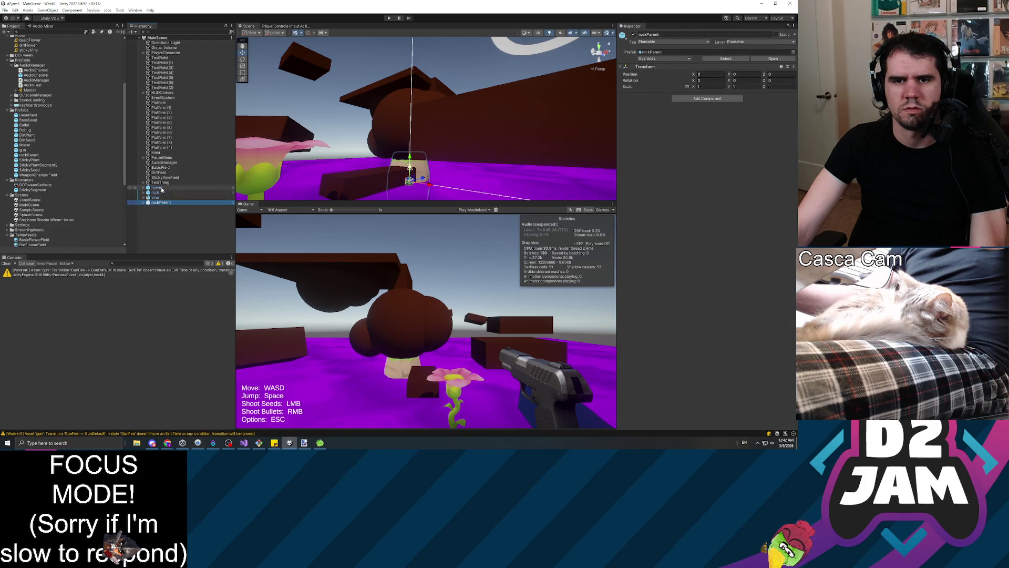
double_click(157, 187)
Step: Search the Project for 'flower' and open the flower prefab in Prefab Mode
scroll(76, 131, up, 3)
scroll(68, 131, up, 2)
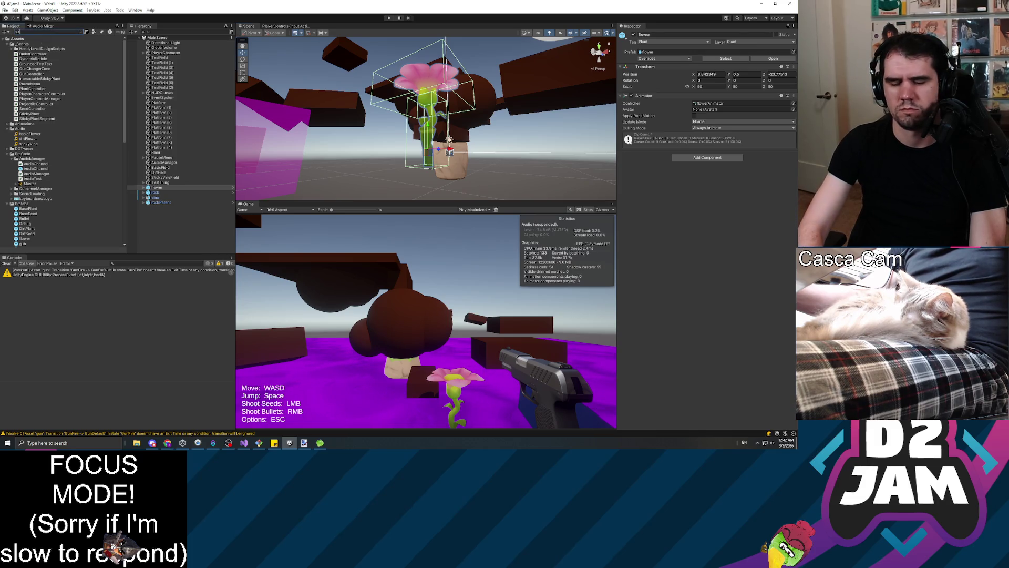
text(flower)
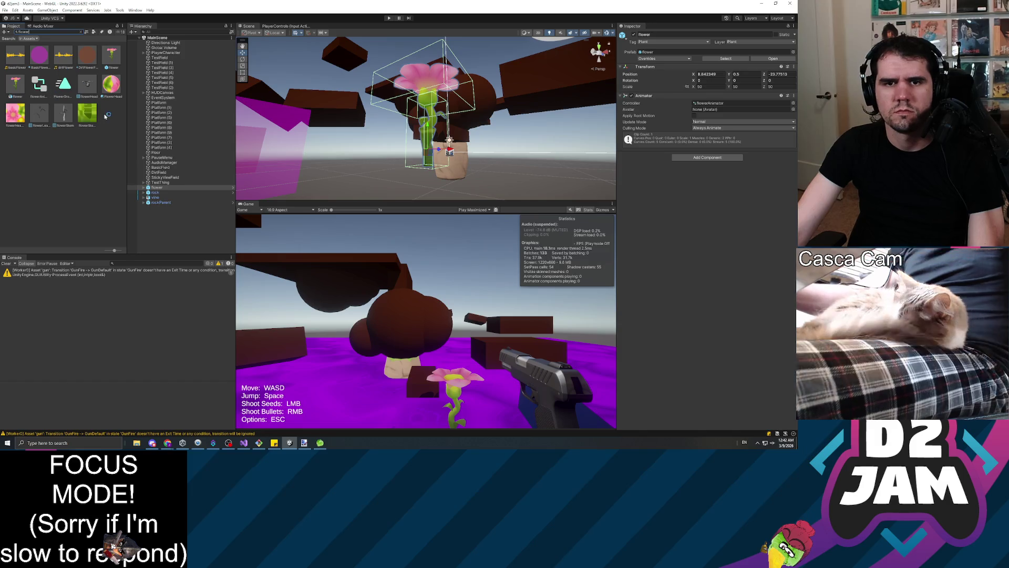
click(111, 55)
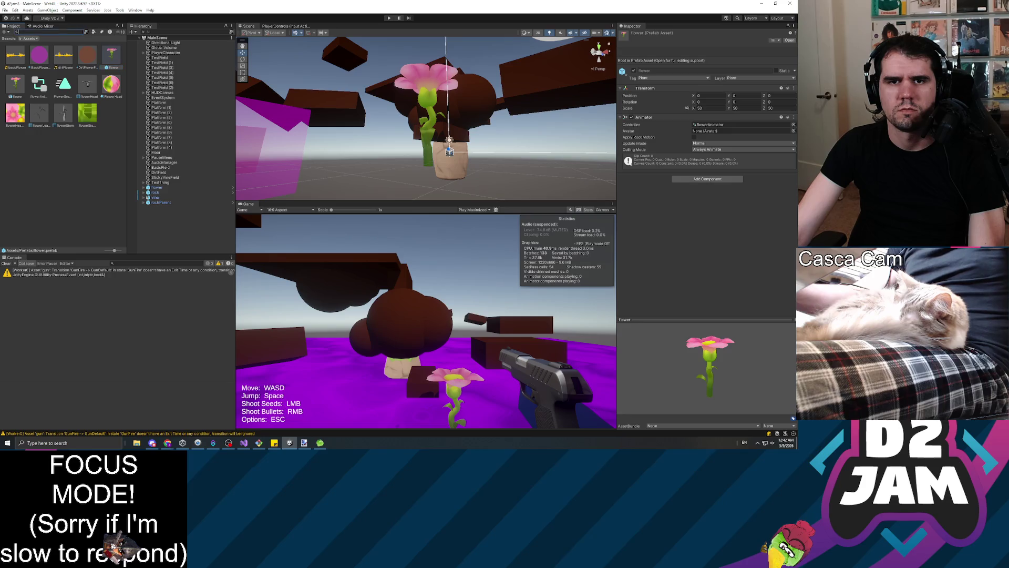
click(82, 32)
scroll(45, 145, down, 4)
double_click(31, 147)
Step: Check the flowerHead, flowerLeaves and flowerStem parts and their colliders, then reselect the root
click(176, 52)
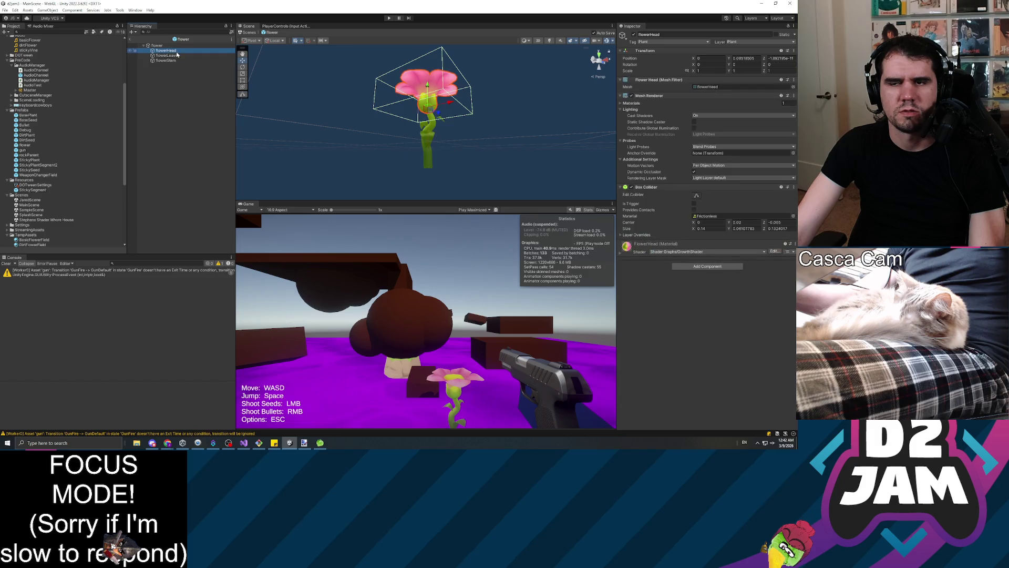
click(168, 56)
click(175, 61)
key(Up)
key(Up)
key(Up)
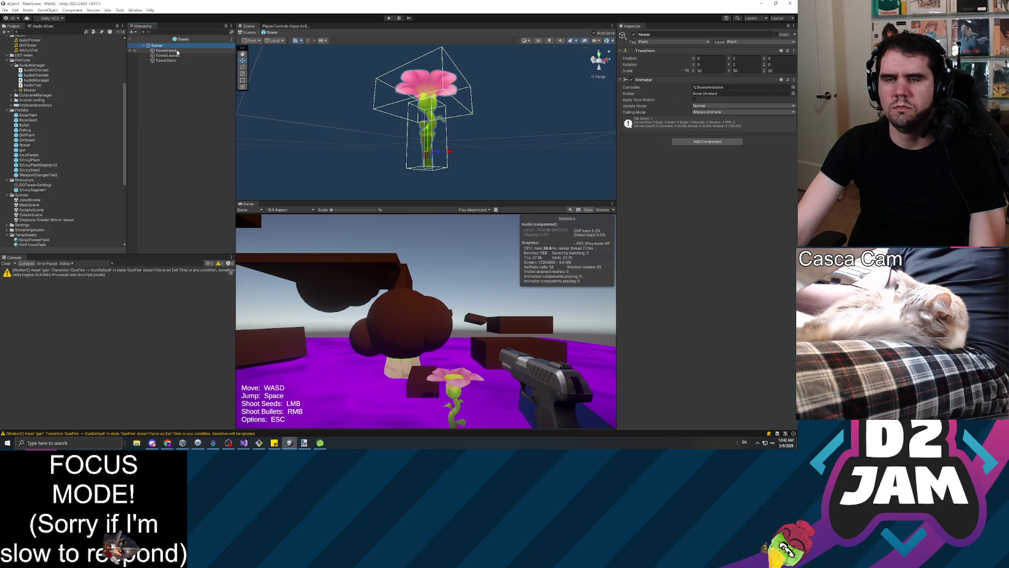
Step: Open the Animation window, dock it into the layout, and preview the flower growth animation
click(135, 11)
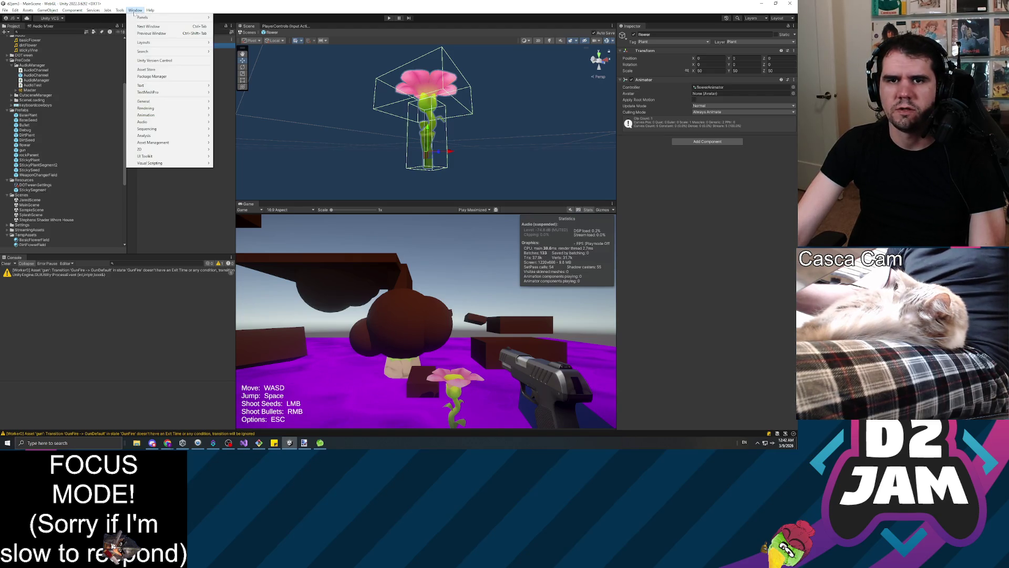
mouse_move(158, 115)
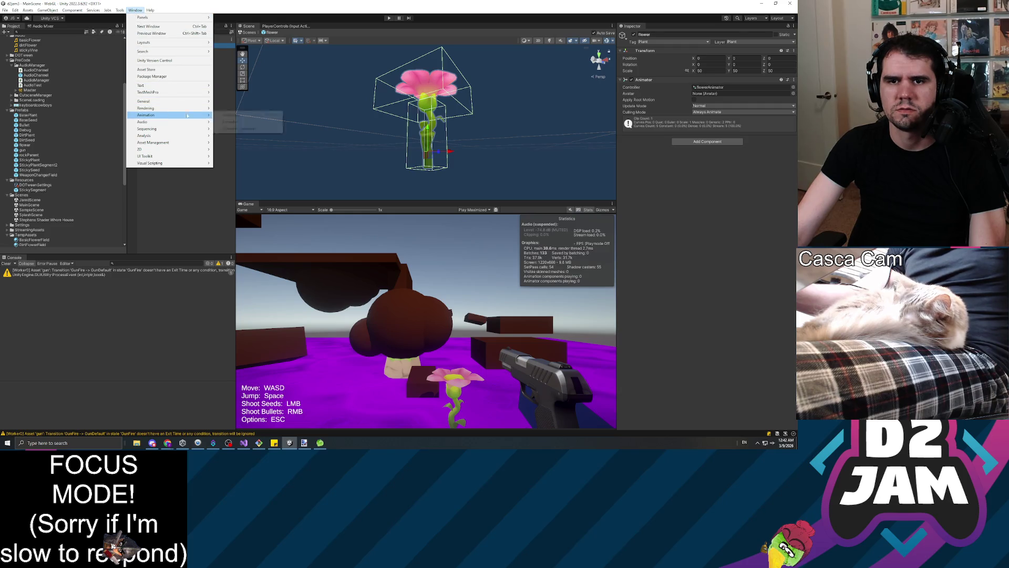
click(236, 116)
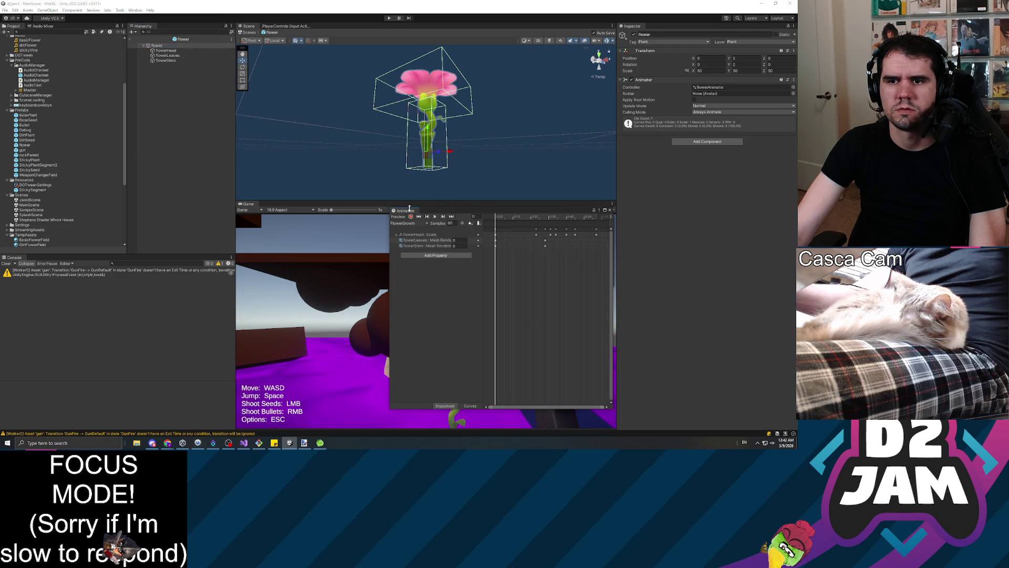
drag(403, 211, 293, 209)
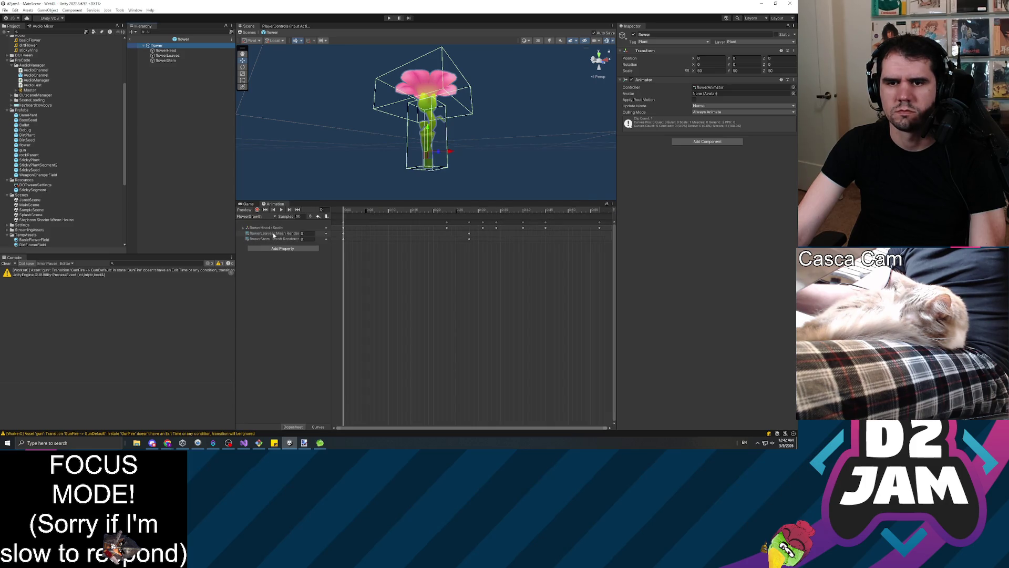
click(282, 211)
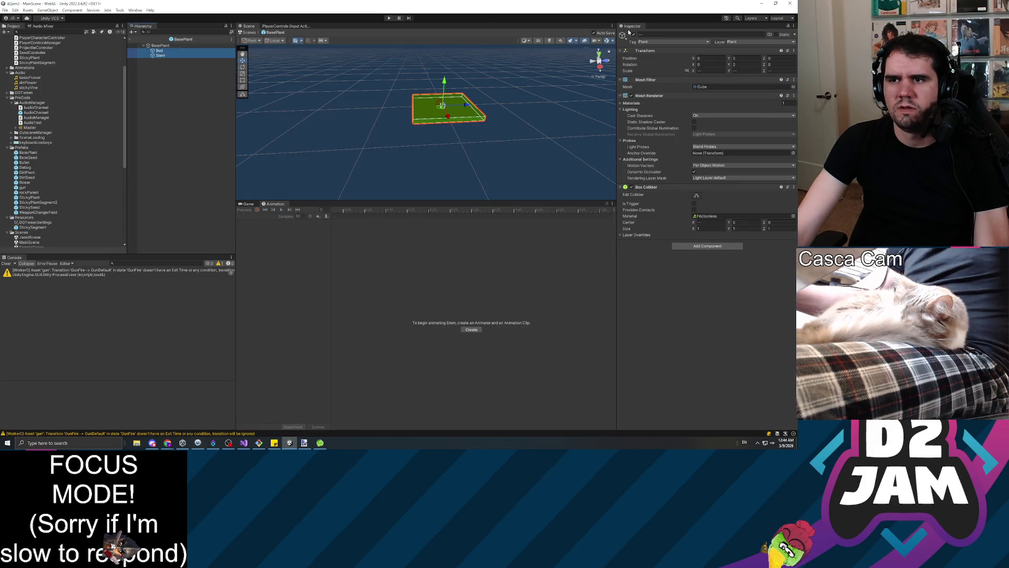
Step: Deactivate the BasePlant's bud and stem, then open the flower prefab and check its head and stem
click(633, 34)
click(174, 47)
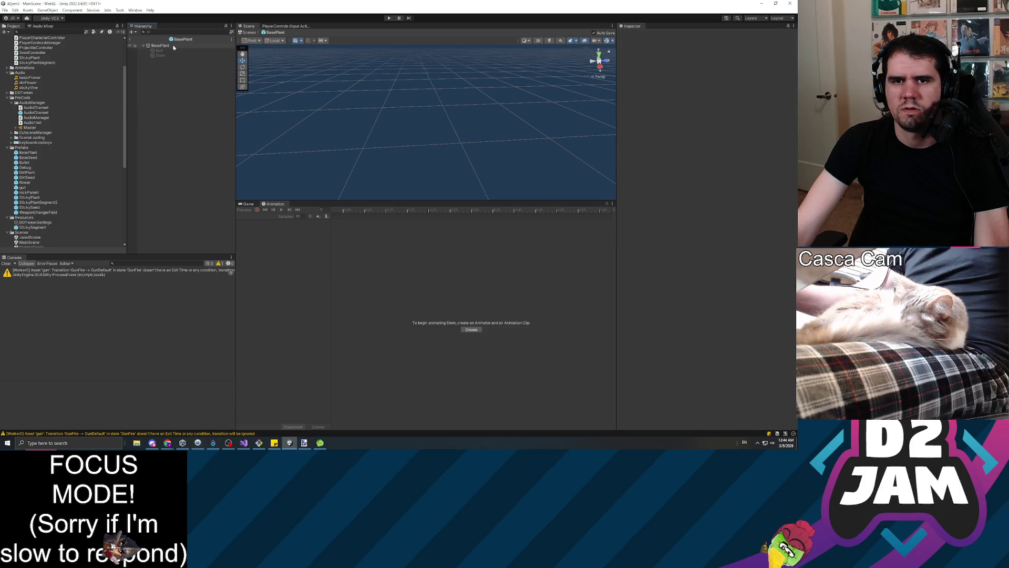
double_click(26, 182)
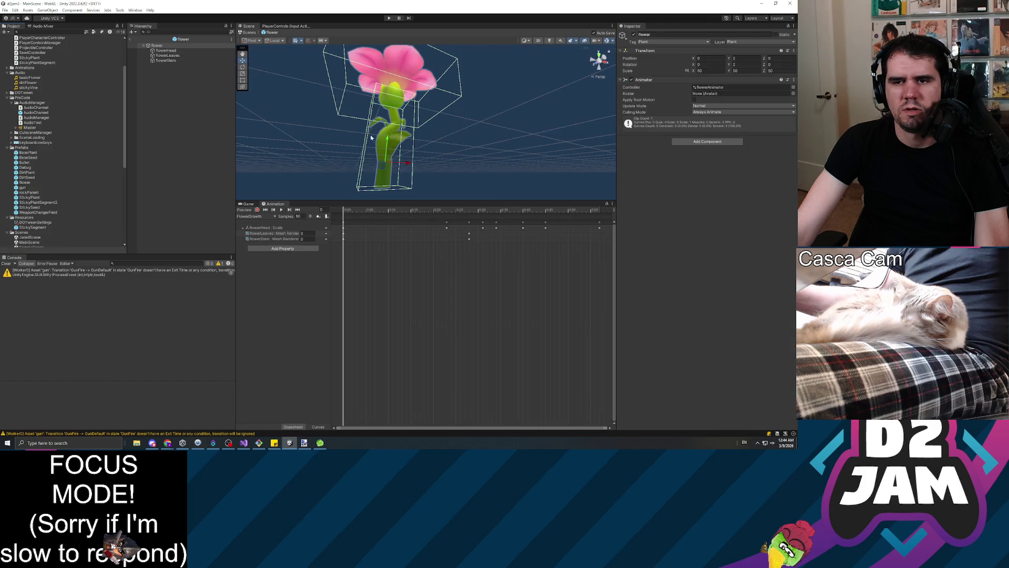
click(167, 50)
click(167, 61)
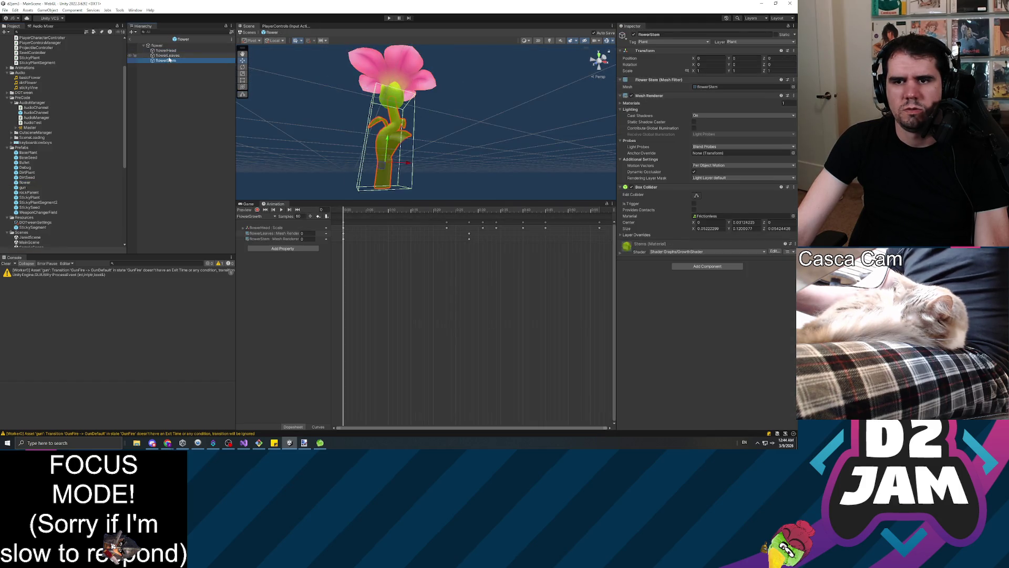
click(168, 55)
click(168, 50)
click(163, 46)
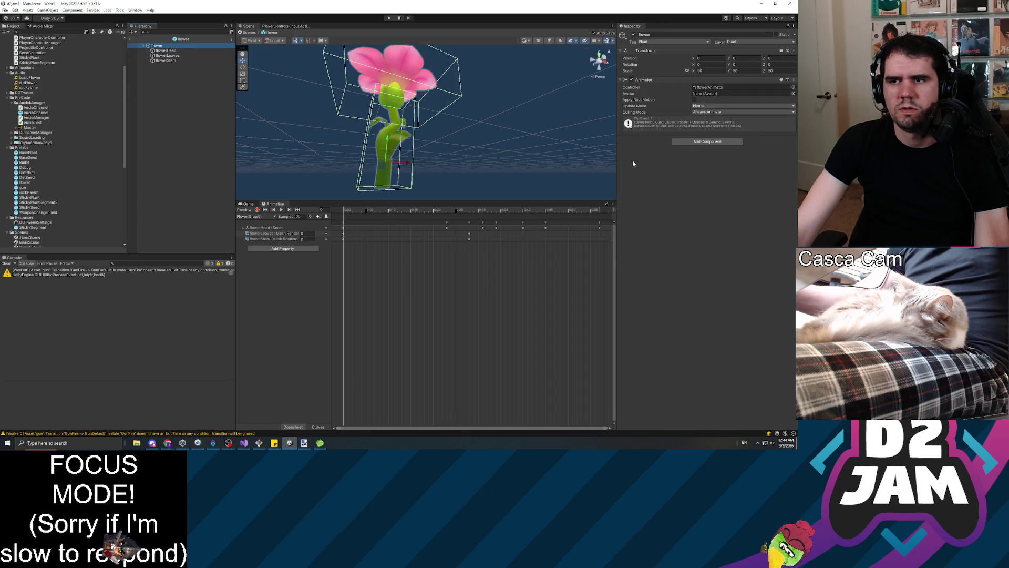
Step: Inspect flowerHead and flowerLeaves, then zoom in and orbit around the flower stem and leaf
click(174, 52)
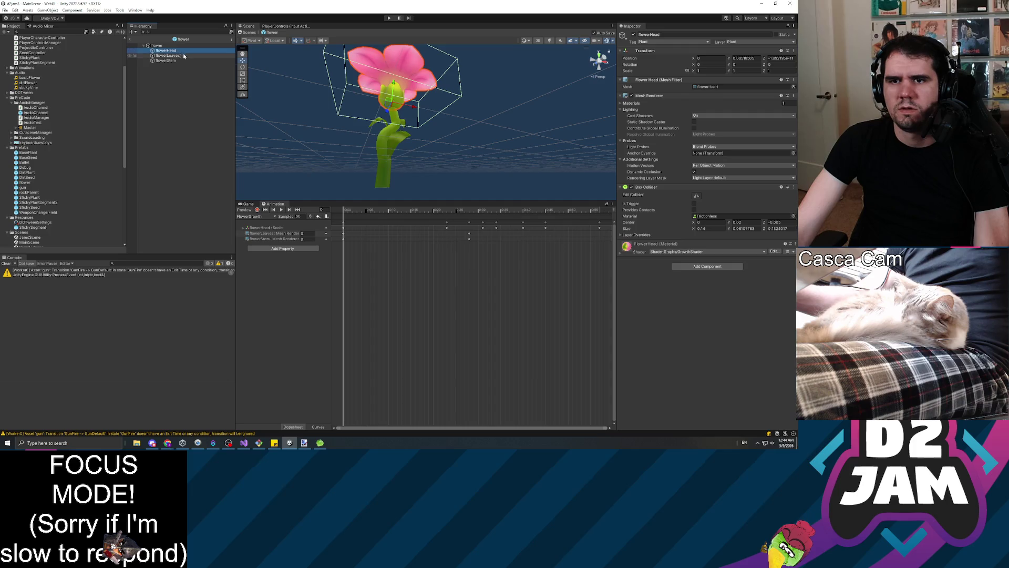
click(174, 57)
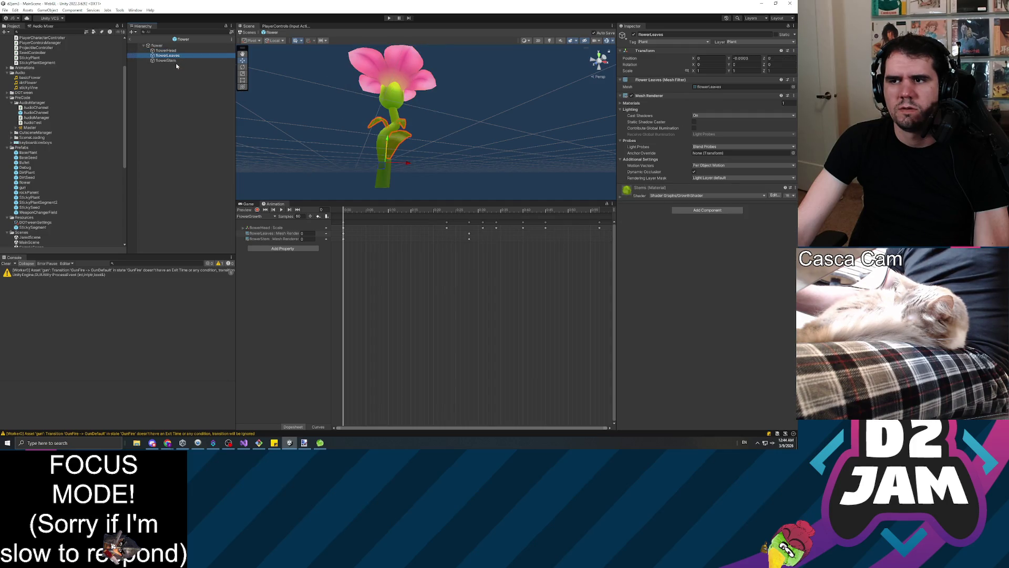
double_click(167, 60)
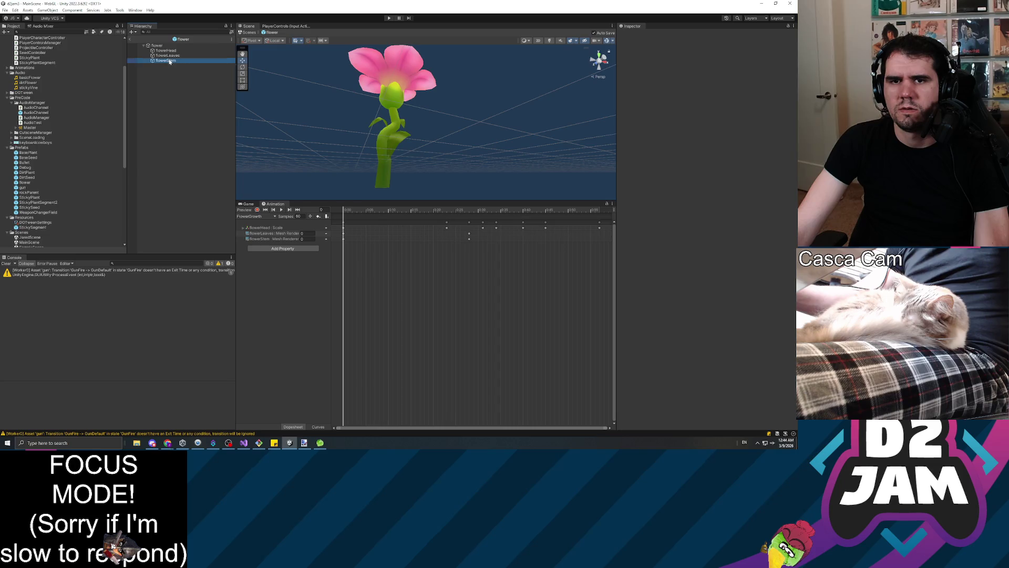
mouse_move(388, 125)
mouse_down()
mouse_move(444, 174)
mouse_move(478, 170)
mouse_up()
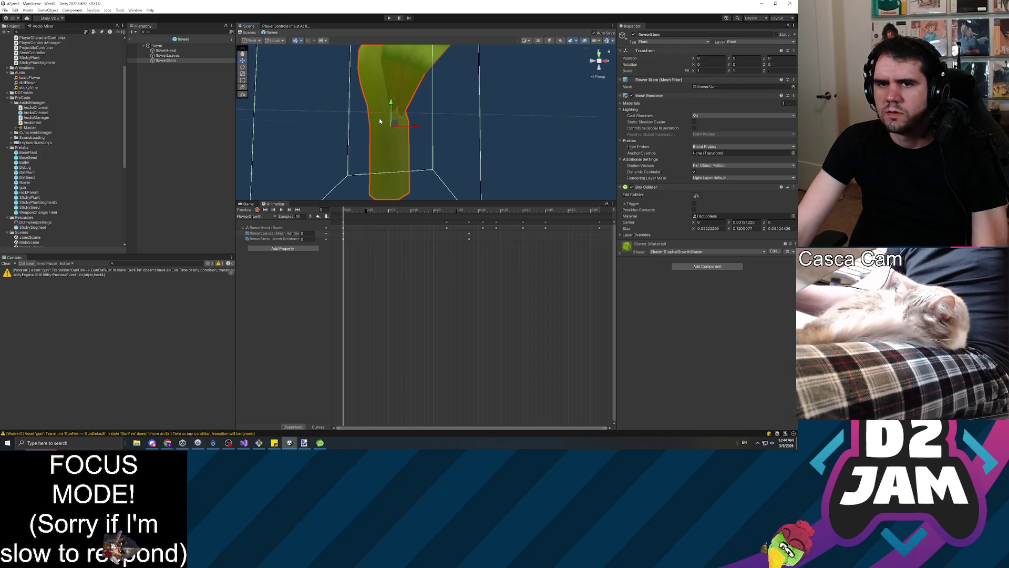
mouse_move(442, 140)
mouse_down()
mouse_move(489, 118)
mouse_move(531, 122)
mouse_move(424, 101)
mouse_move(345, 119)
mouse_move(509, 100)
mouse_move(532, 128)
mouse_up()
scroll(531, 129, down, 2)
Step: Recheck the head, leaves and stem colliders, then return to MainScene
click(167, 50)
click(171, 56)
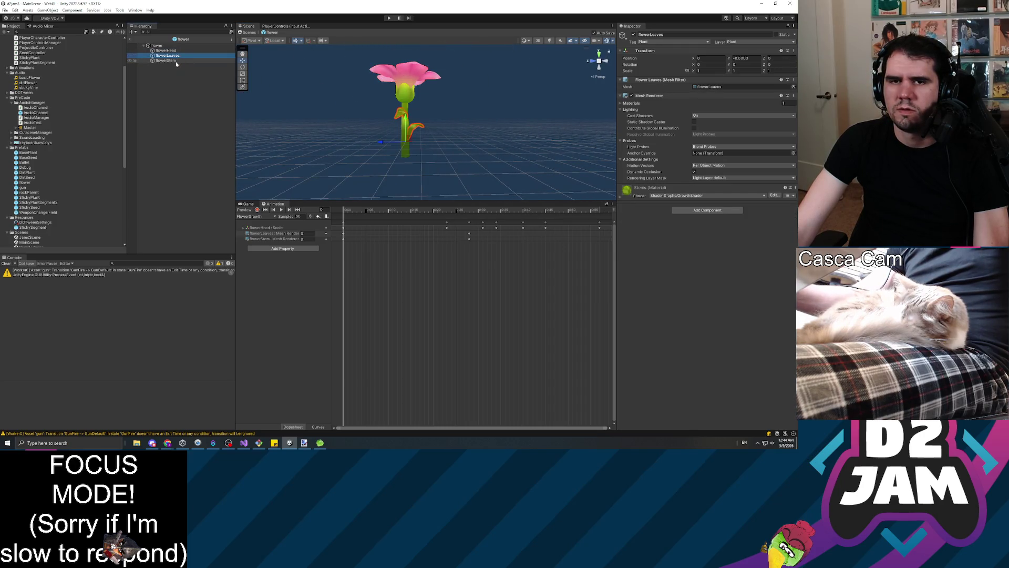
click(166, 61)
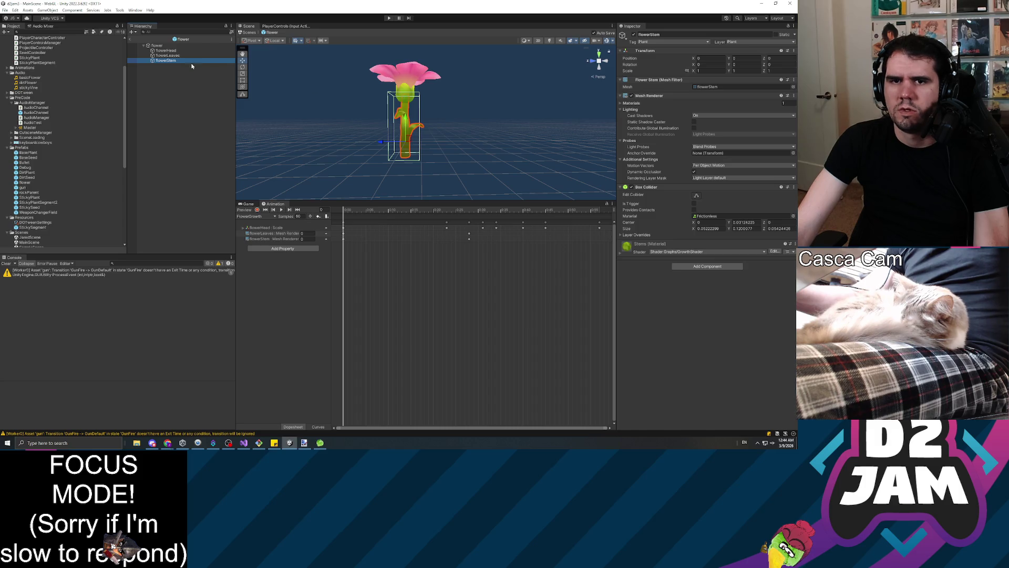
click(183, 46)
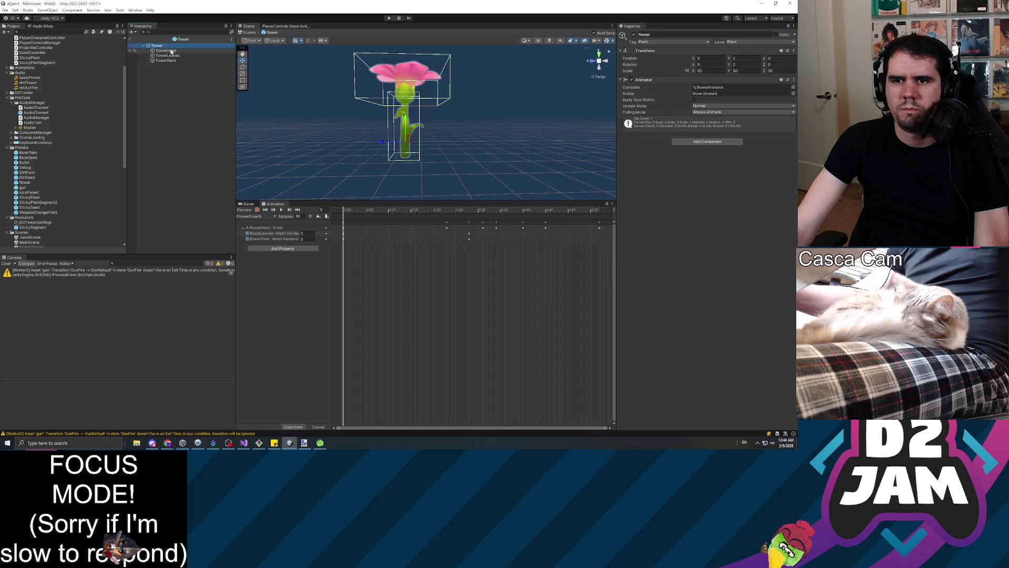
click(132, 40)
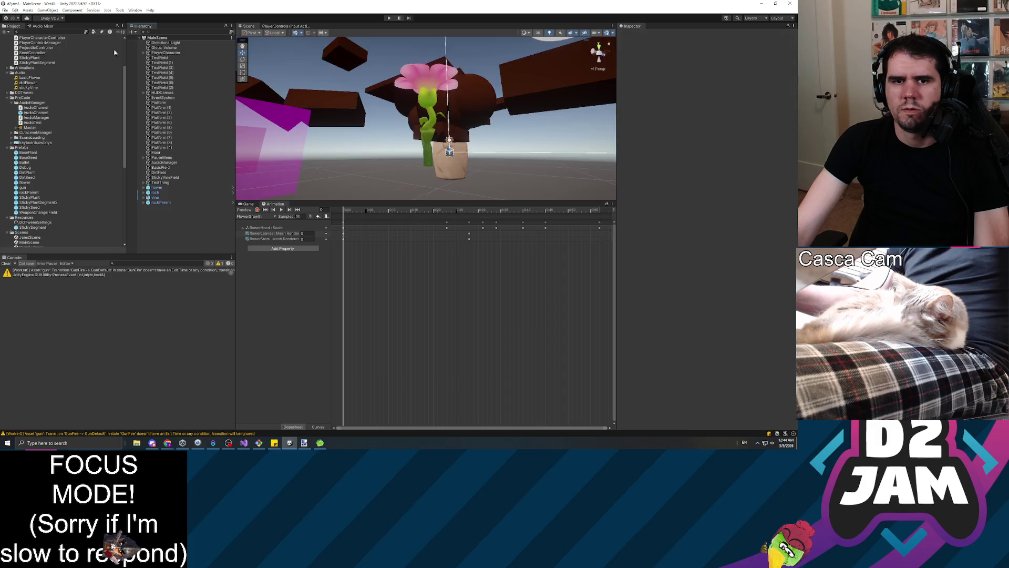
Step: Open BasePlant, make the flower prefab its child, and frame the flower from a higher angle
double_click(31, 153)
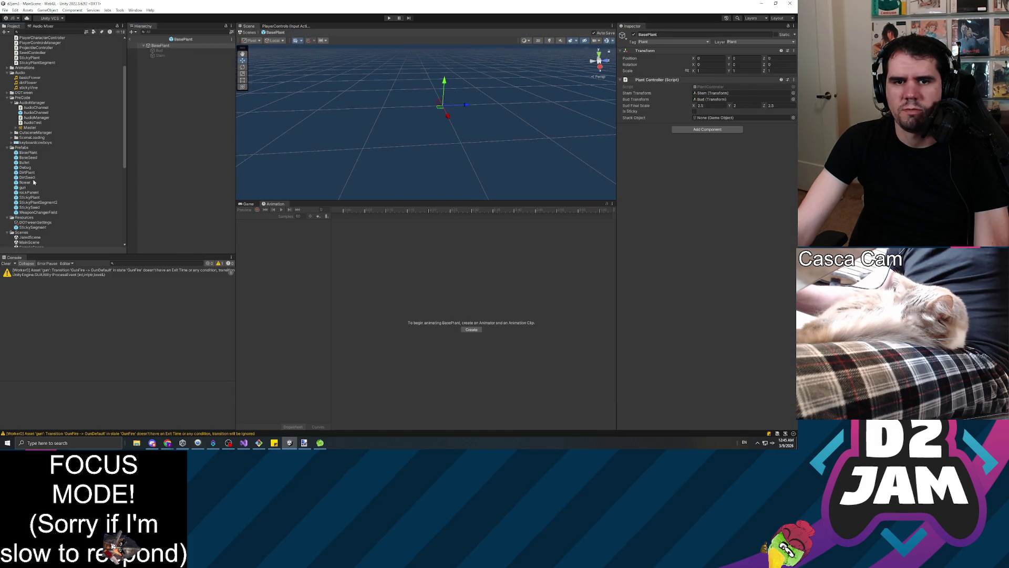
drag(25, 182, 167, 46)
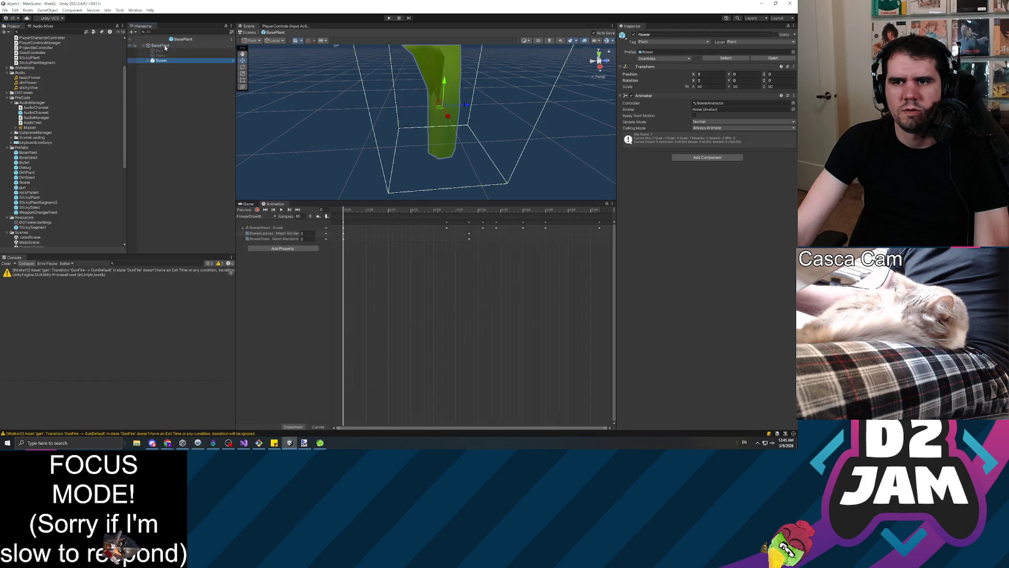
click(163, 46)
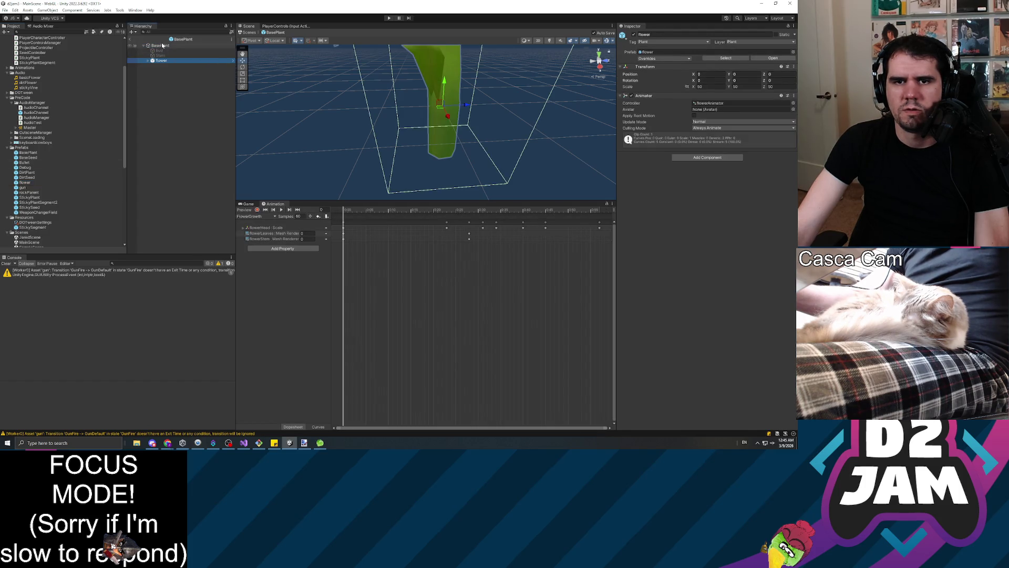
click(174, 60)
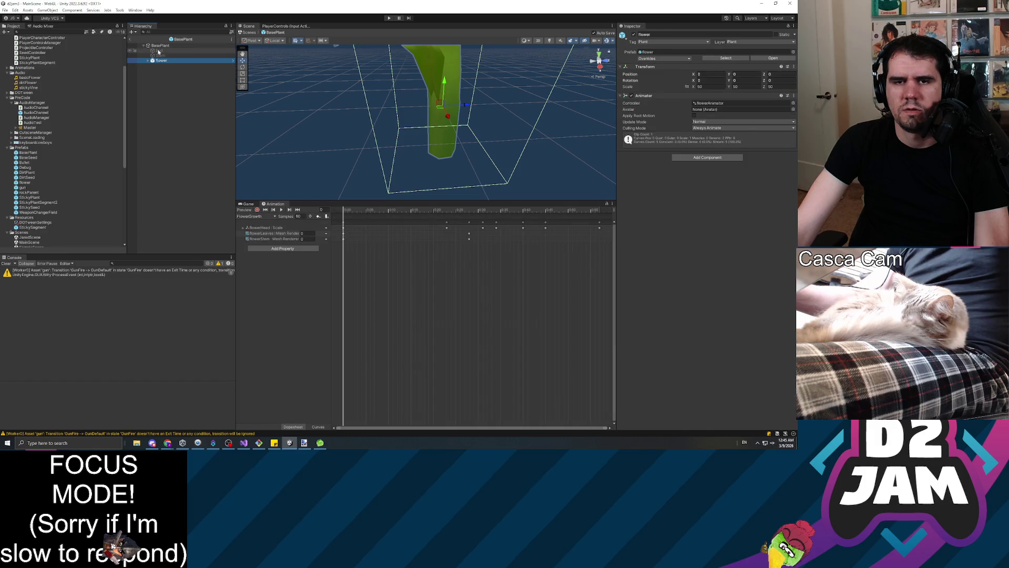
key(f)
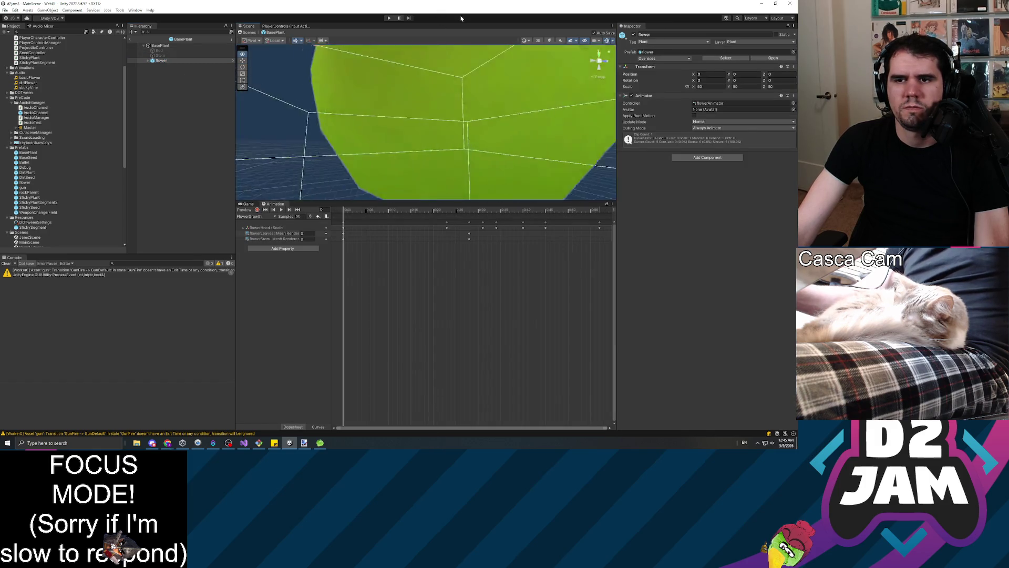
scroll(444, 67, down, 5)
drag(342, 134, 247, 87)
Step: Select BasePlant and open its PlantController script in the code editor
click(172, 46)
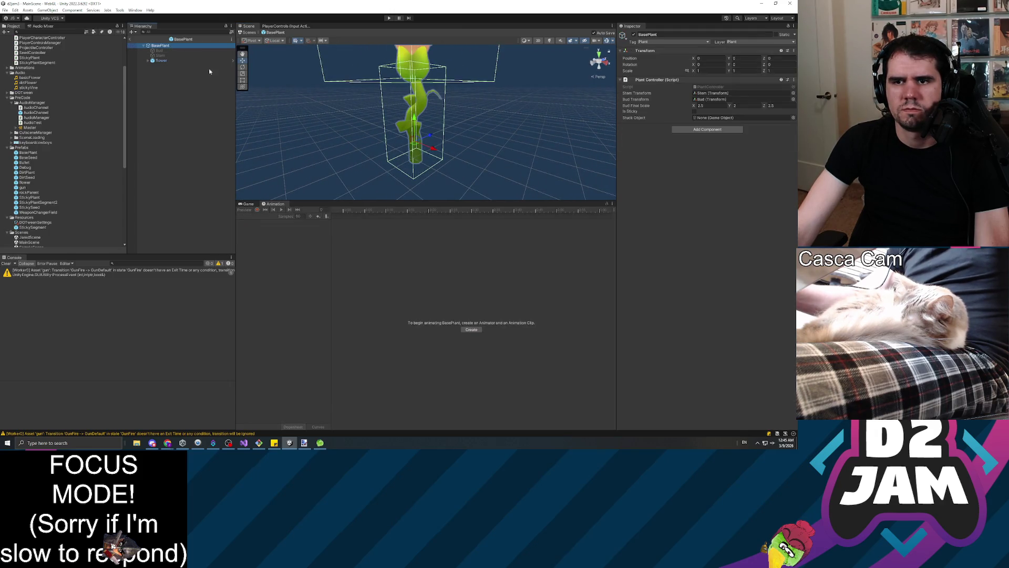
click(168, 61)
click(168, 45)
double_click(716, 87)
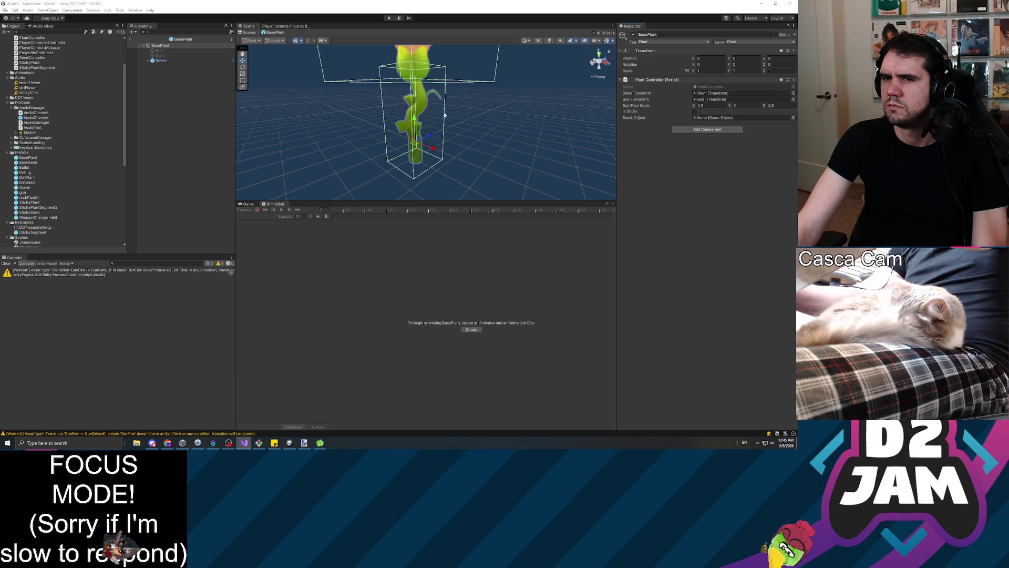
click(168, 60)
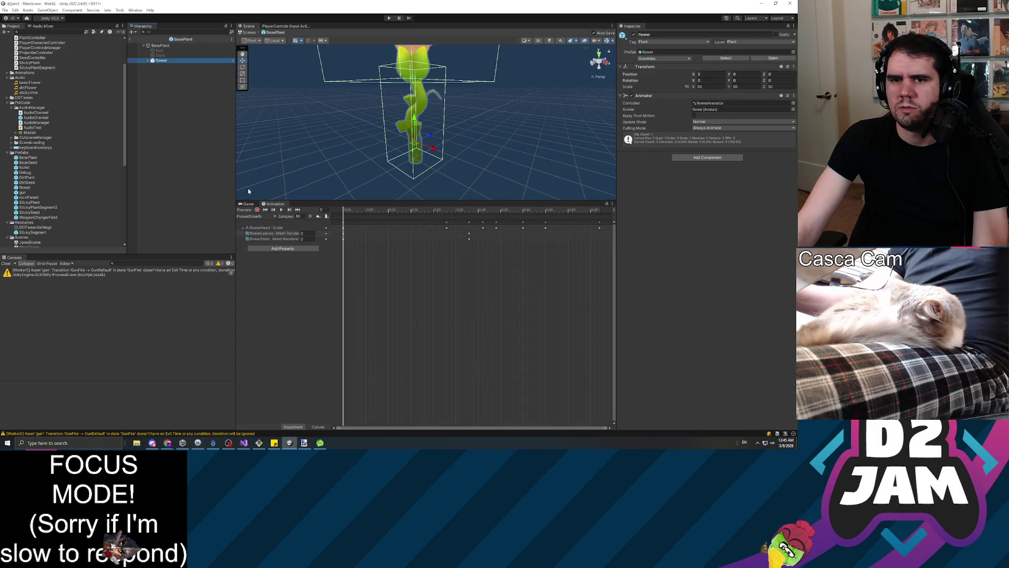
Step: Preview the flower's growth animation to full bloom, orbiting around it, then select flowerHead
click(282, 209)
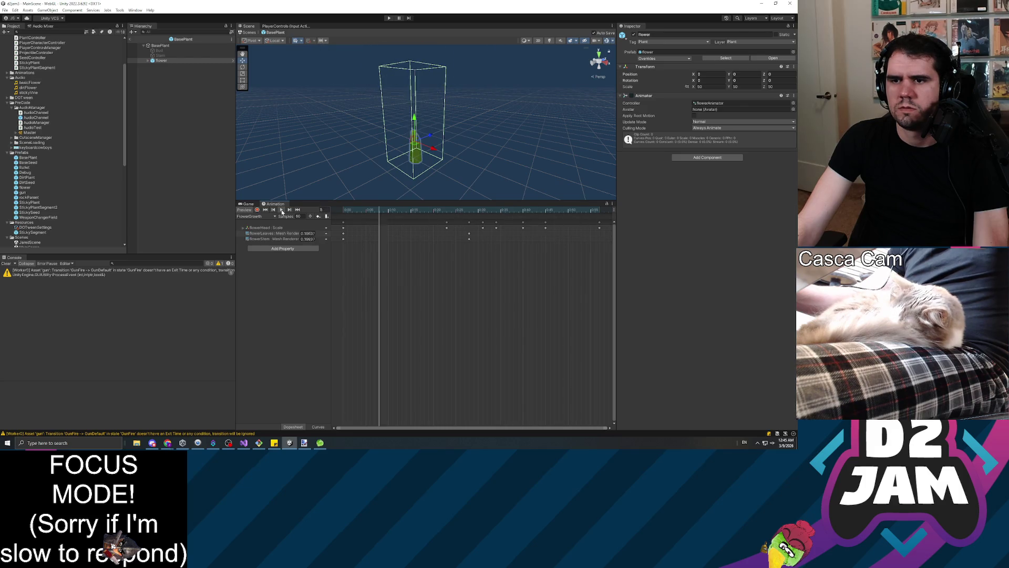
mouse_move(418, 139)
mouse_down()
mouse_move(444, 124)
mouse_move(473, 128)
mouse_move(468, 72)
mouse_move(395, 131)
mouse_move(276, 173)
mouse_move(288, 193)
mouse_up()
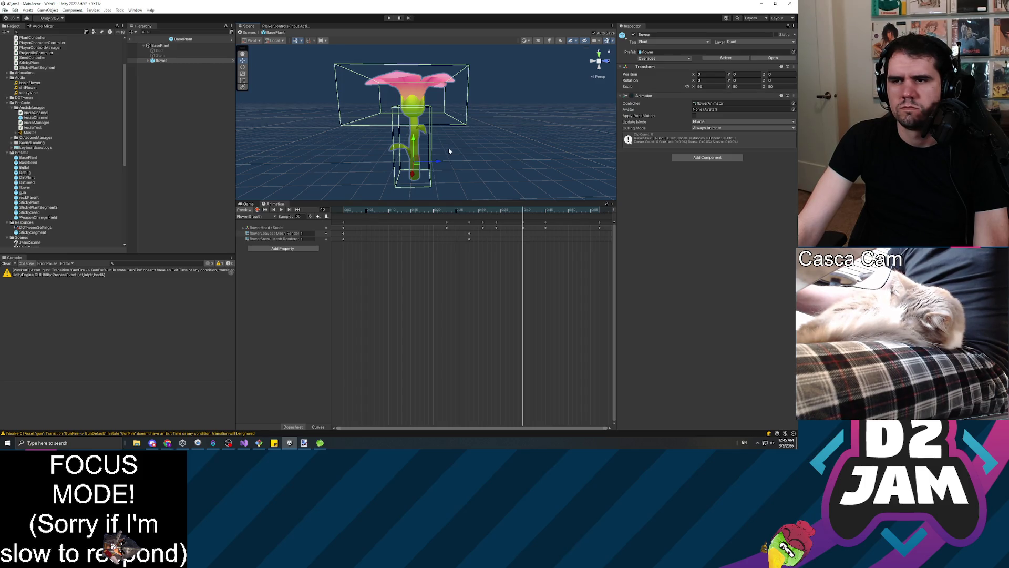
click(148, 61)
click(170, 66)
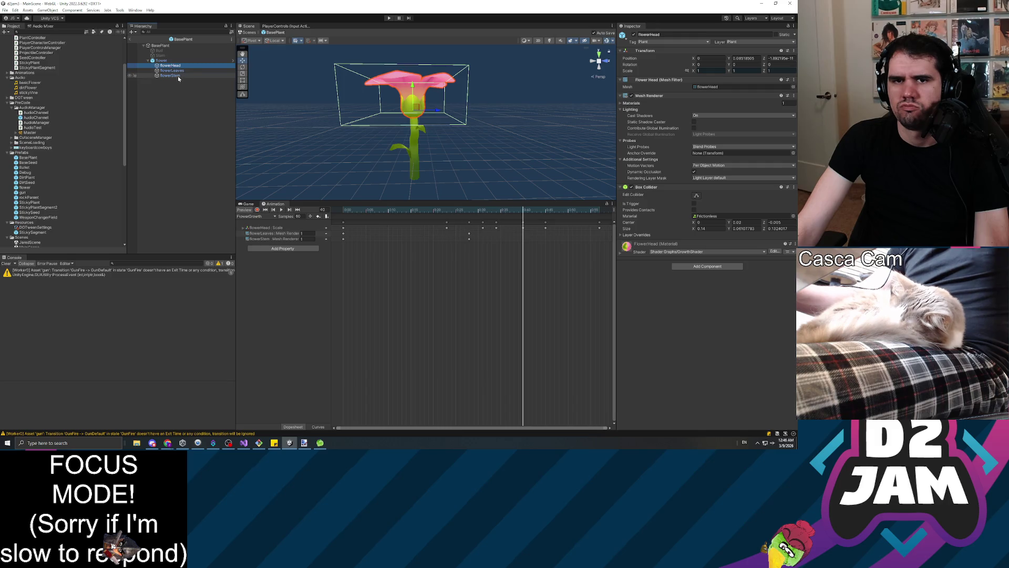
Step: Compare the Box Colliders on flowerStem and flowerHead, then select the BasePlant root
click(177, 76)
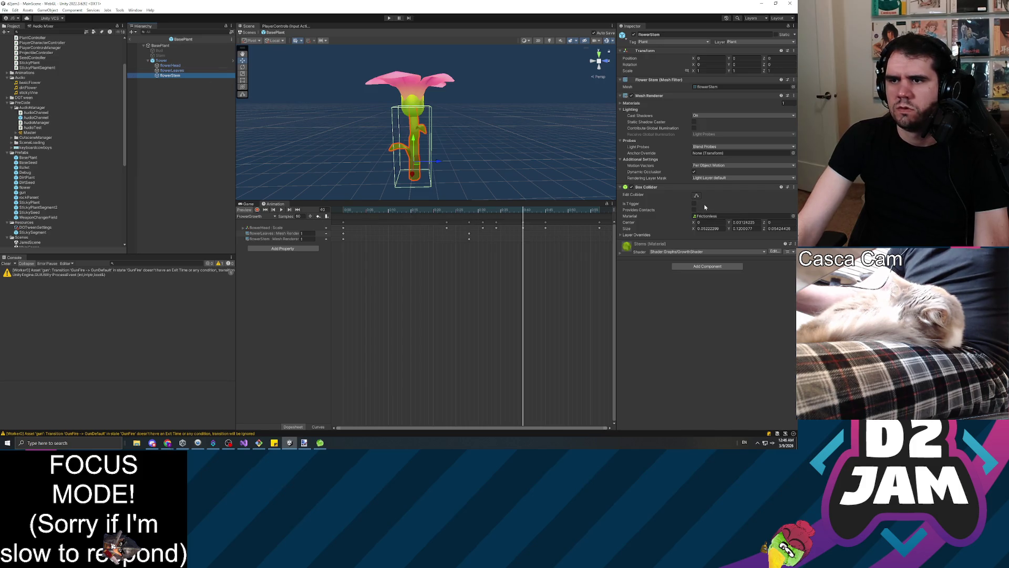
click(178, 66)
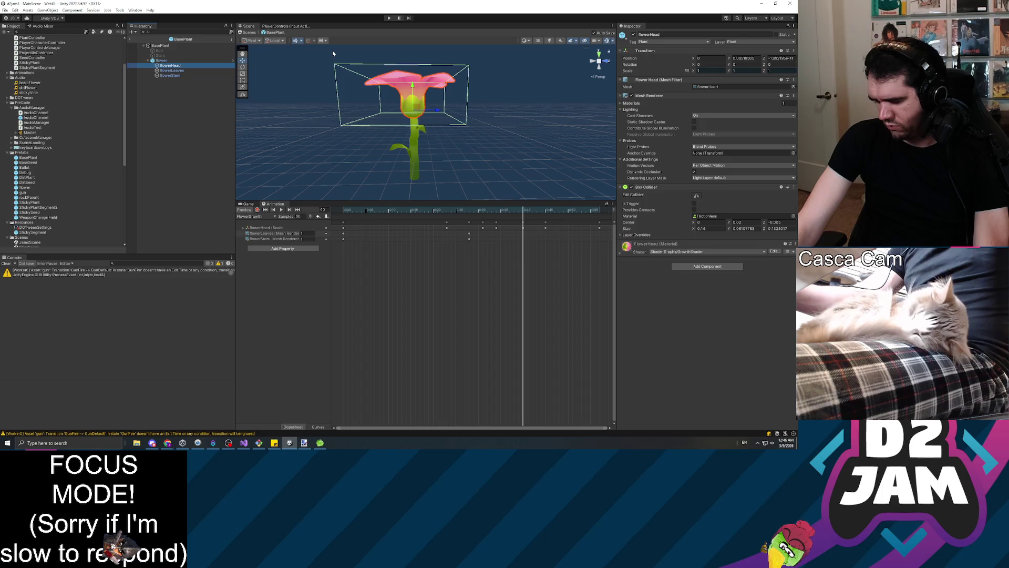
click(170, 75)
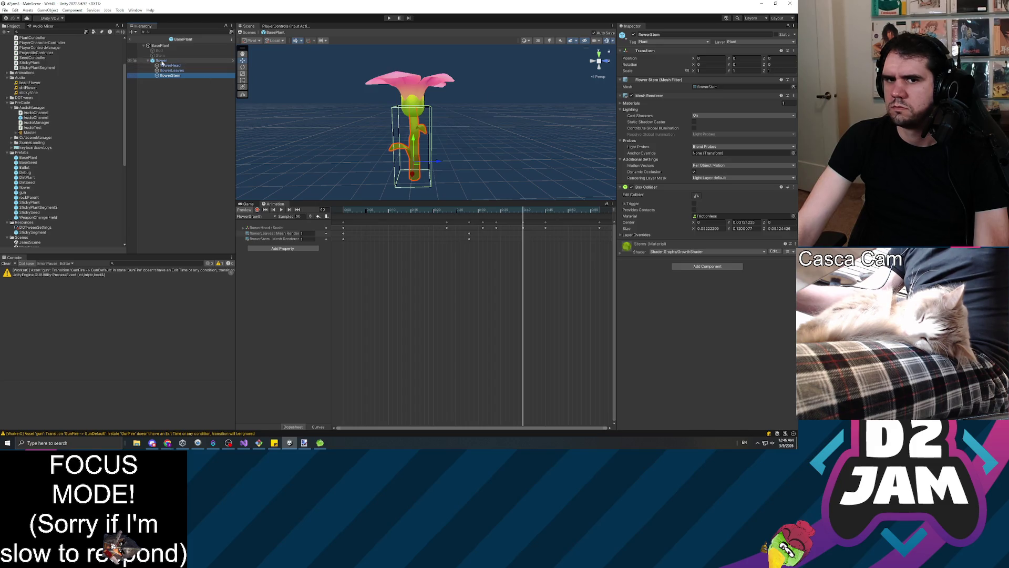
click(160, 45)
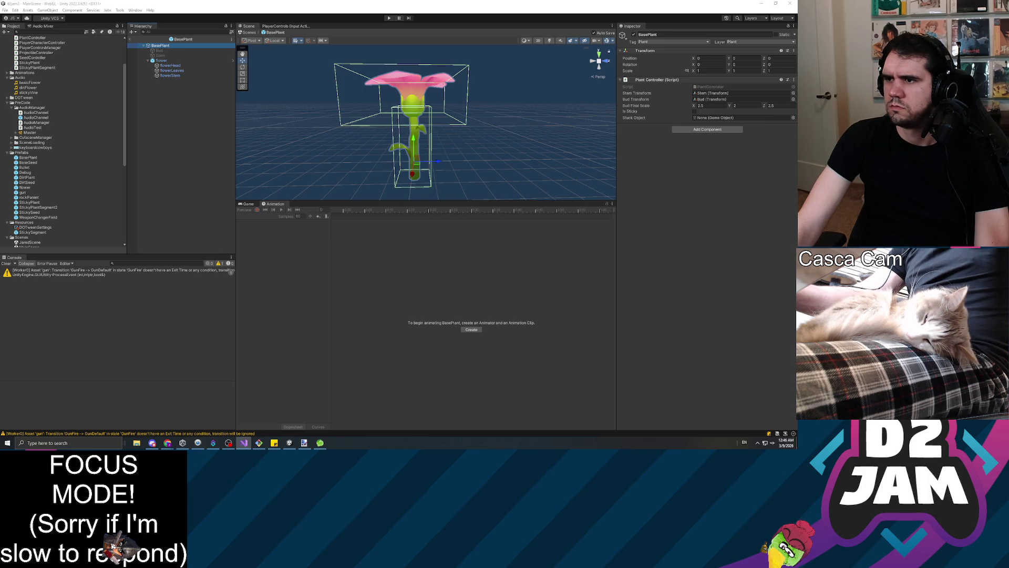
click(244, 443)
Step: Comment out GrowPlant's DOTween sequence with /* and */, with the closer on its own line
scroll(399, 184, down, 5)
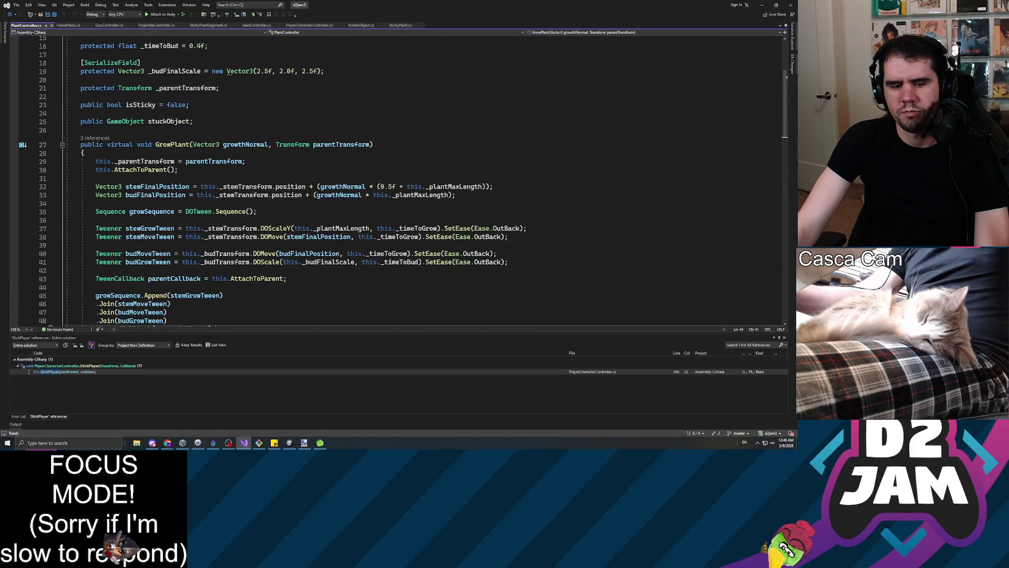
scroll(399, 178, down, 2)
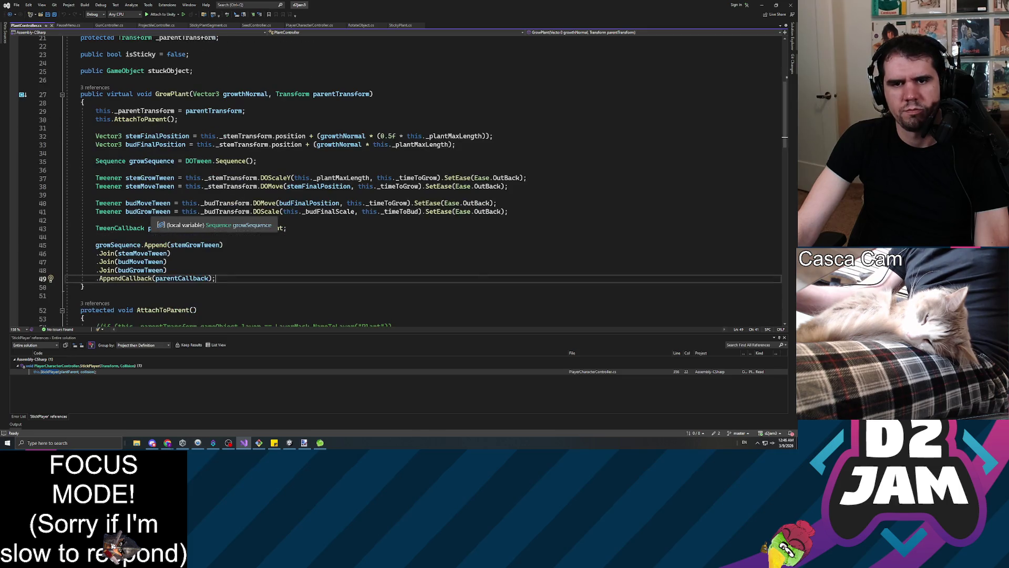
click(95, 128)
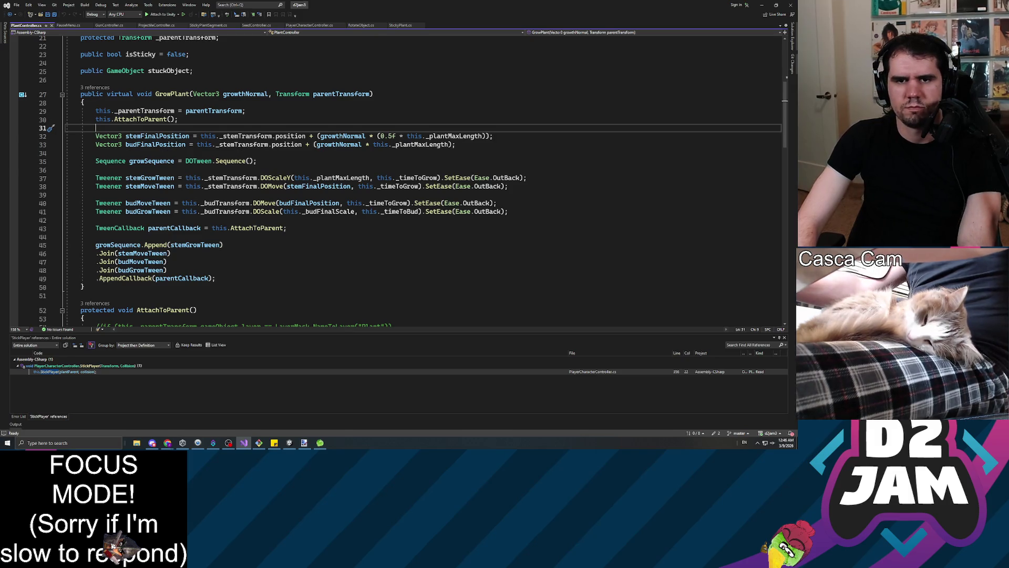
text(/)
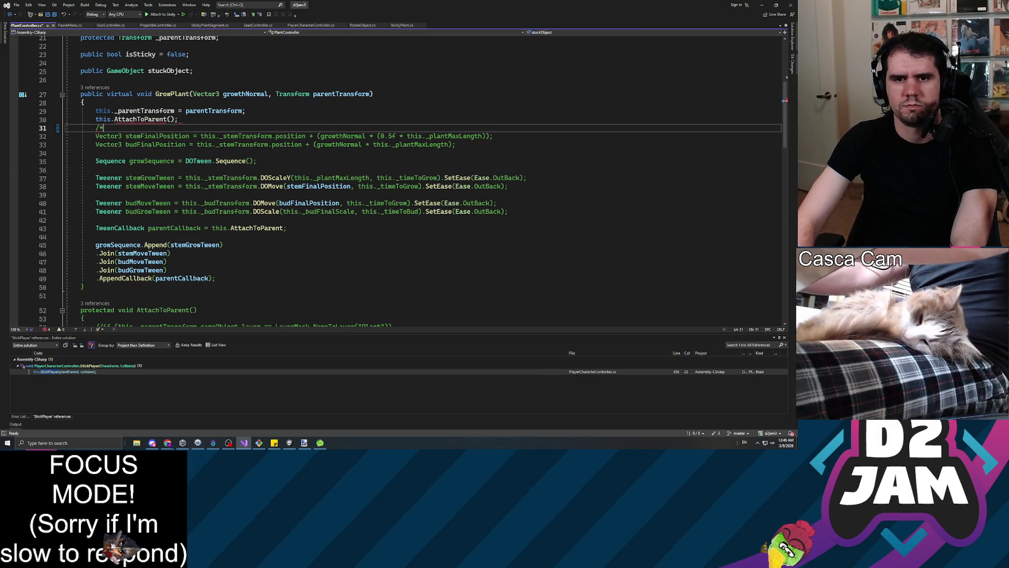
text(*)
click(215, 278)
text(*)
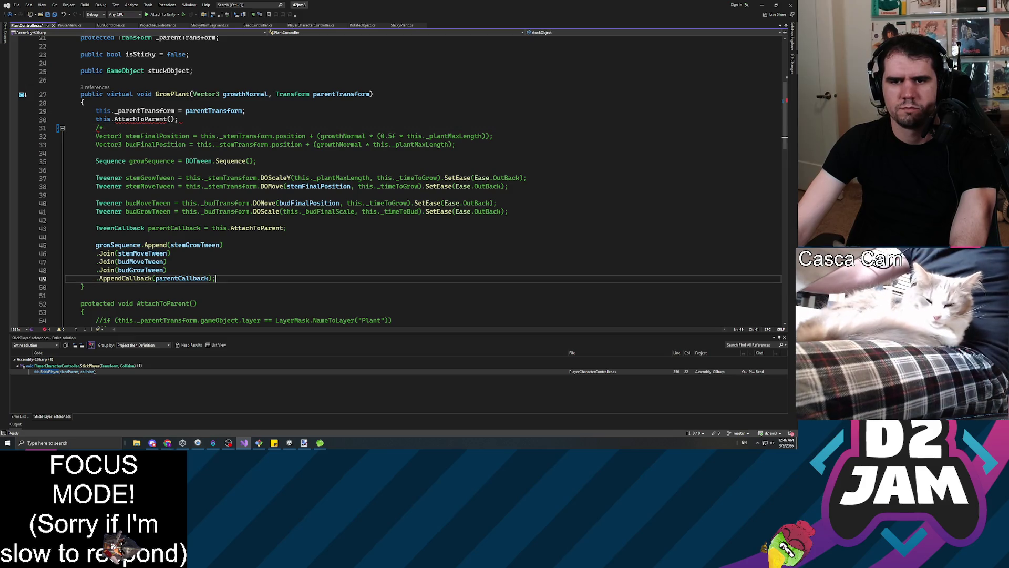
text(/)
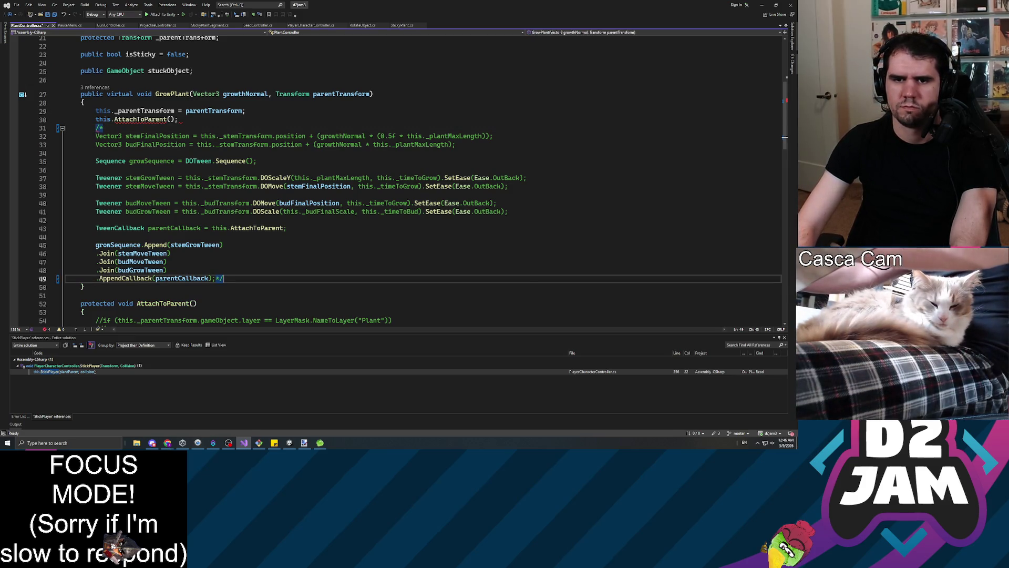
key(Left)
key(Left)
key(Return)
key(Return)
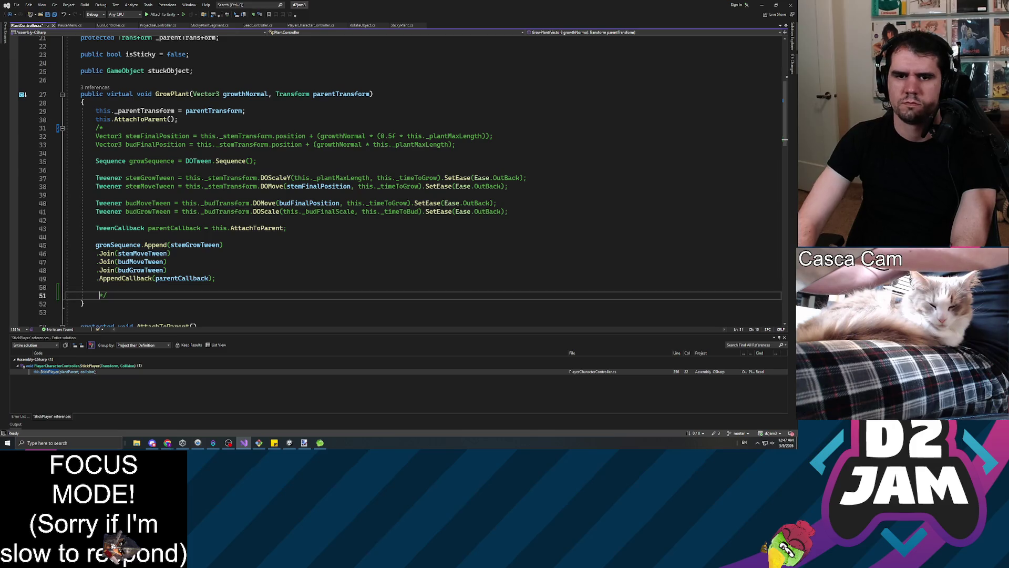
Step: Add blank lines below the commented-out block in GrowPlant
key(Up)
key(Up)
key(Up)
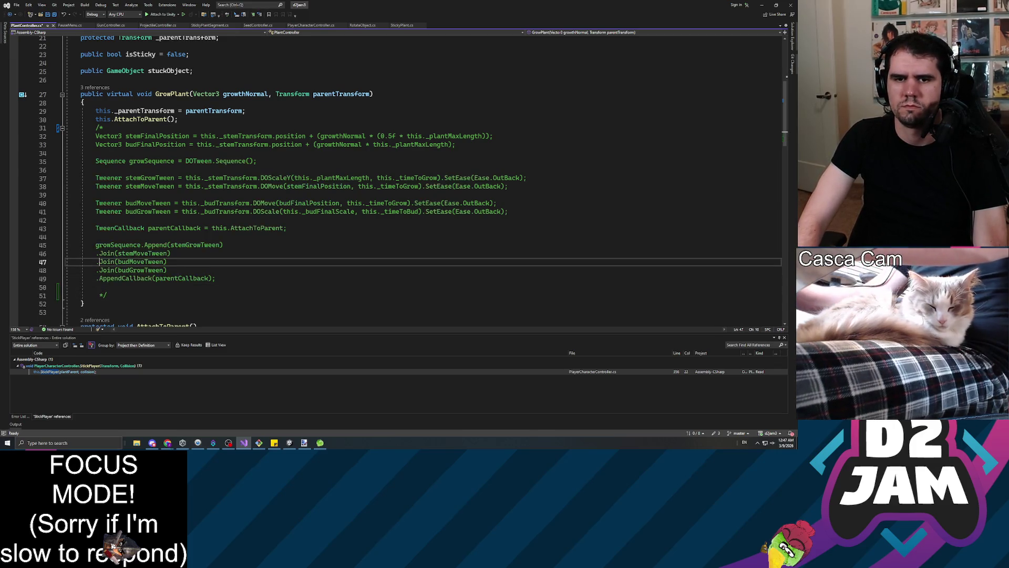
key(Down)
key(Down)
key(Down)
click(65, 287)
click(65, 296)
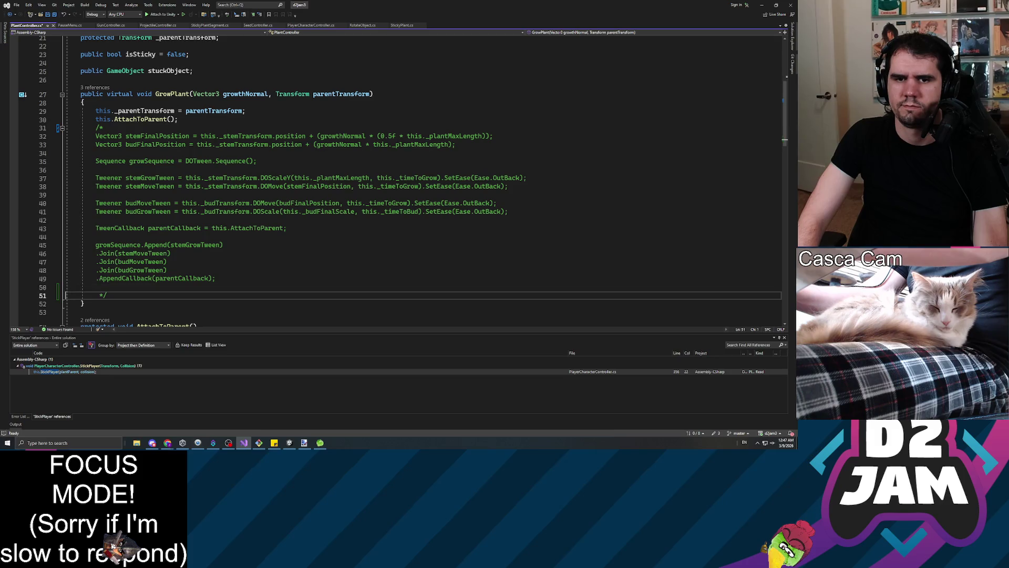
key(End)
key(Return)
key(Return)
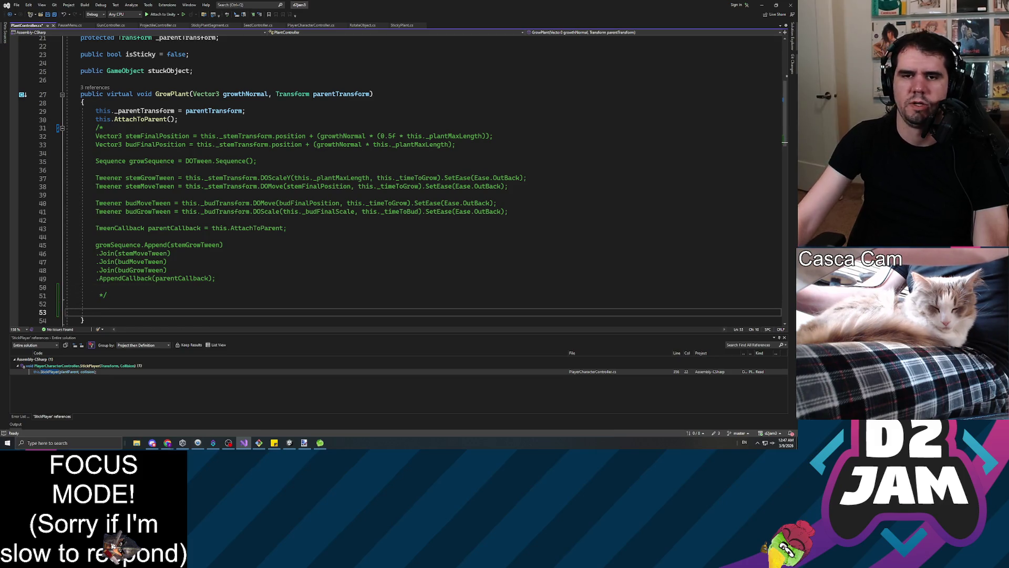
scroll(400, 181, down, 4)
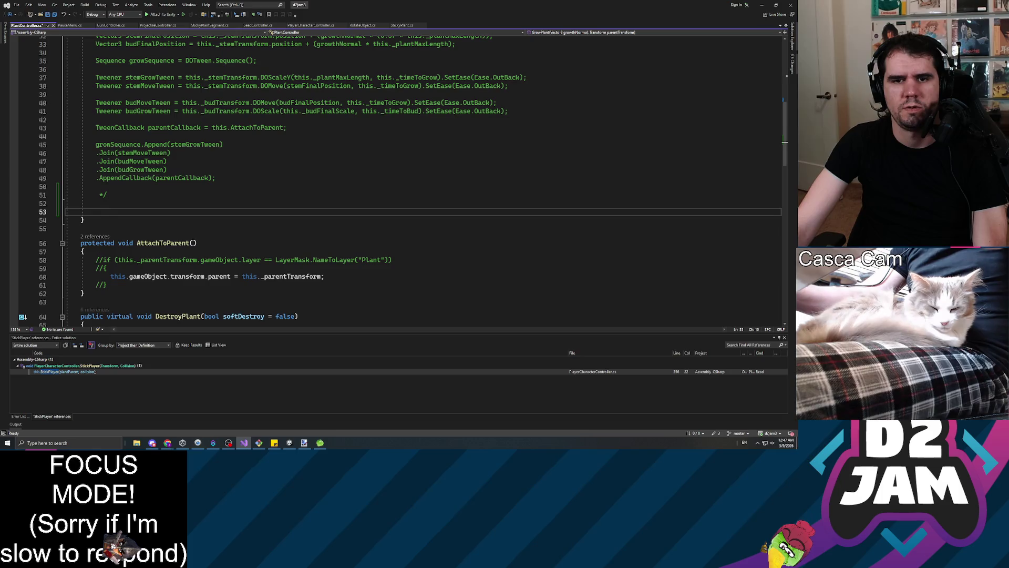
scroll(400, 180, up, 1)
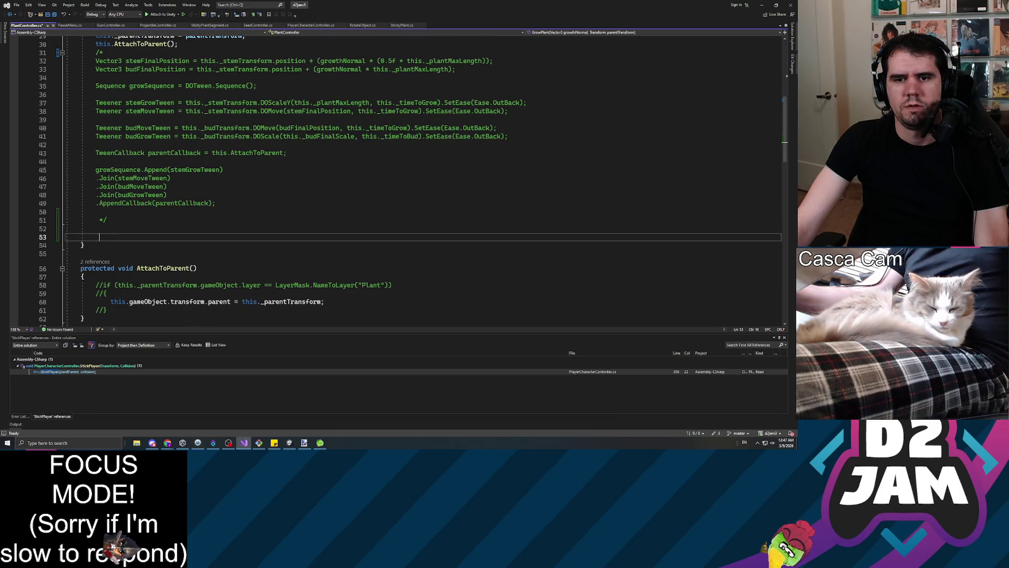
scroll(399, 180, up, 2)
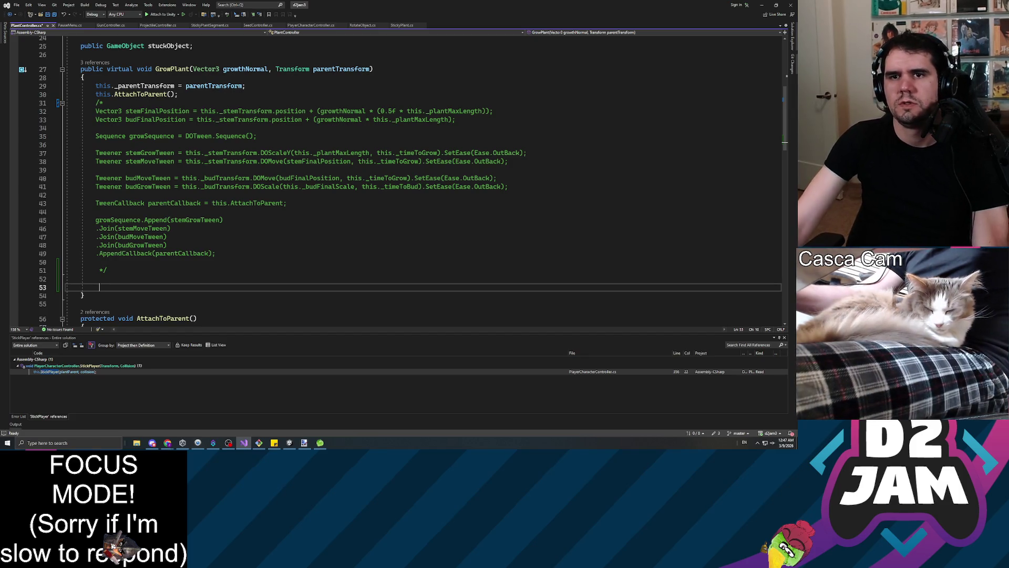
key(alt+Tab)
Step: Open the Animator for the flower and select the Entry→FlowerGrowth transition
click(136, 10)
mouse_move(155, 116)
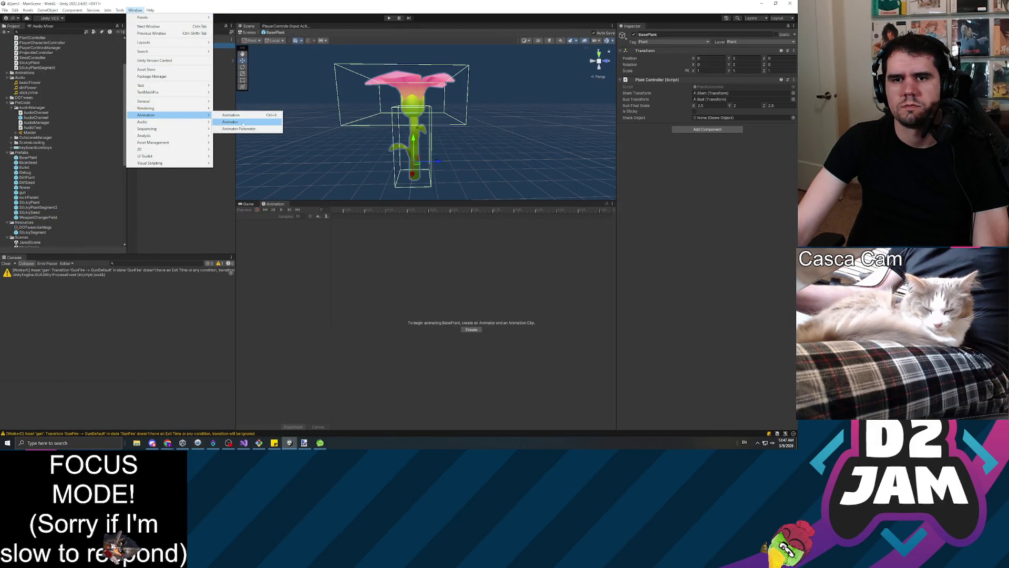
click(240, 122)
click(179, 60)
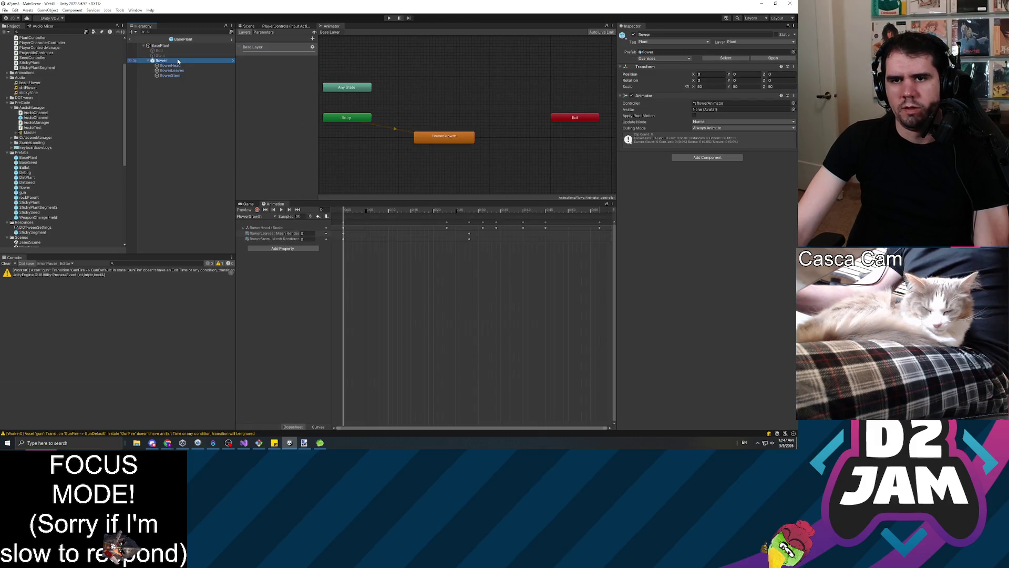
click(391, 128)
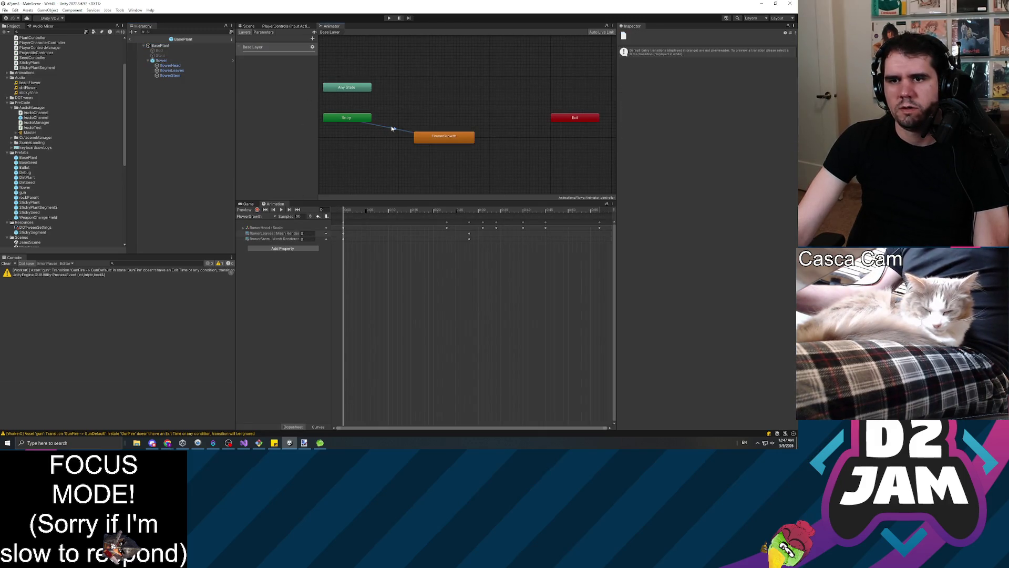
Step: Bring Visual Studio forward maximized, showing PlantController's serialized fields
click(243, 443)
mouse_move(698, 289)
mouse_down()
mouse_move(609, 288)
mouse_move(583, 275)
mouse_move(295, 2)
mouse_up()
scroll(394, 179, up, 9)
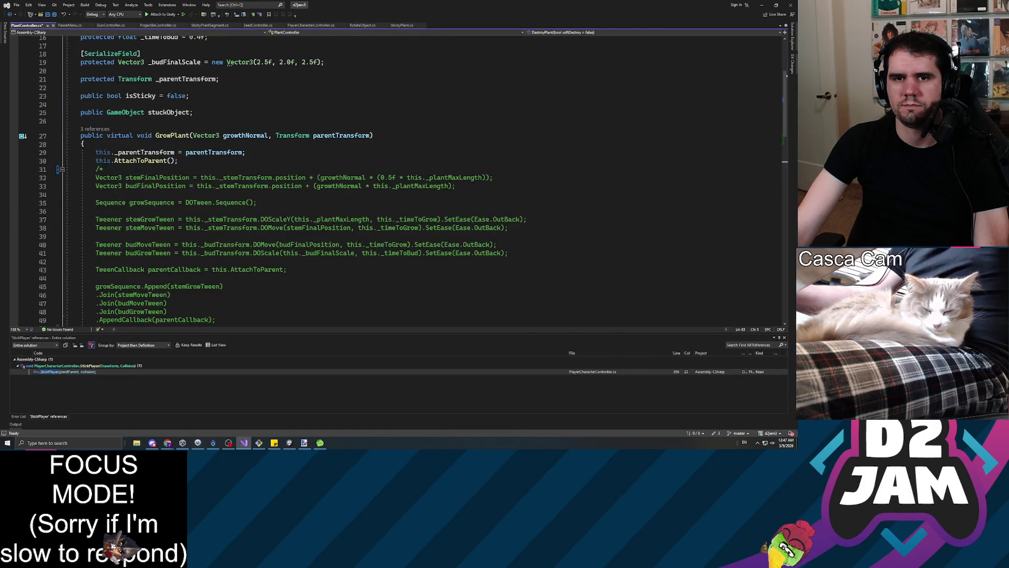
Step: Find all references to GrowPlant, view its call in SeedController, then return to PlantController
click(336, 135)
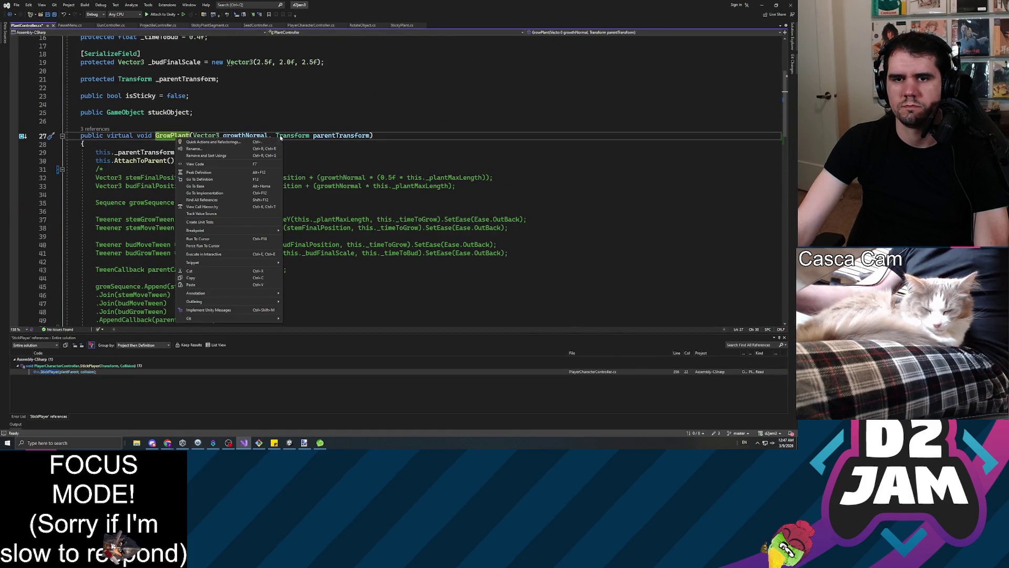
click(173, 135)
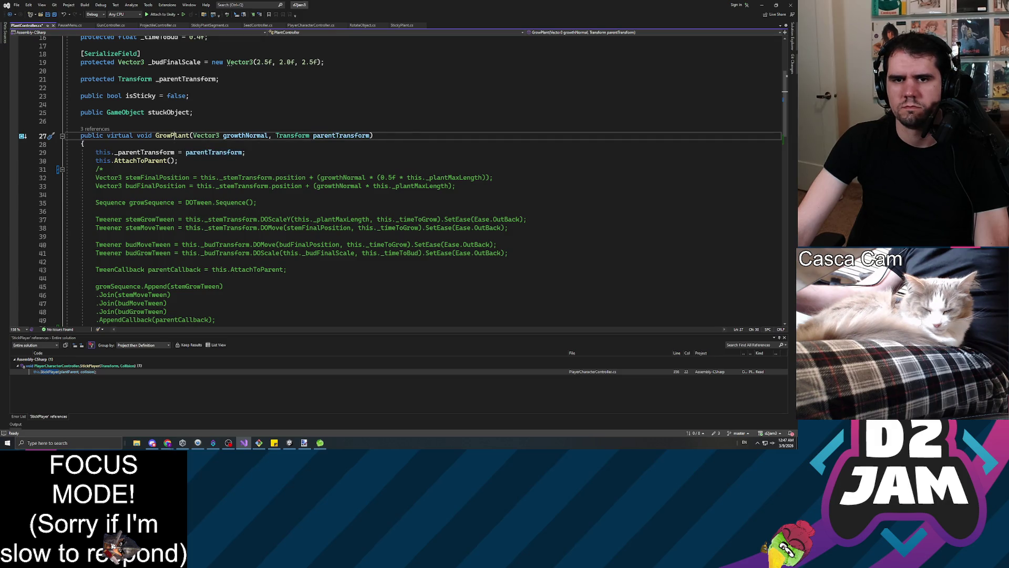
right_click(173, 135)
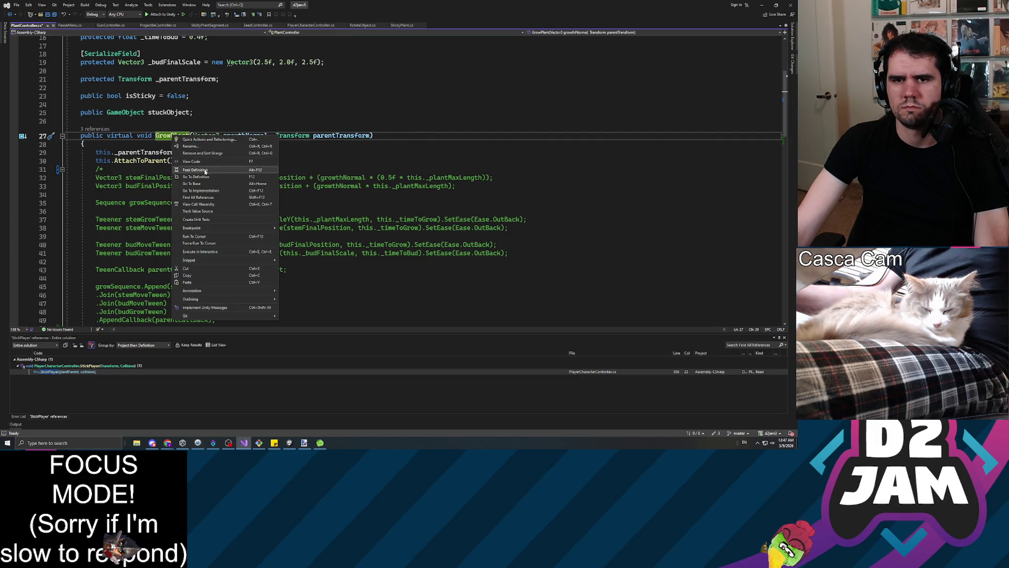
click(200, 175)
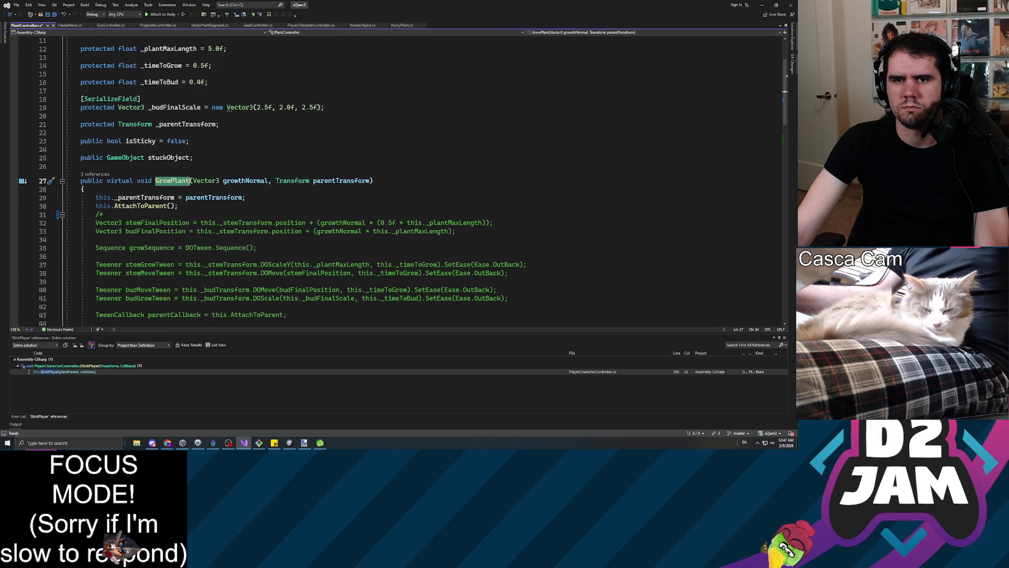
right_click(175, 182)
click(213, 244)
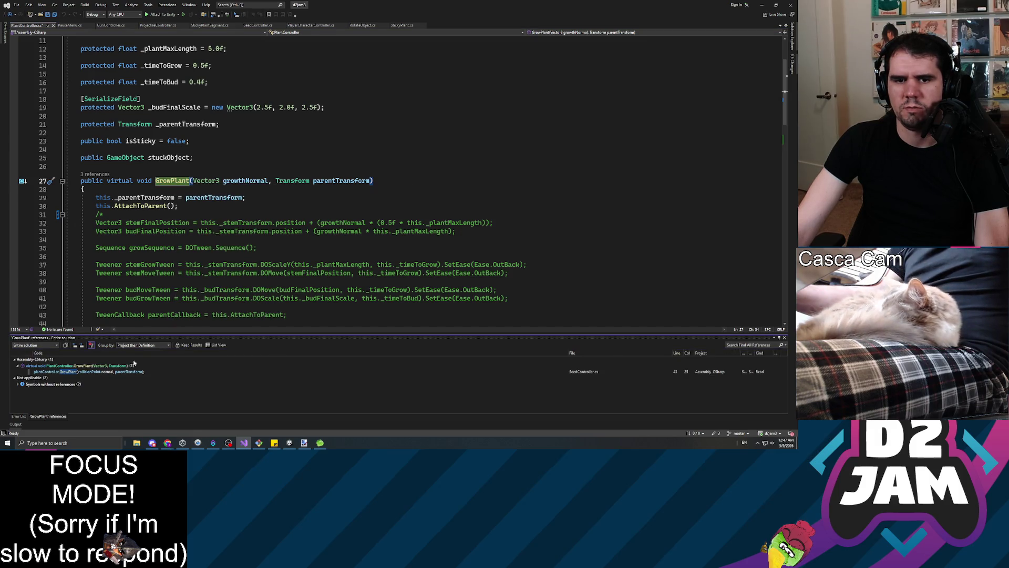
double_click(88, 372)
click(185, 177)
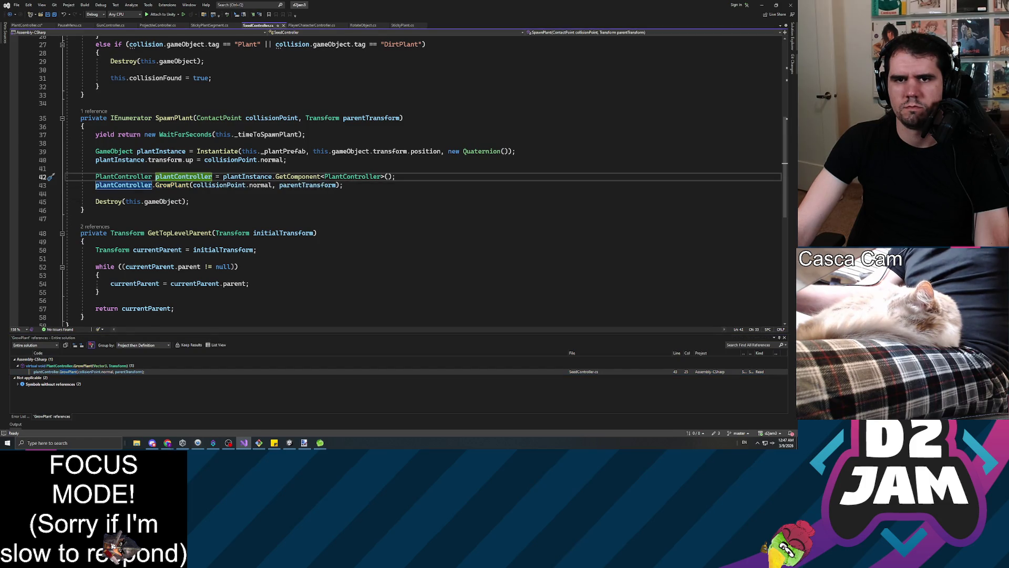
scroll(412, 180, up, 5)
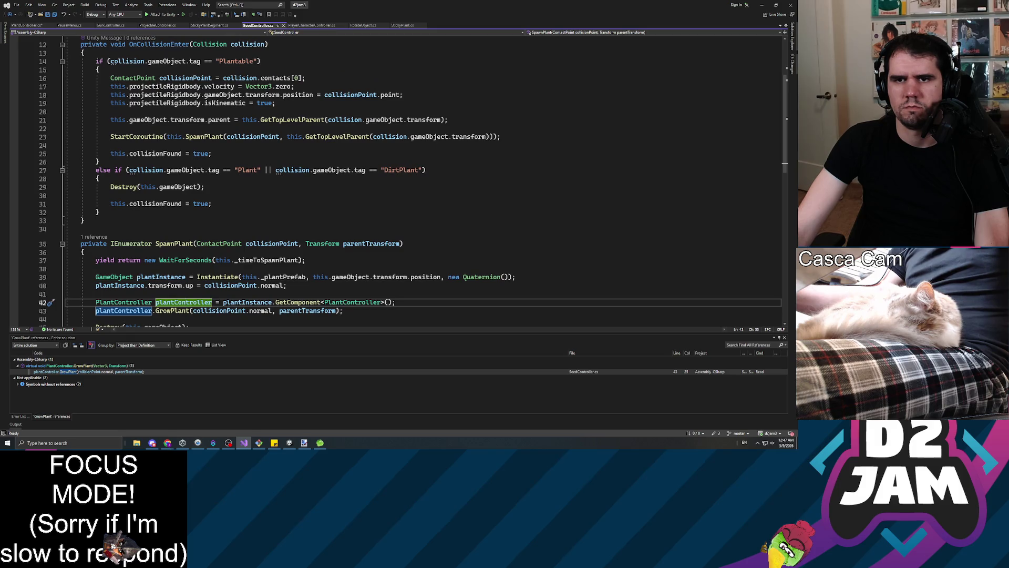
double_click(73, 365)
Step: Delete the /* and */ markers to restore GrowPlant's tween code, then return to Unity
key(ctrl+s)
scroll(394, 179, up, 3)
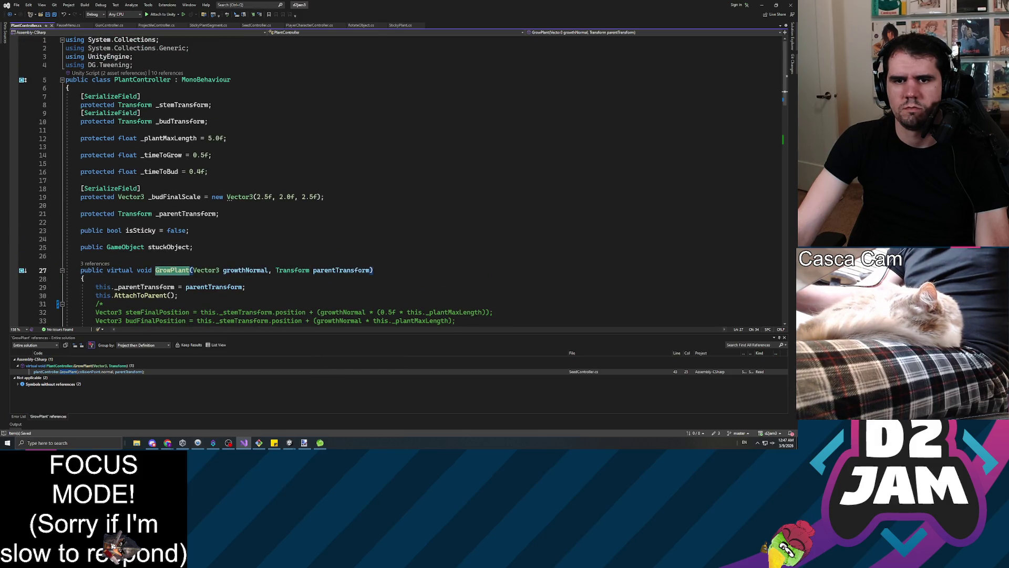
scroll(252, 179, down, 5)
scroll(394, 179, down, 10)
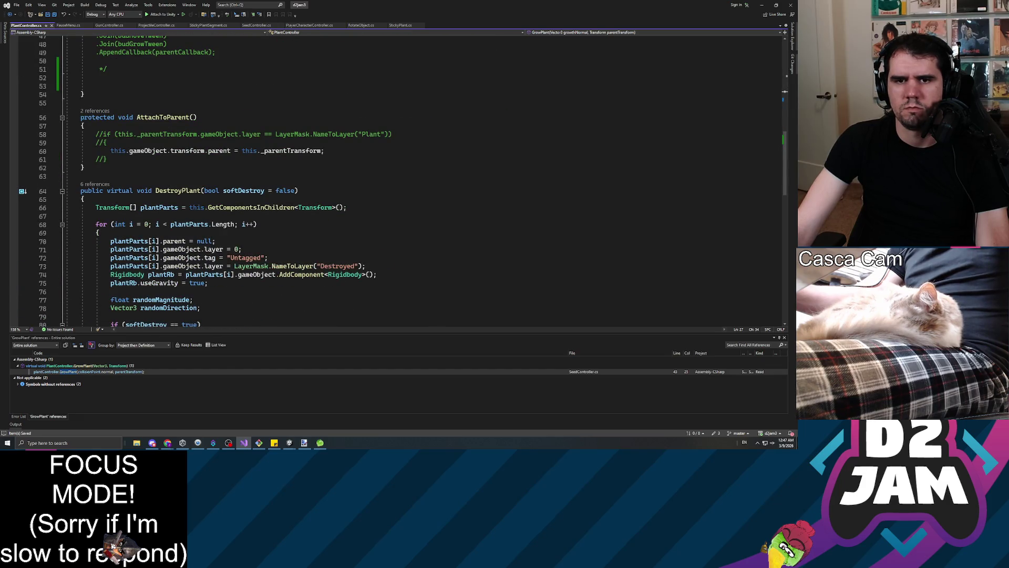
scroll(394, 179, down, 13)
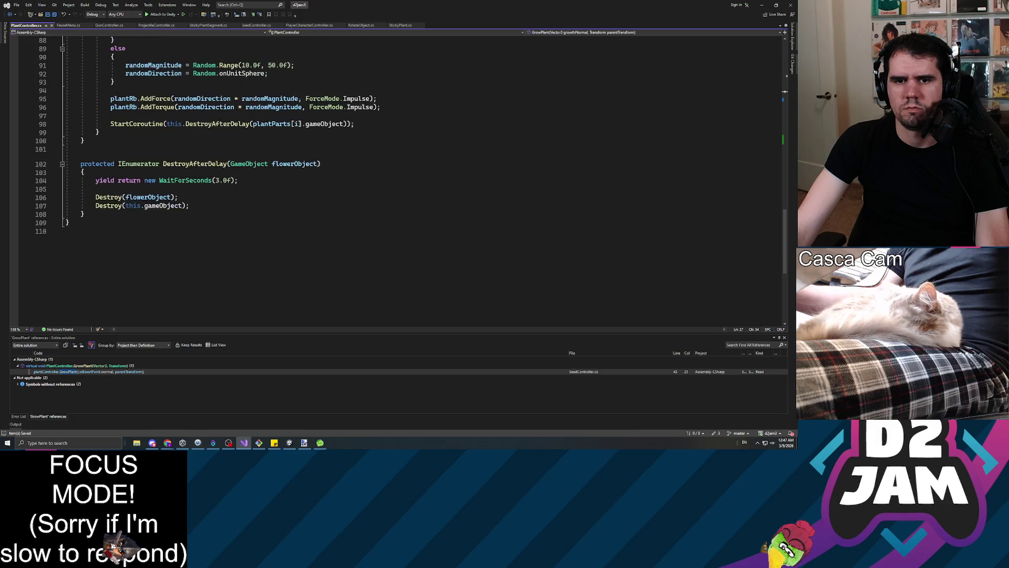
scroll(394, 179, up, 20)
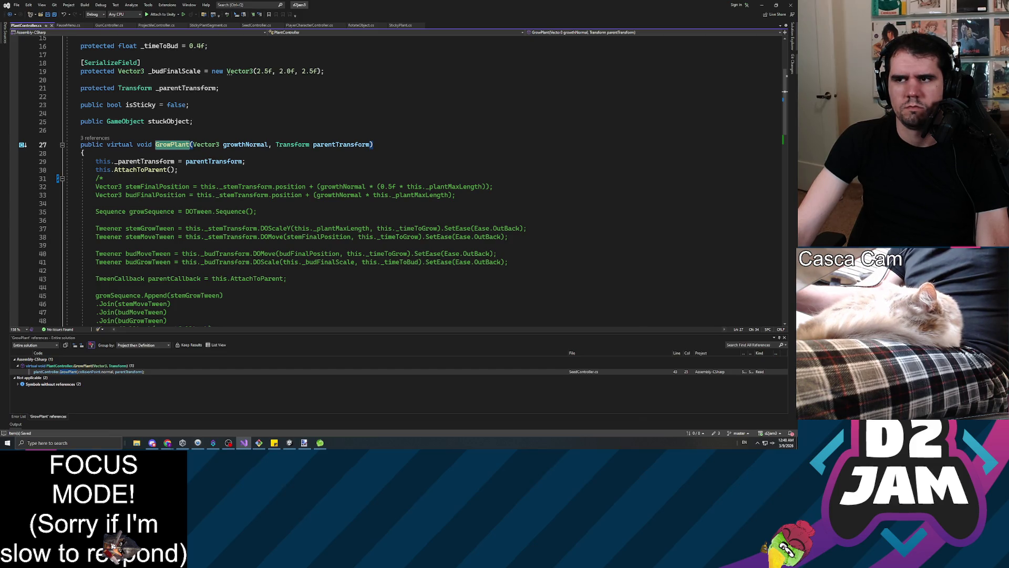
scroll(394, 179, down, 4)
mouse_move(107, 245)
mouse_down()
mouse_move(96, 128)
mouse_move(107, 245)
mouse_up()
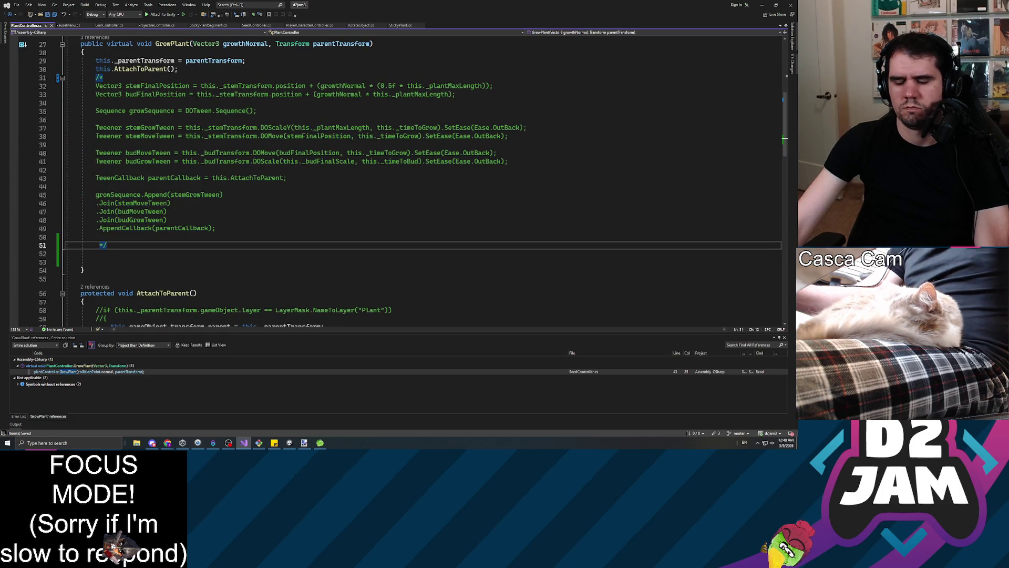
key(BackSpace)
key(BackSpace)
key(Up)
key(Up)
key(Up)
key(Up)
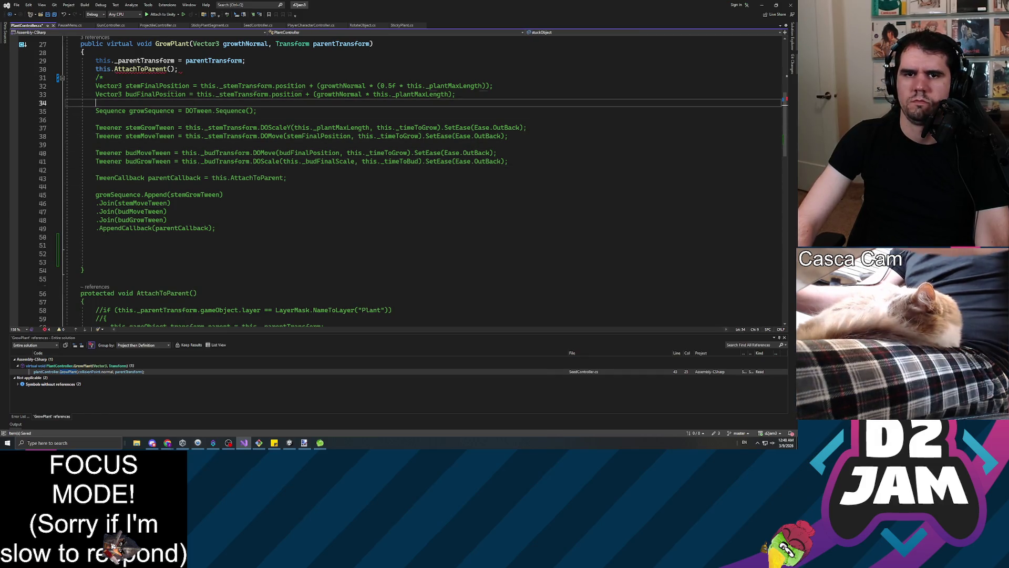
key(Delete)
key(BackSpace)
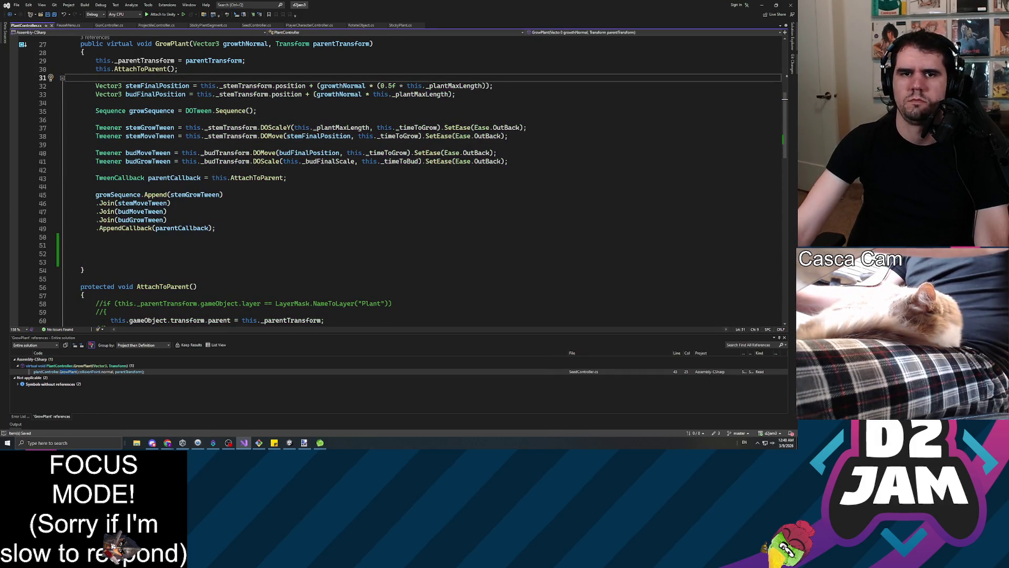
key(alt+Tab)
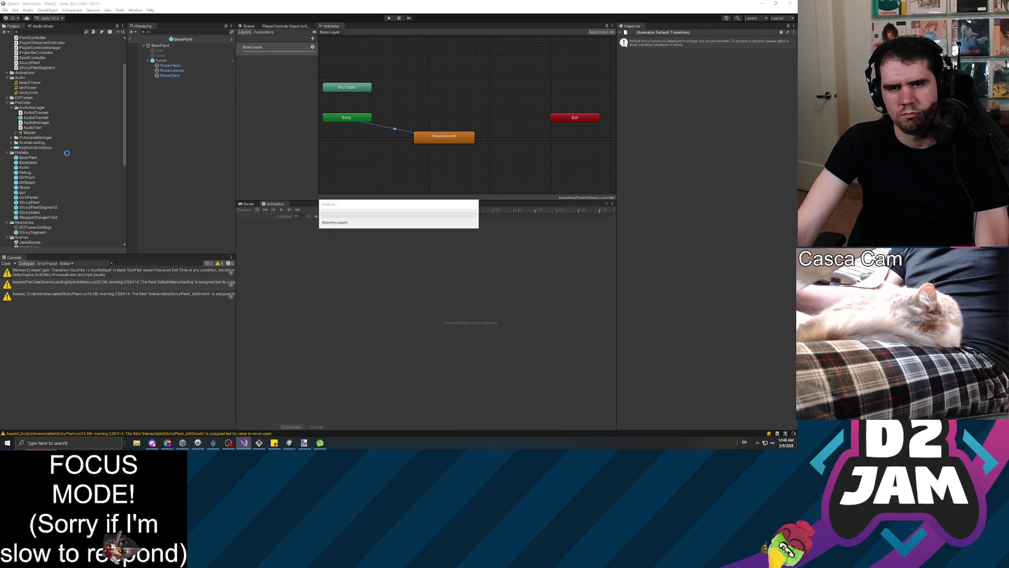
Step: Create a C# script from the _Scripts folder's context menu and name it BasicFlower
scroll(67, 156, up, 5)
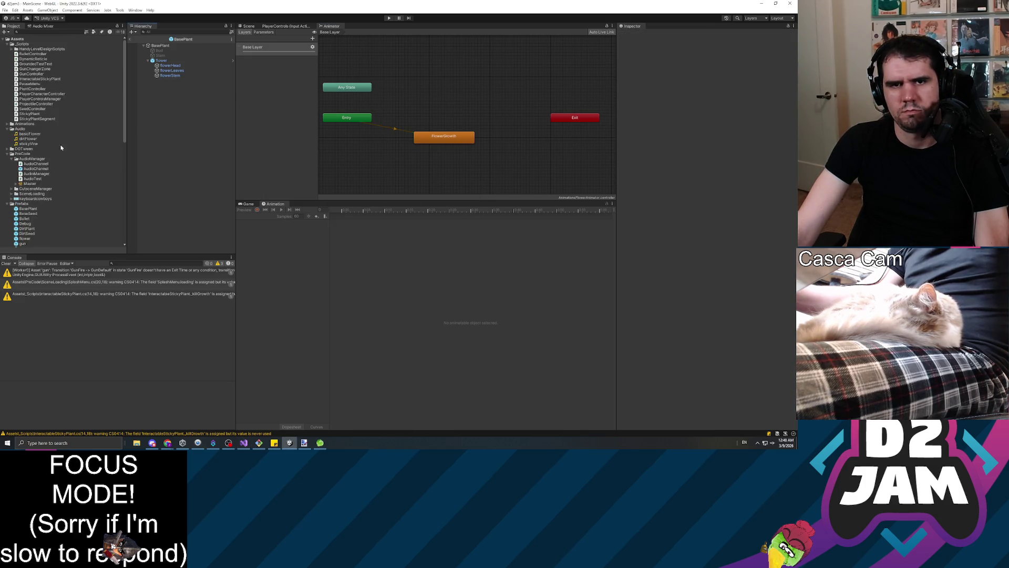
right_click(23, 44)
mouse_move(79, 48)
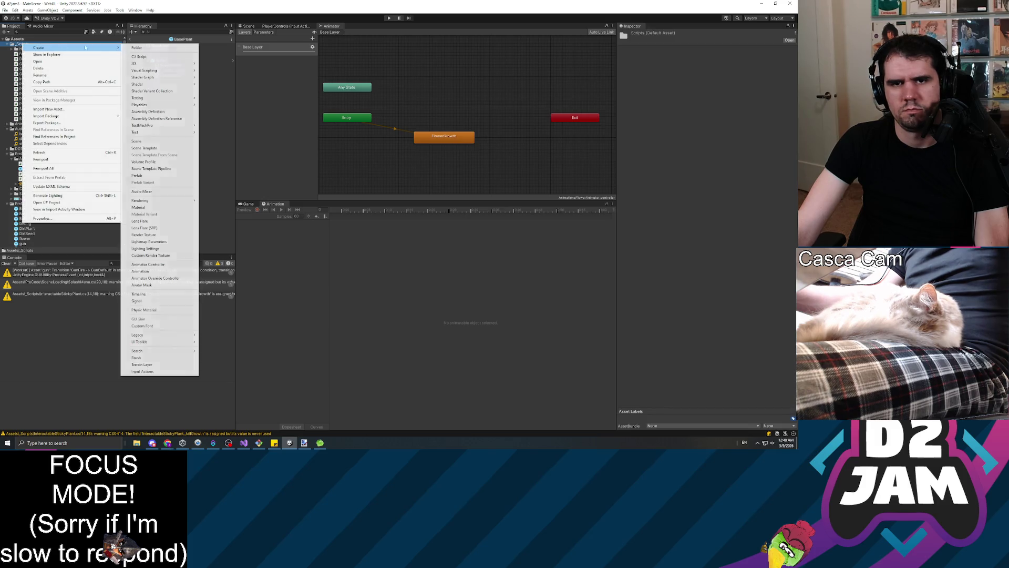
click(139, 57)
text(Basic)
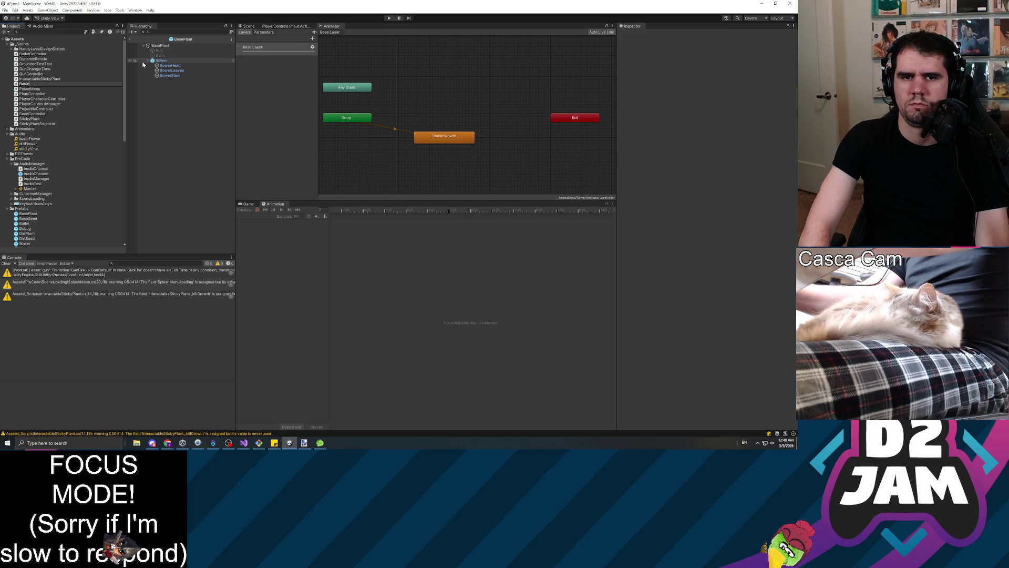
text(Flower)
key(Return)
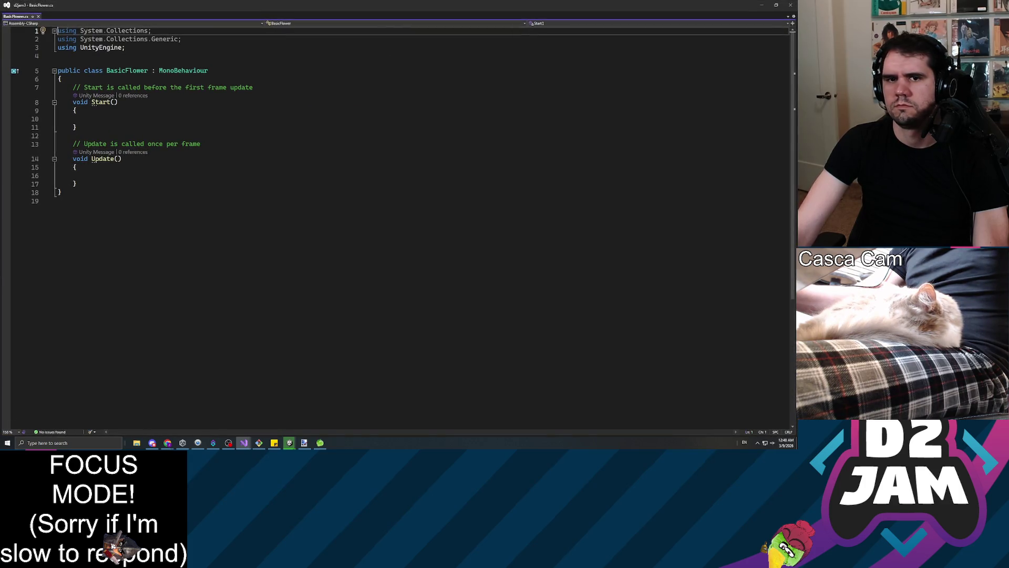
Step: Make BasicFlower extend PlantController, replacing Start/Update with an empty GrowPlant override
double_click(183, 70)
text(P)
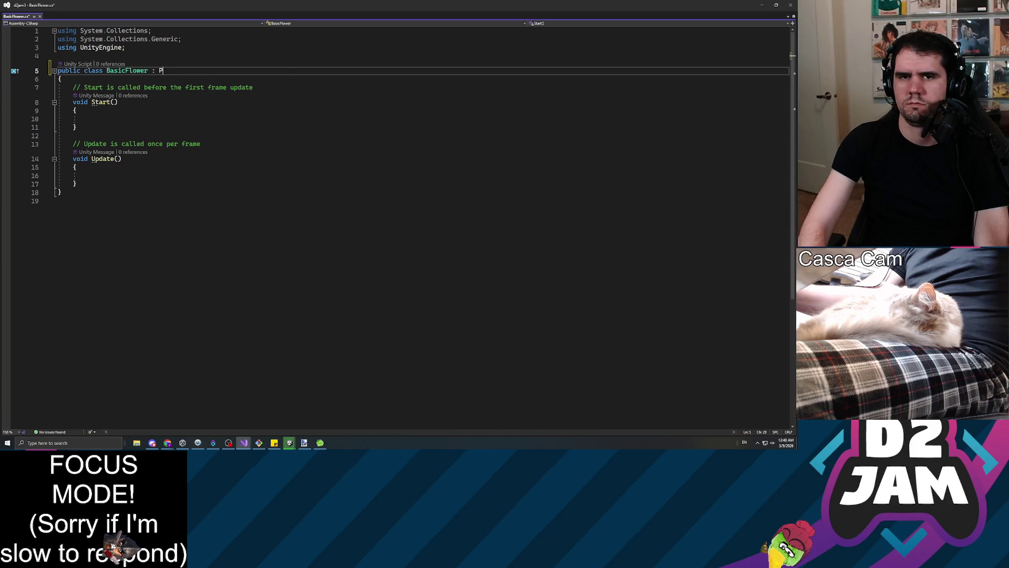
text(lantController)
key(Tab)
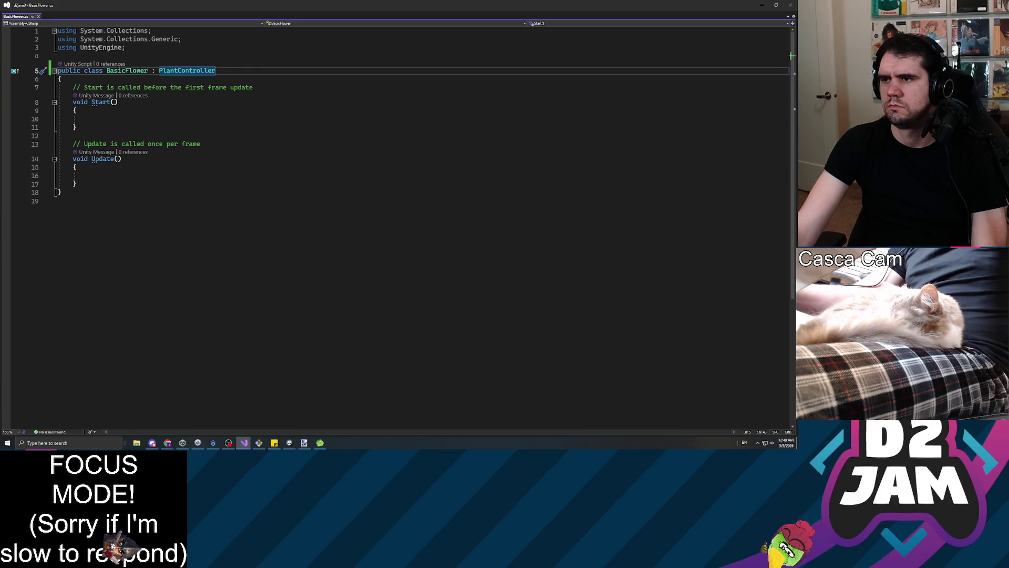
drag(78, 184, 72, 87)
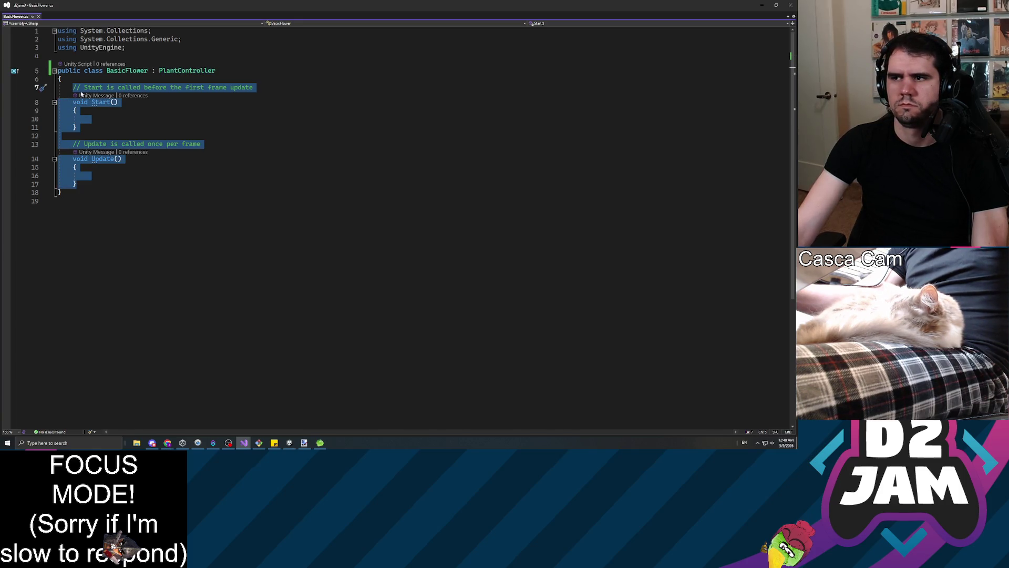
text(public ov)
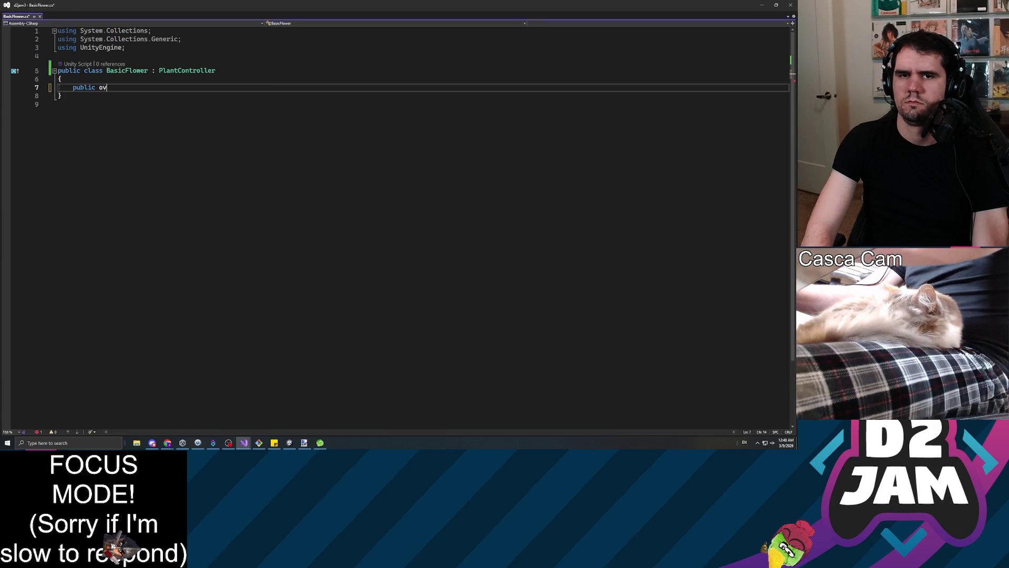
text(erride void)
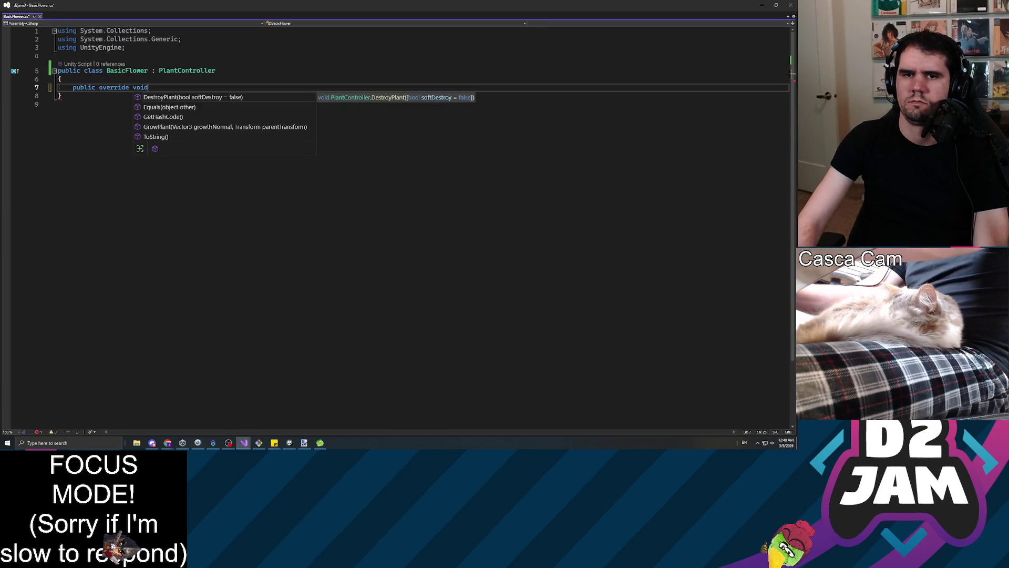
key(Down)
key(Down)
key(Down)
key(Tab)
key(shift+Home)
key(BackSpace)
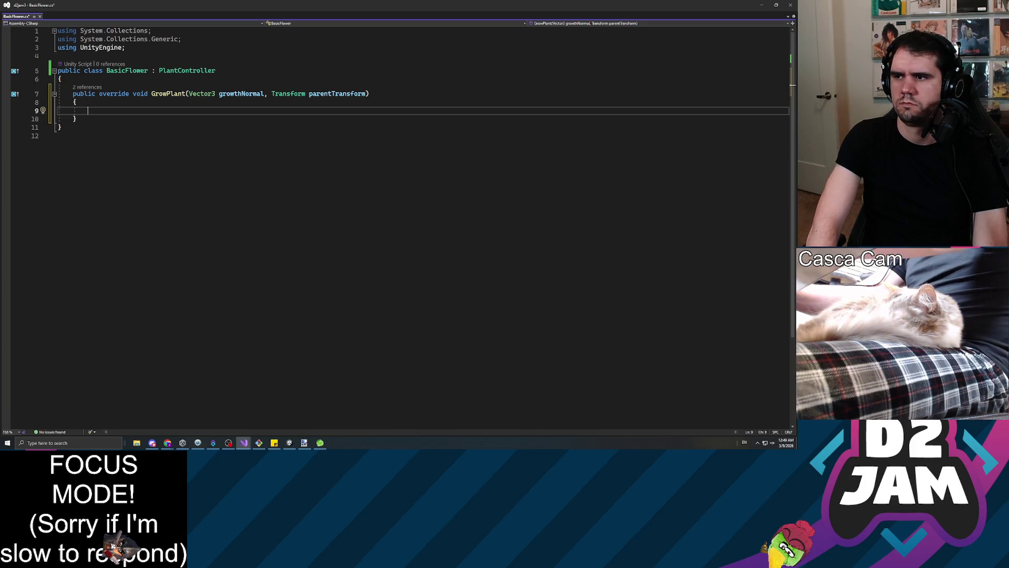
Step: Add a [SerializeField] private Transform _flowerBudTransform field to BasicFlower
click(80, 95)
key(Up)
key(Return)
key(Return)
key(Up)
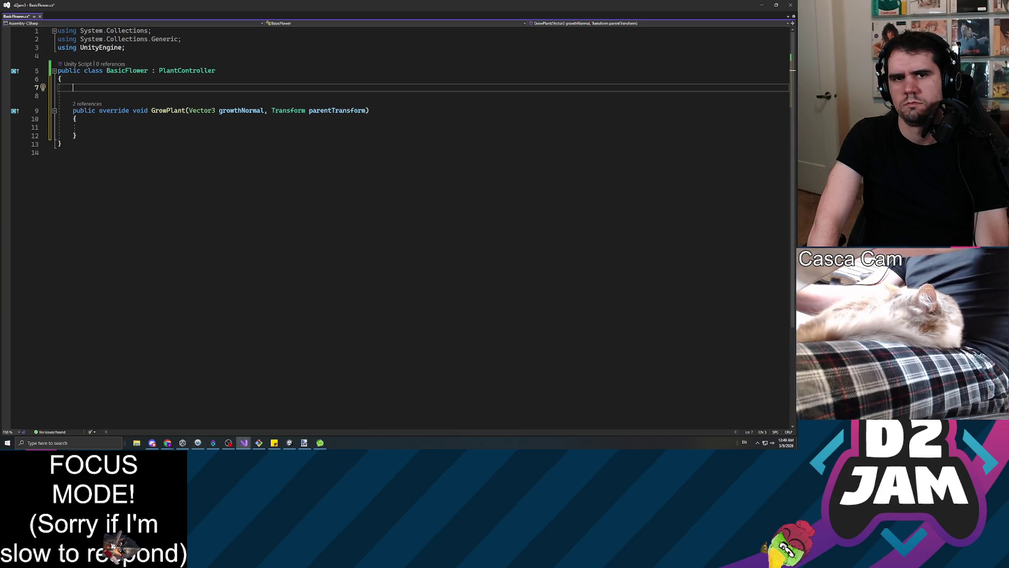
text(privat)
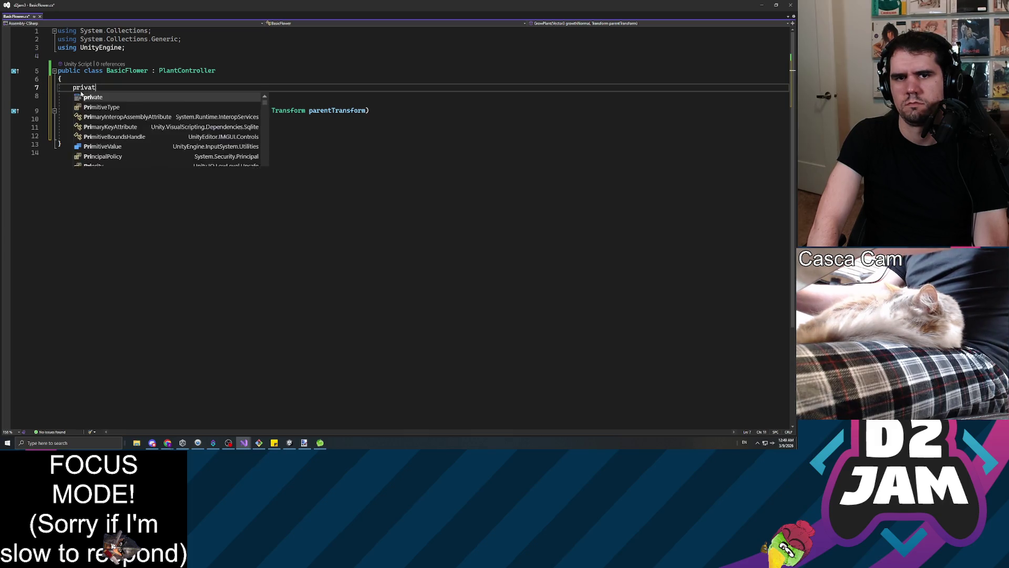
text(e Transform _flowerBudTr)
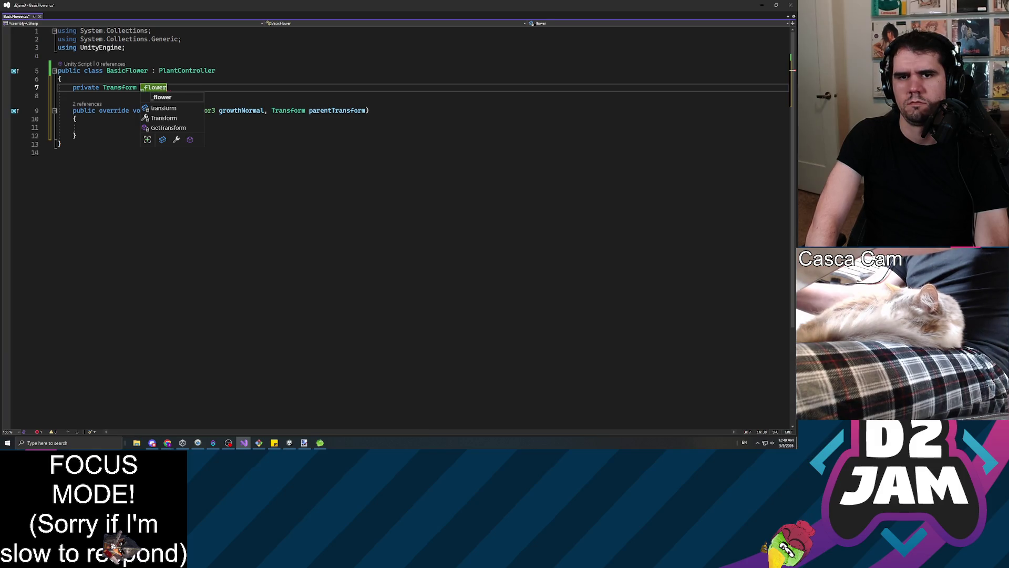
text(ansform;)
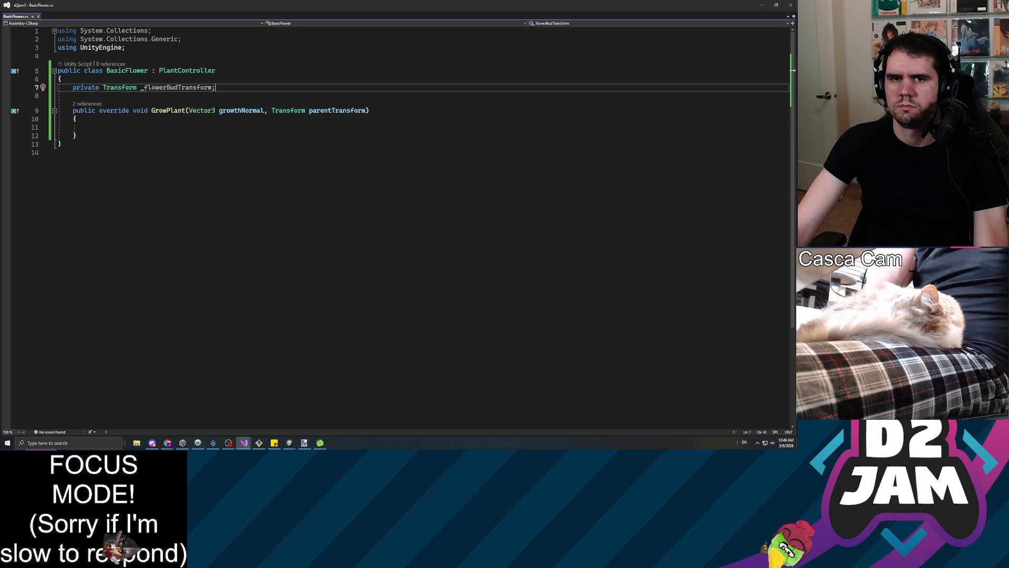
click(88, 128)
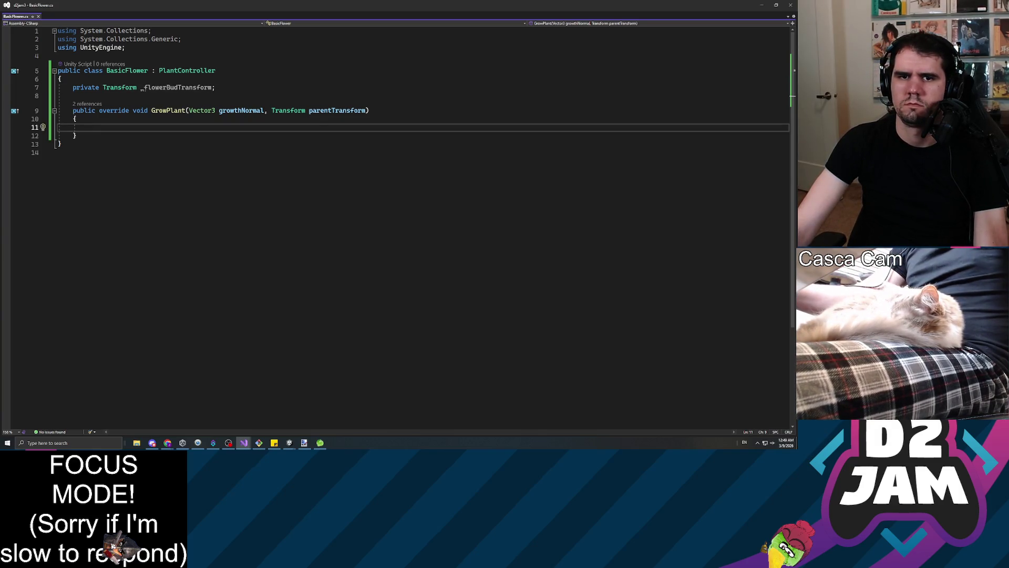
click(73, 87)
key(ctrl+Return)
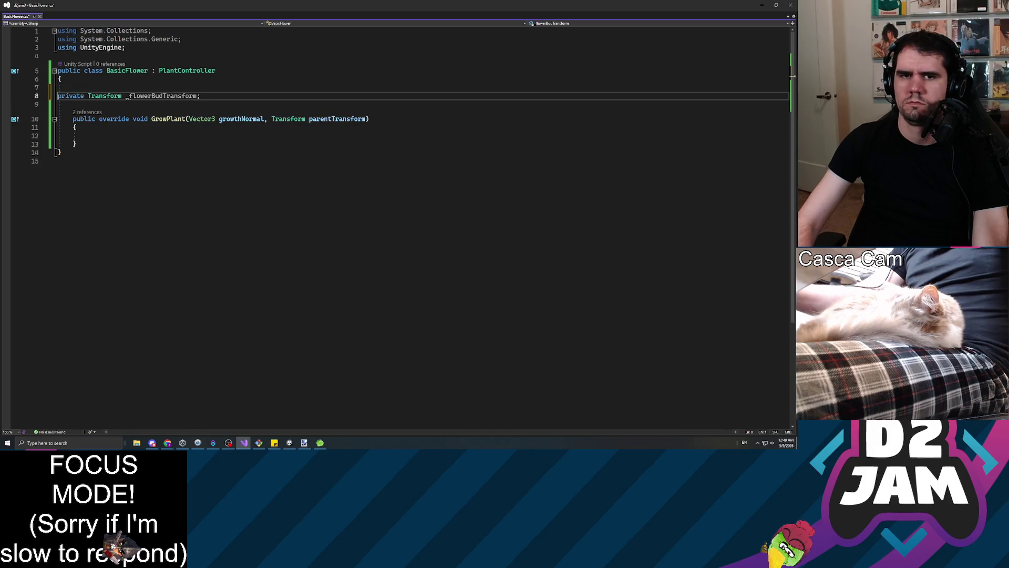
text([serialize)
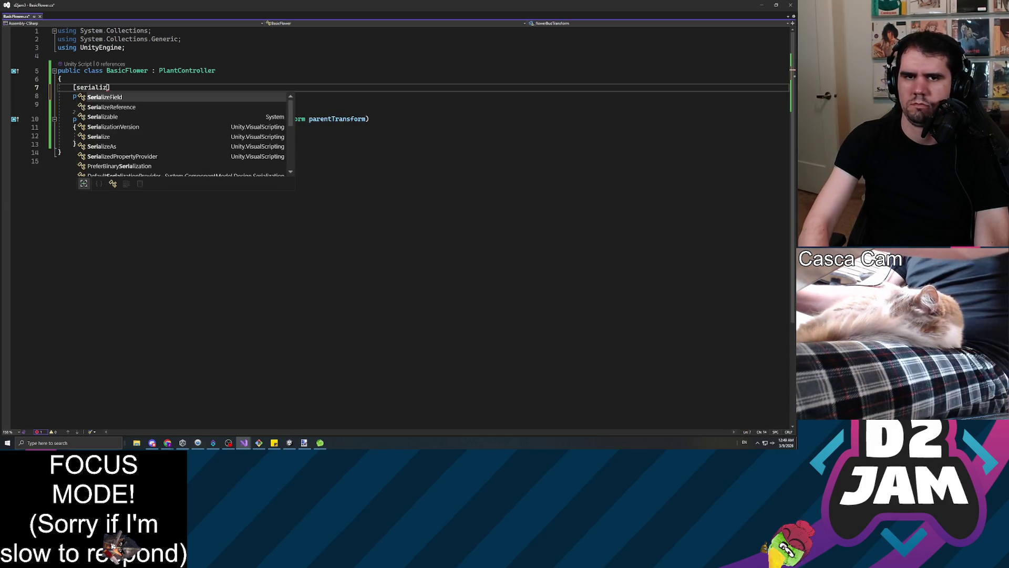
key(Tab)
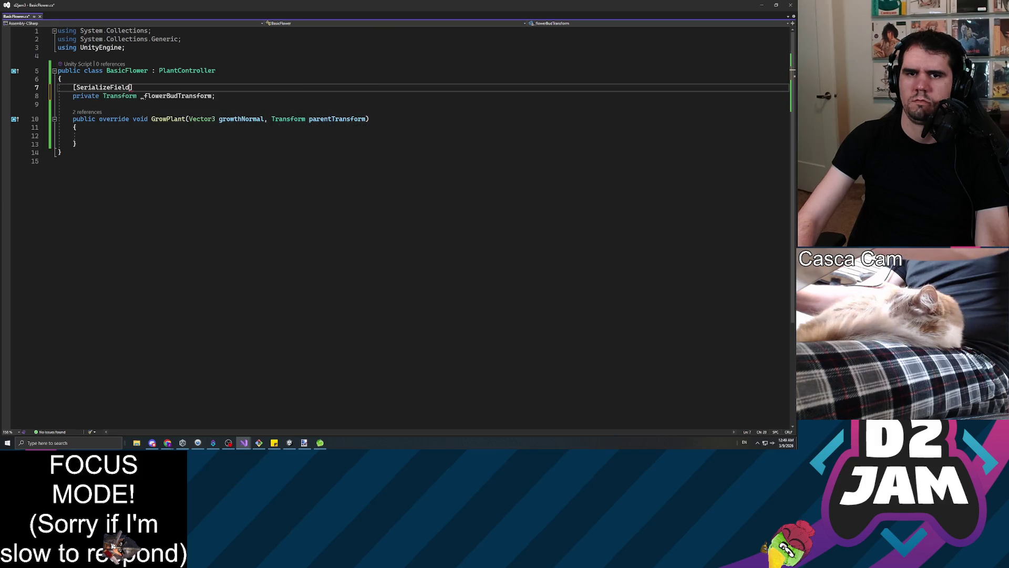
Step: Start writing this._flowerBudTransform in GrowPlant, checking the flowerHead object in Unity's scene
click(87, 136)
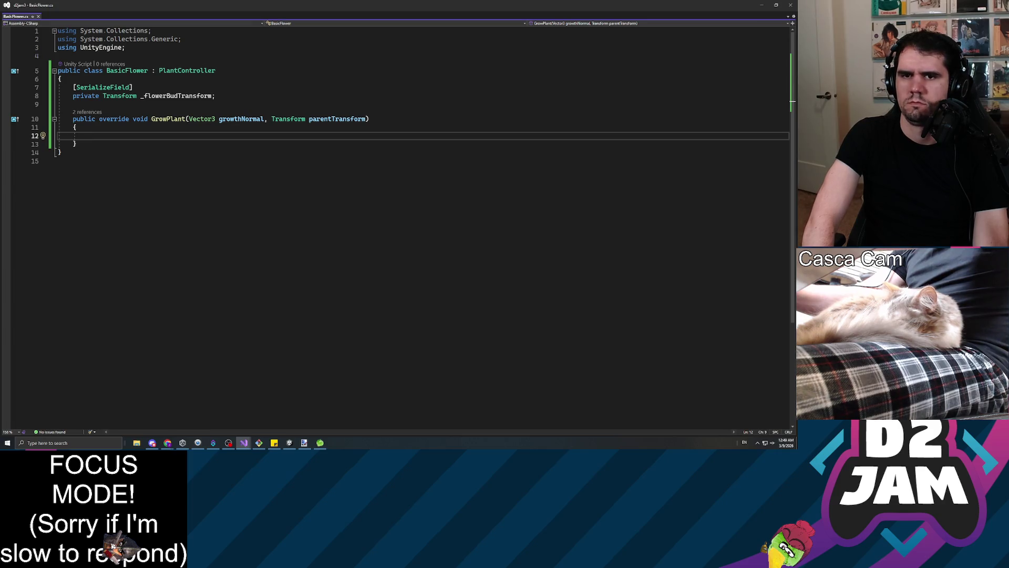
text(this._fl)
key(Tab)
text(.)
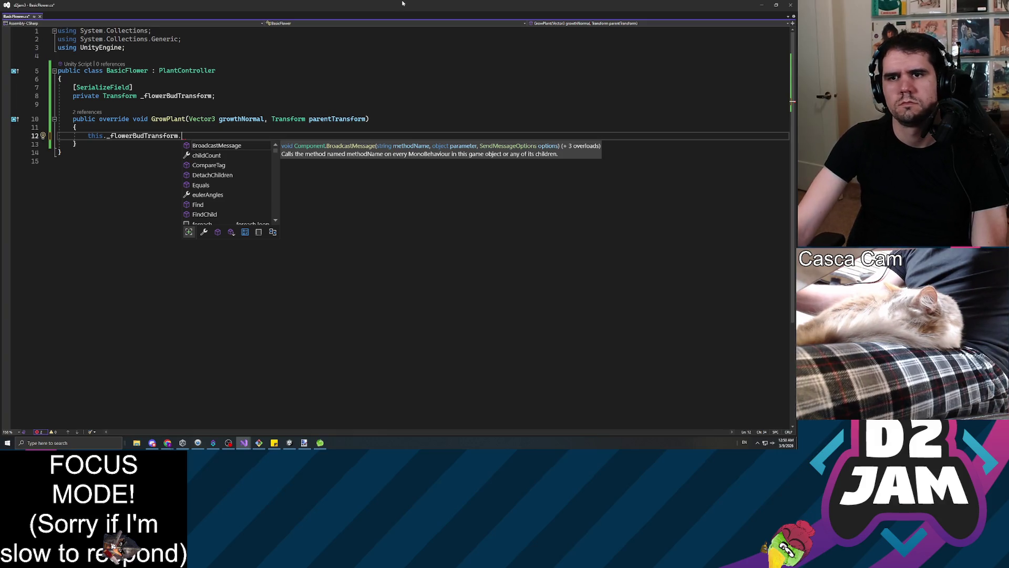
key(super+Down)
key(super+Down)
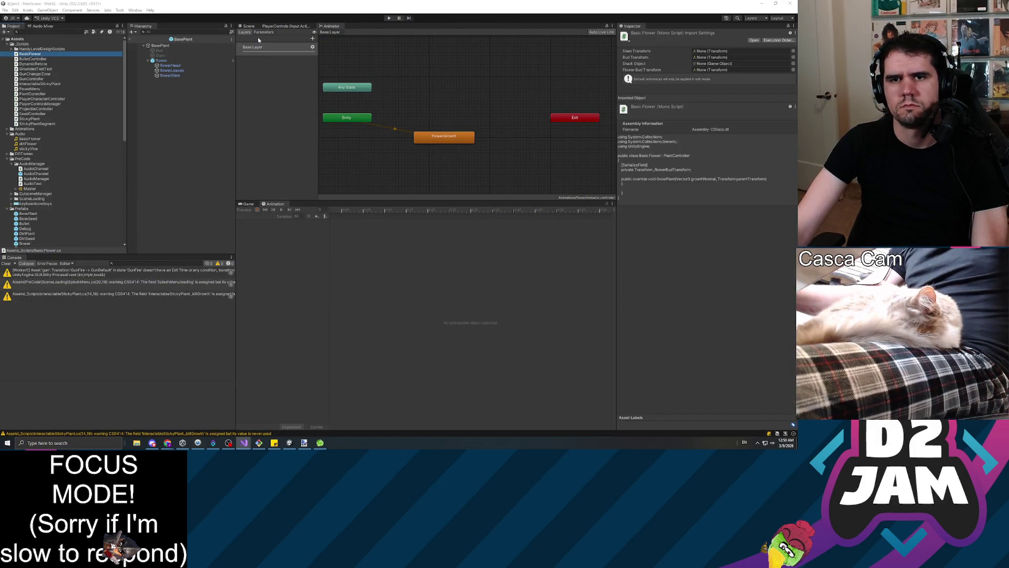
click(247, 26)
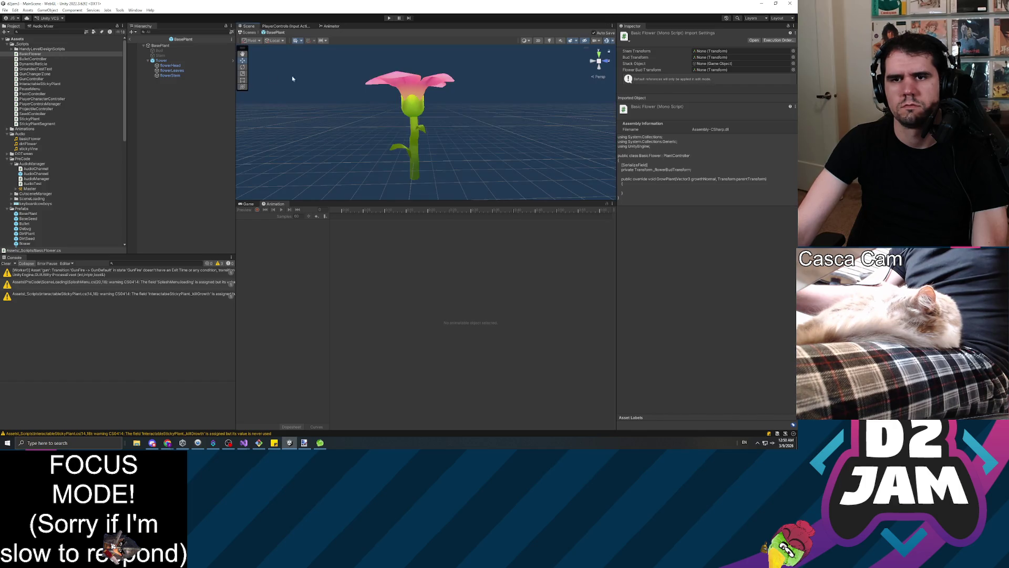
click(221, 65)
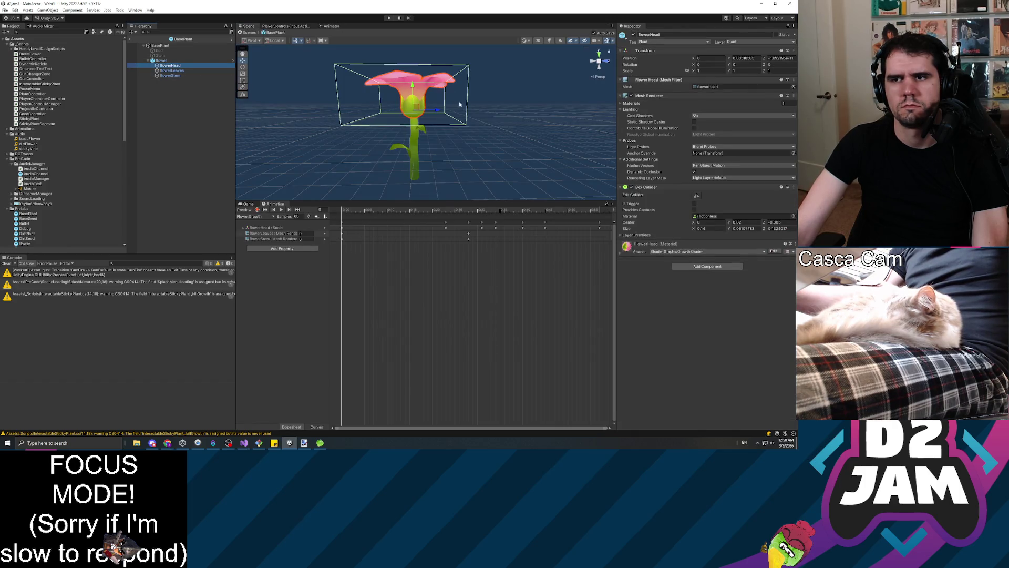
key(alt+Tab)
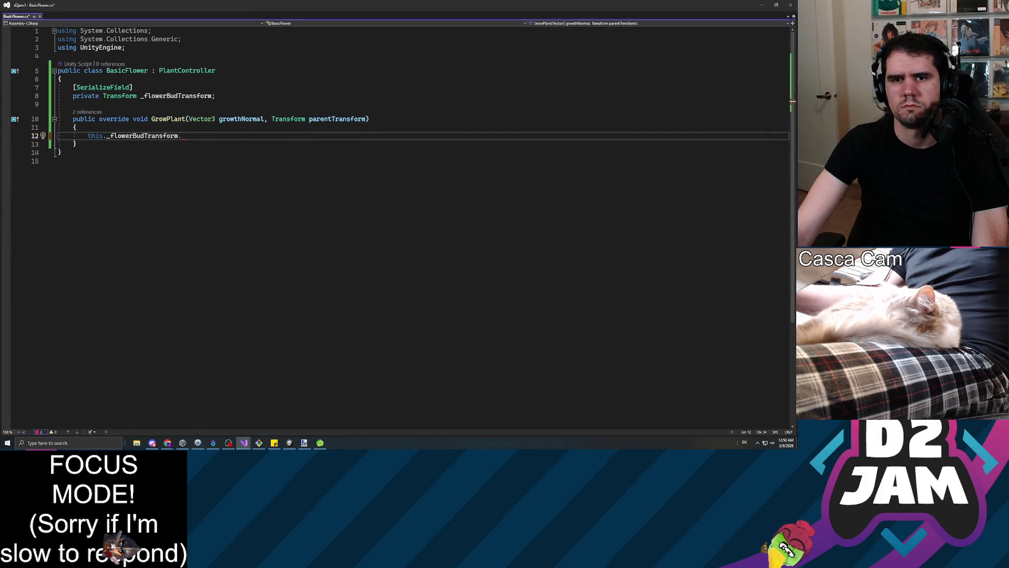
Step: Complete the line as this._flowerBudTransform.up = Vector3.up and open a line above it
text(up)
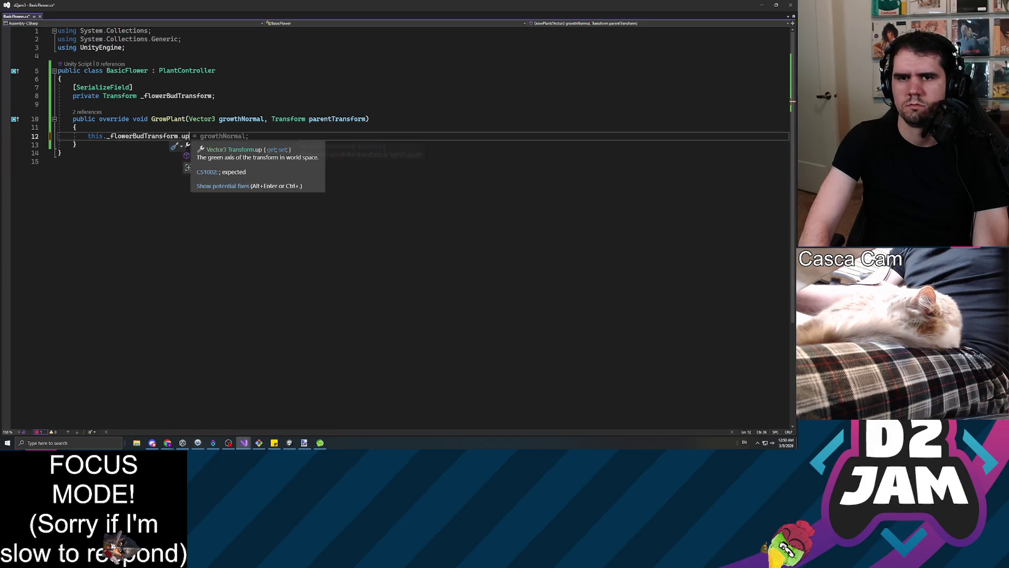
text( =)
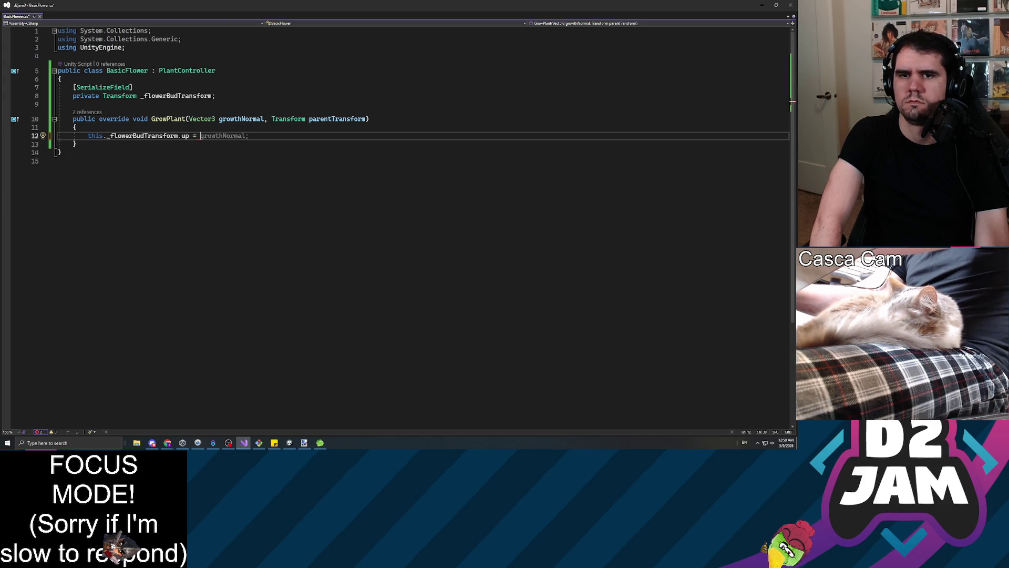
text(Vector3.up)
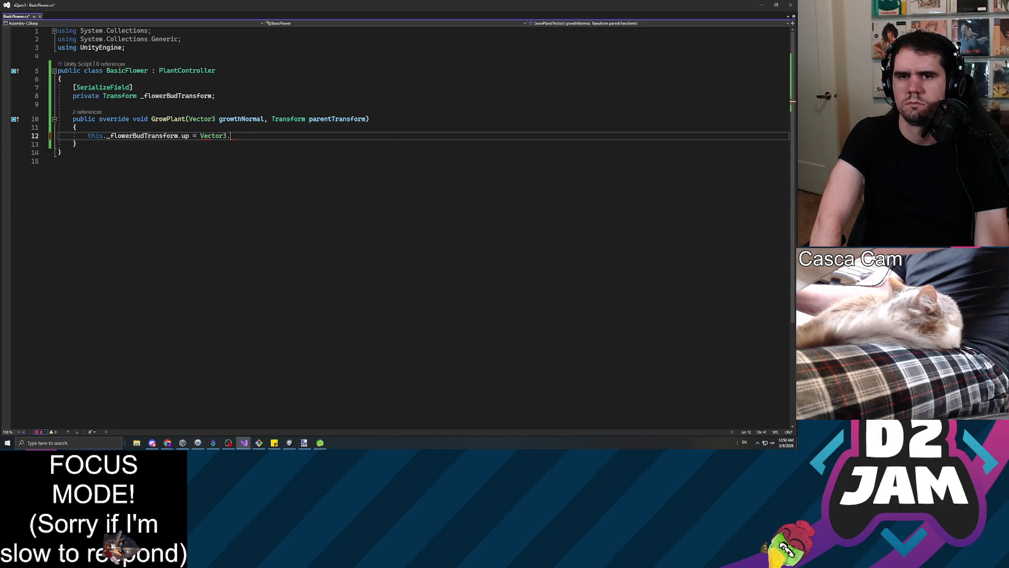
key(Escape)
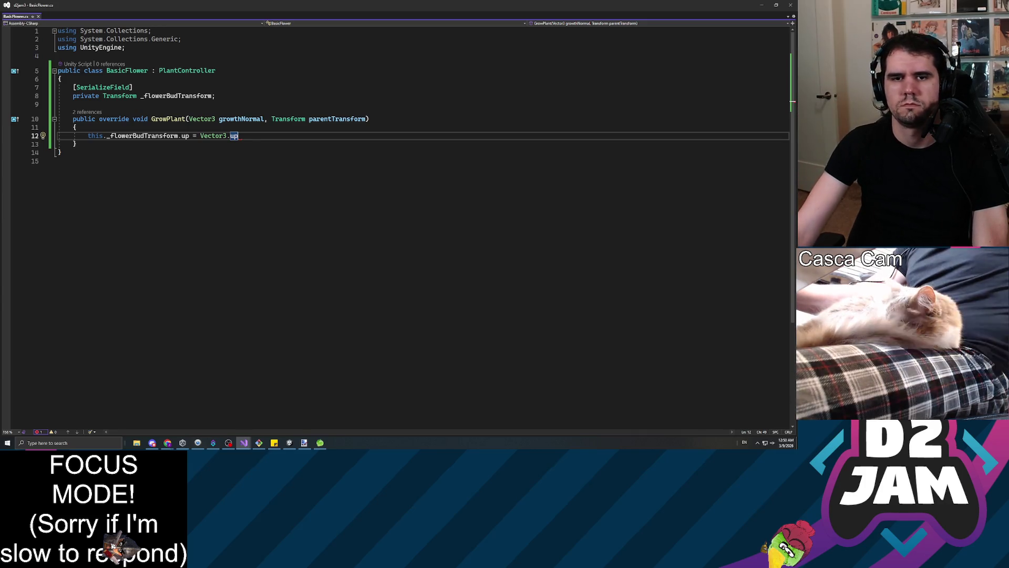
click(88, 135)
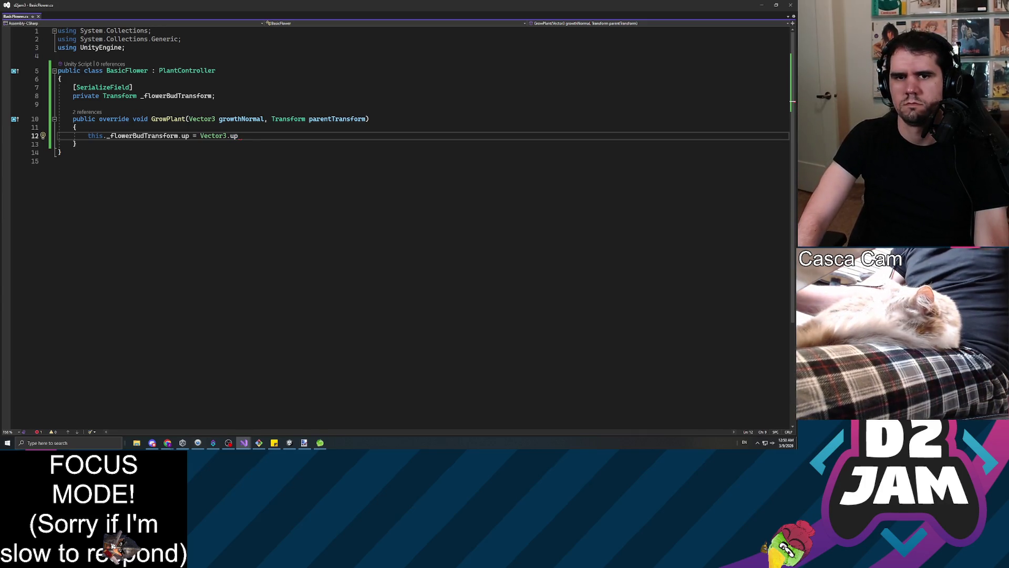
key(Return)
key(Up)
Step: Write 'if (growthNormal.y >)' above the bud assignment and add a blank line below the bud field
text(if ())
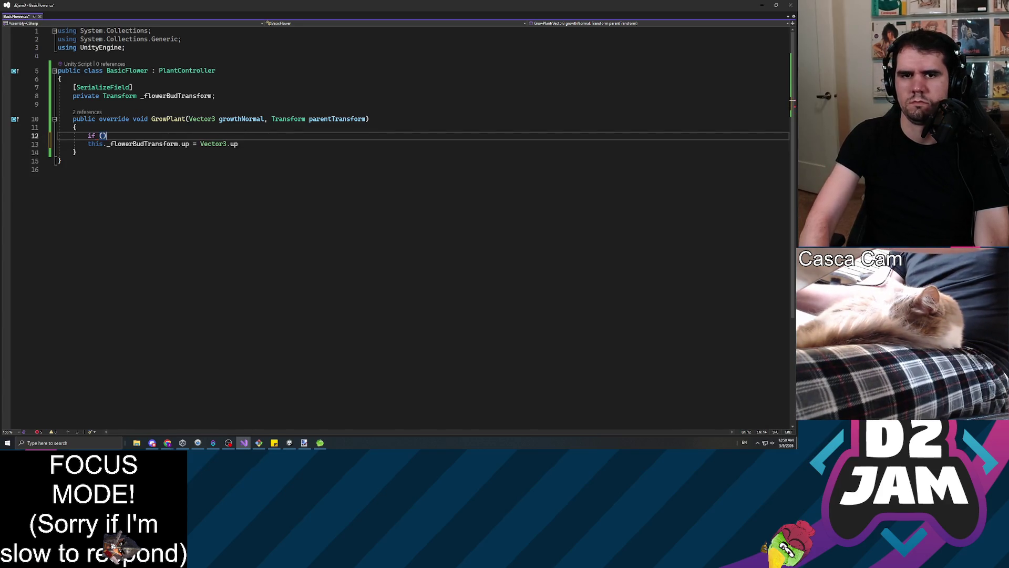
click(103, 135)
text(growthNormal )
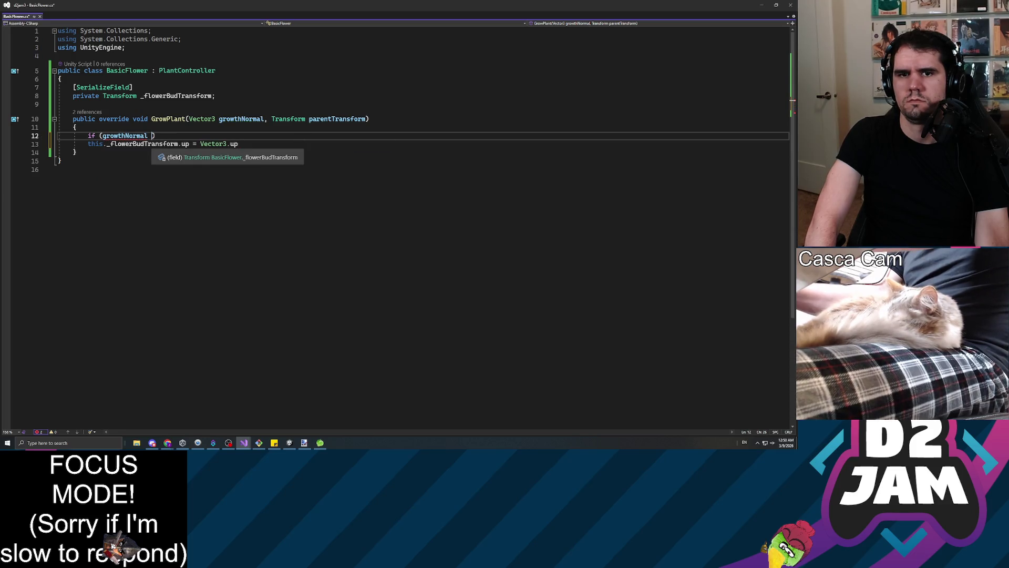
text(.)
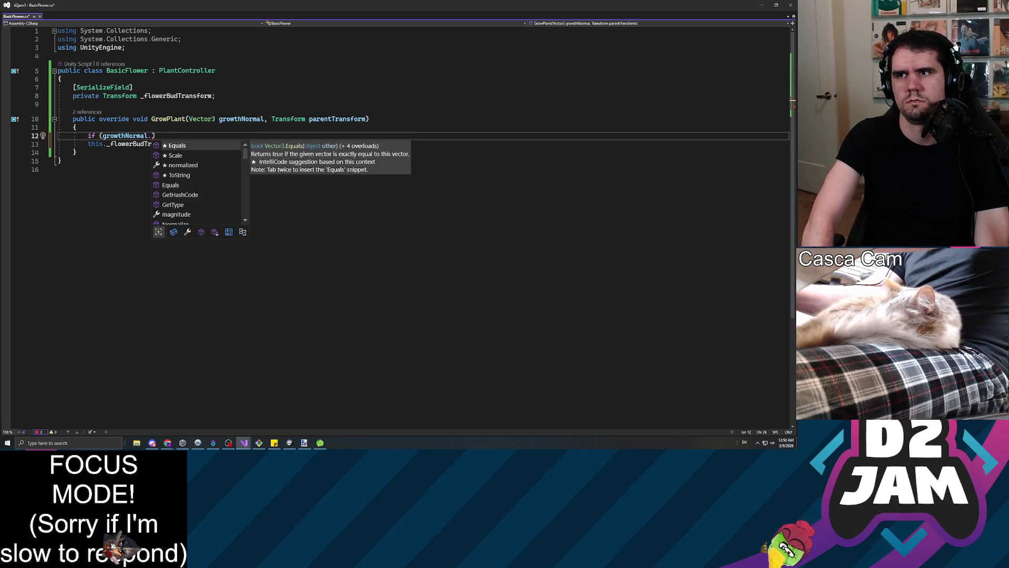
text(y )
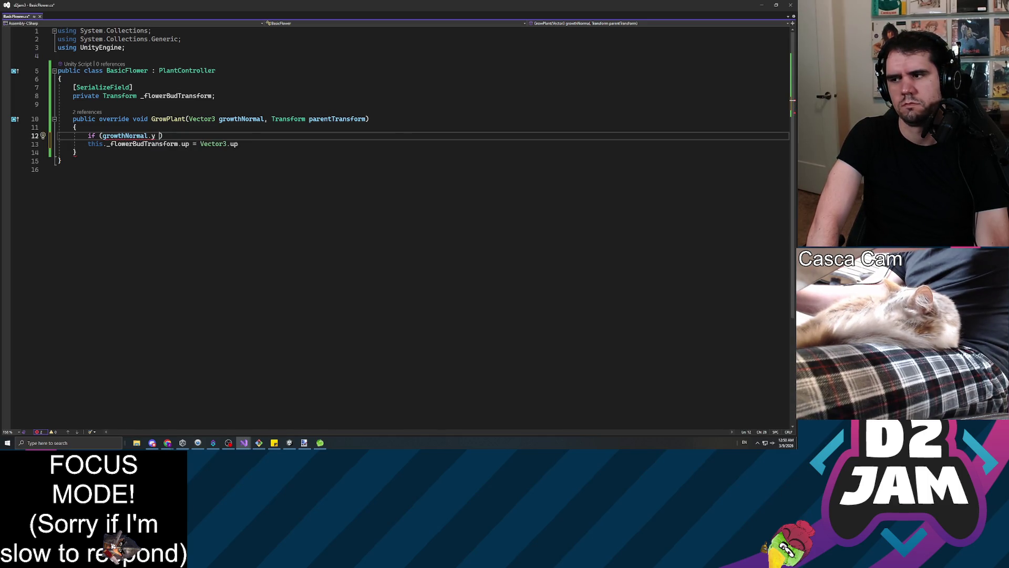
text(>)
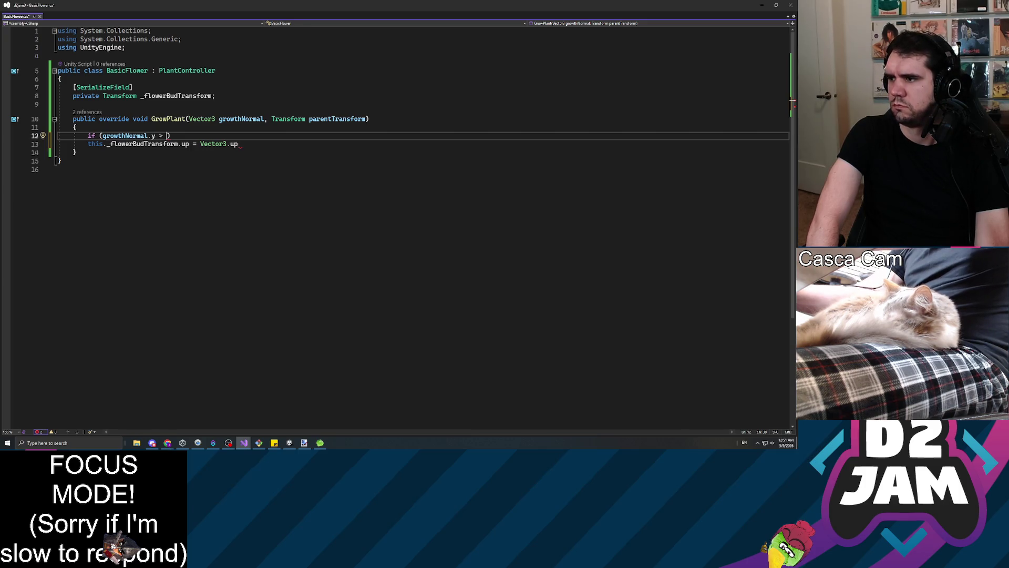
key(Up)
key(Up)
key(Up)
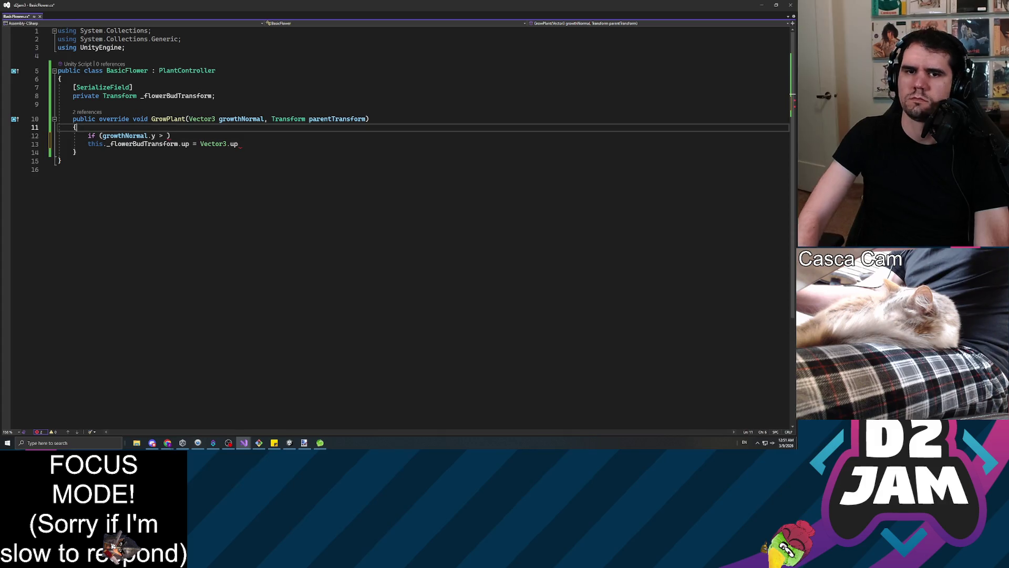
key(End)
key(Return)
key(Return)
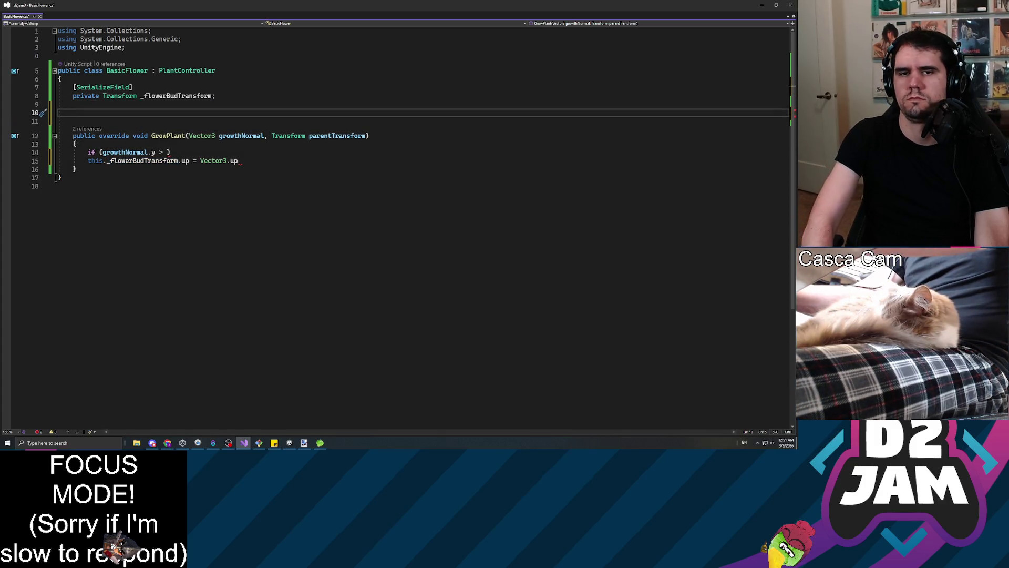
Step: Declare private float _budUpYThreshold = -0.2f; and save BasicFlower
text(private e)
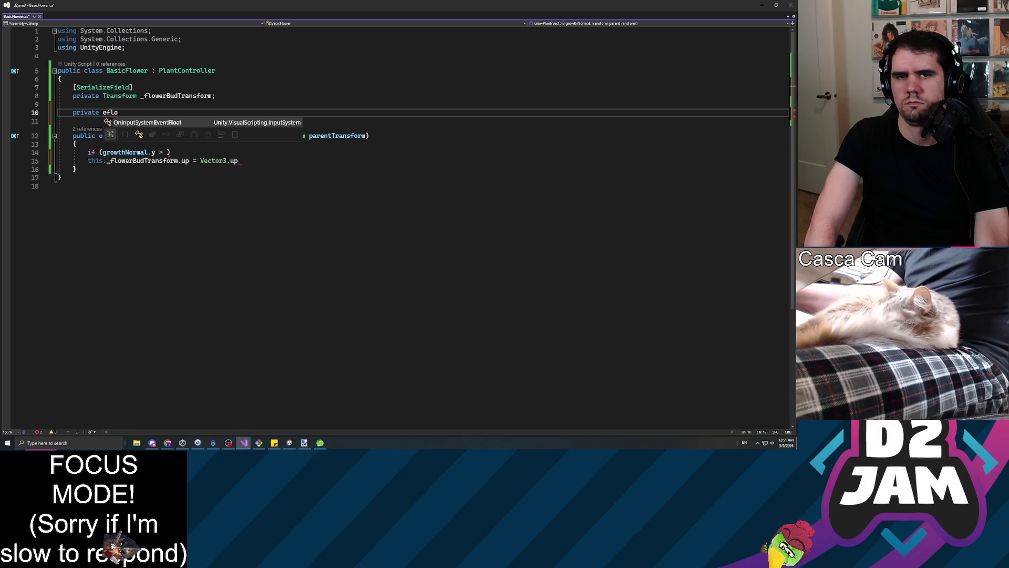
key(BackSpace)
text(float )
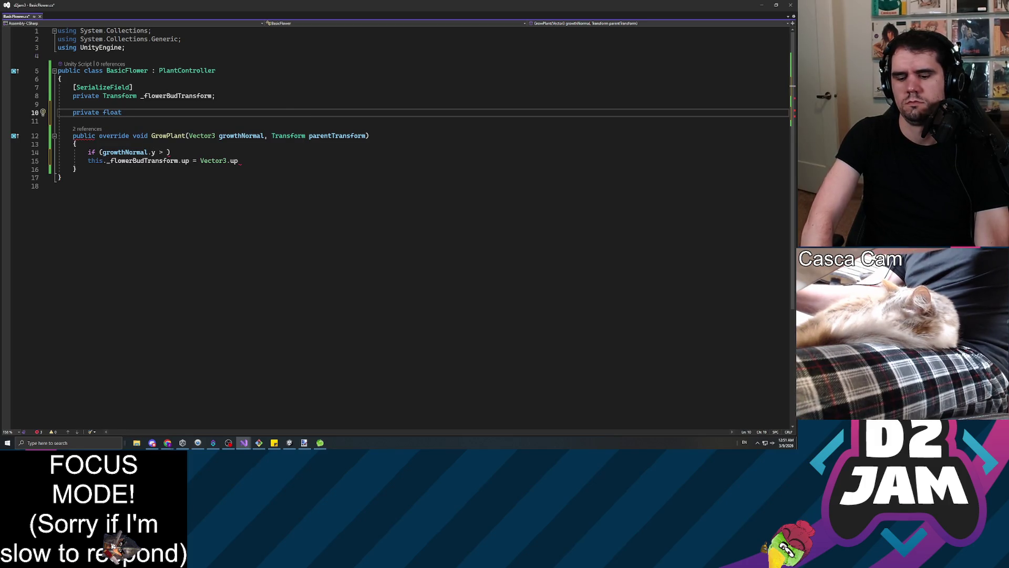
text(_budUpYThreshold)
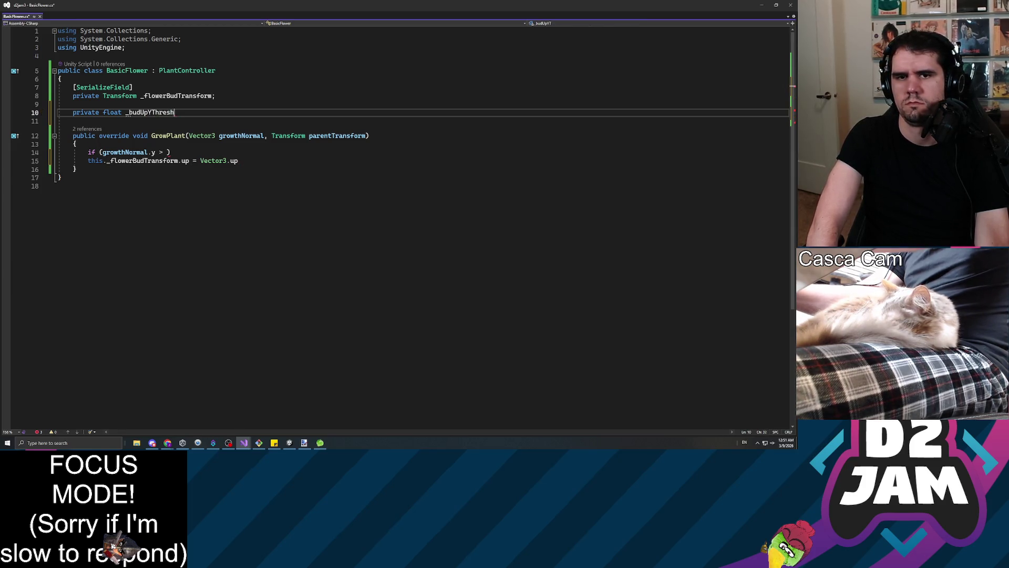
text( = -0)
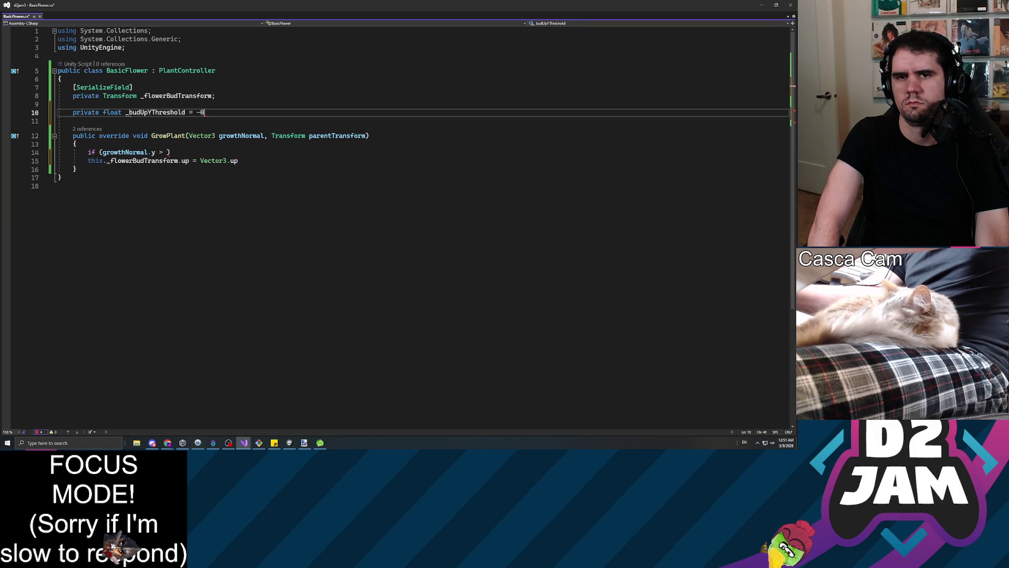
text(.2f;)
key(ctrl+s)
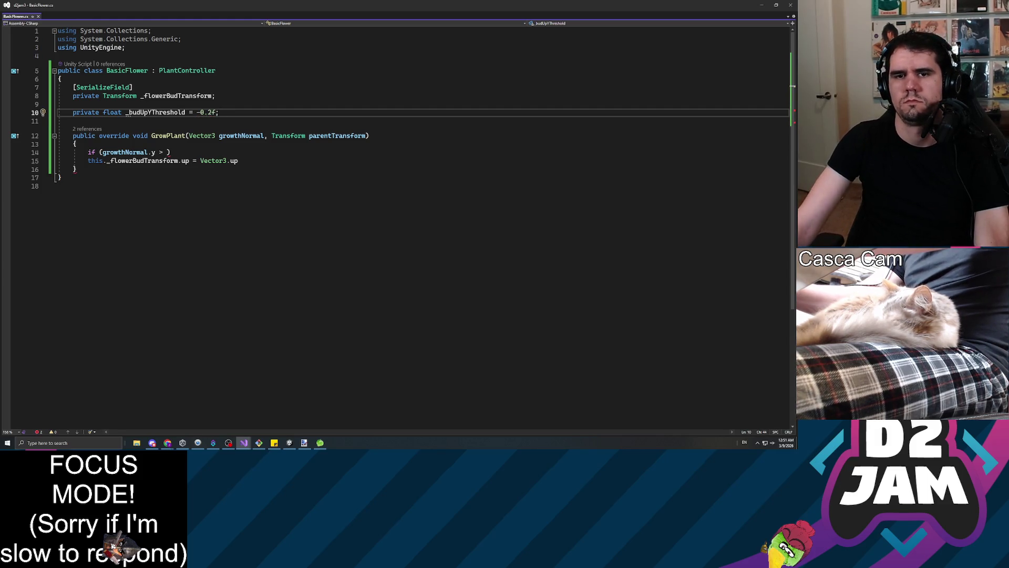
click(163, 153)
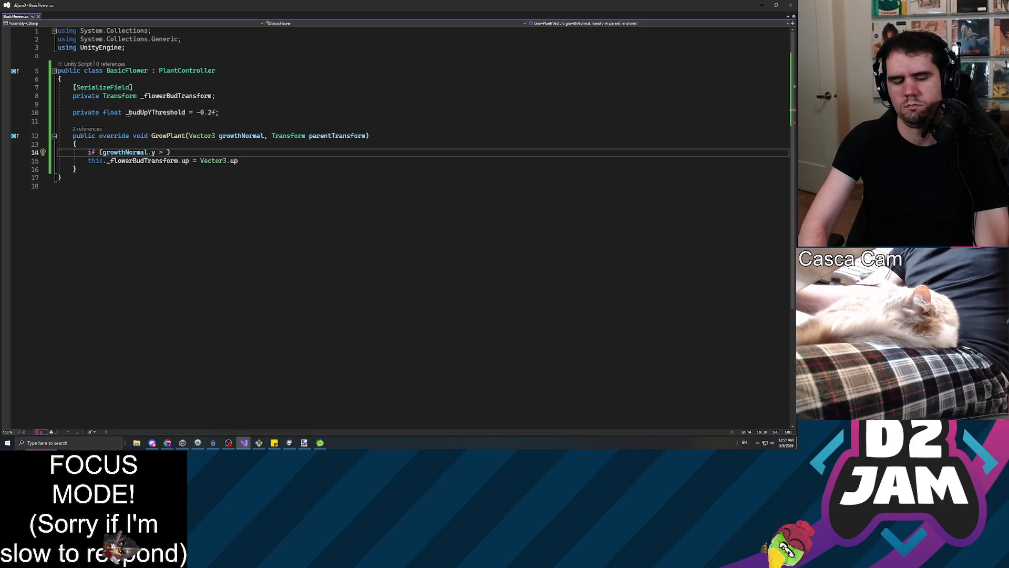
Step: Complete the condition with this._budUpYThreshold and wrap the bud-up assignment in braces
text(this._bud)
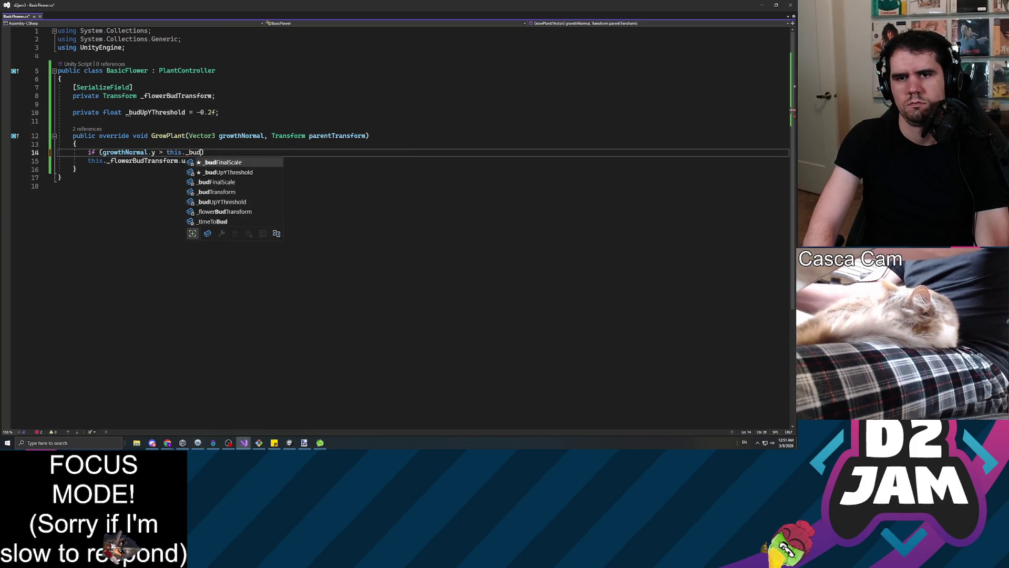
key(Tab)
key(BackSpace)
key(BackSpace)
key(BackSpace)
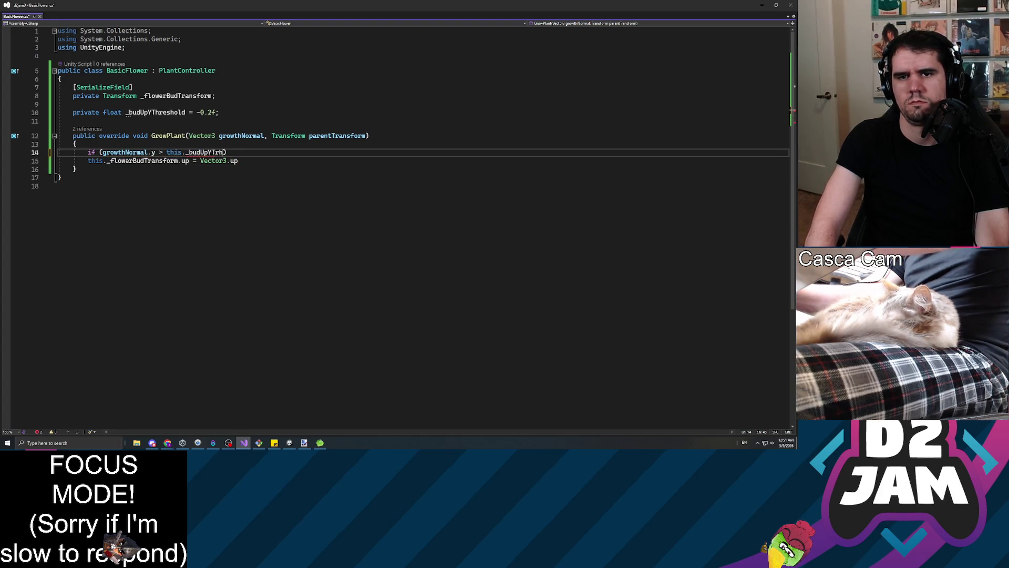
text(hreshold)
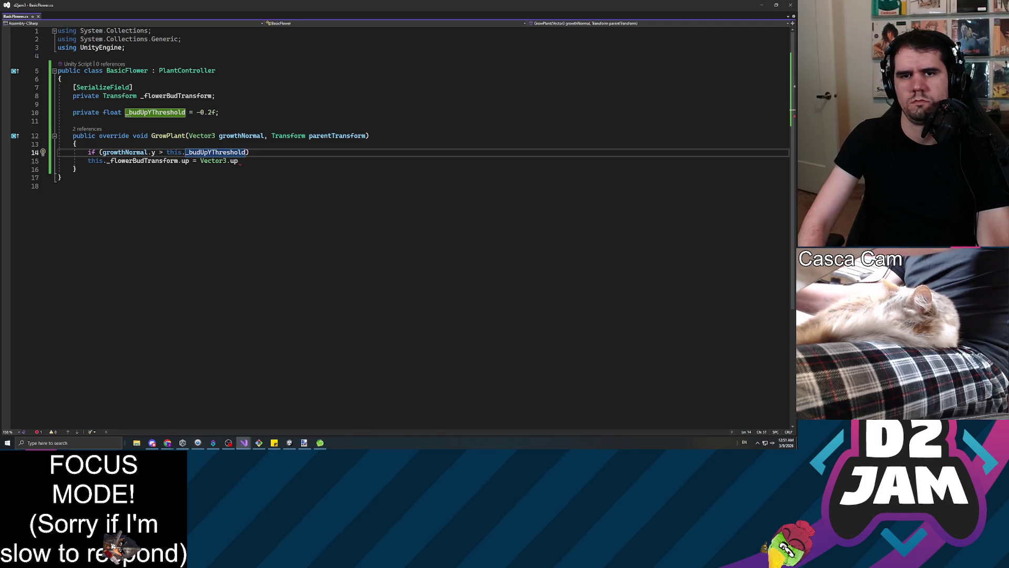
text())
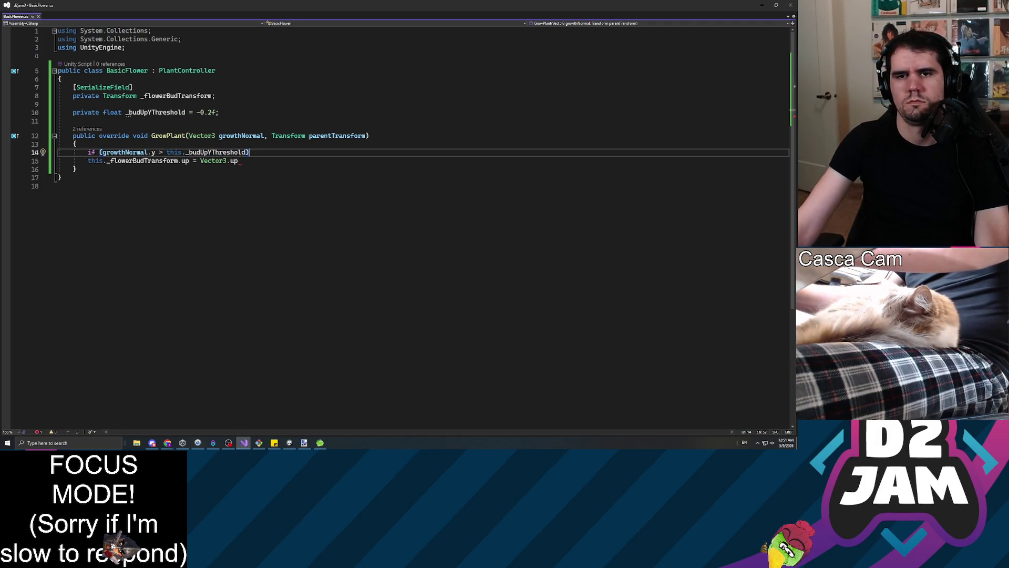
click(167, 152)
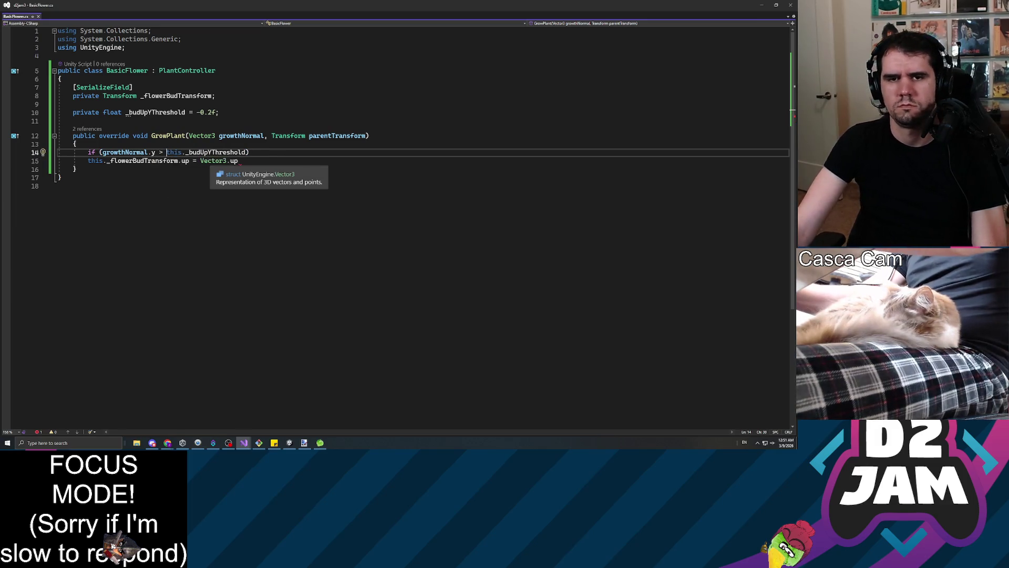
click(249, 152)
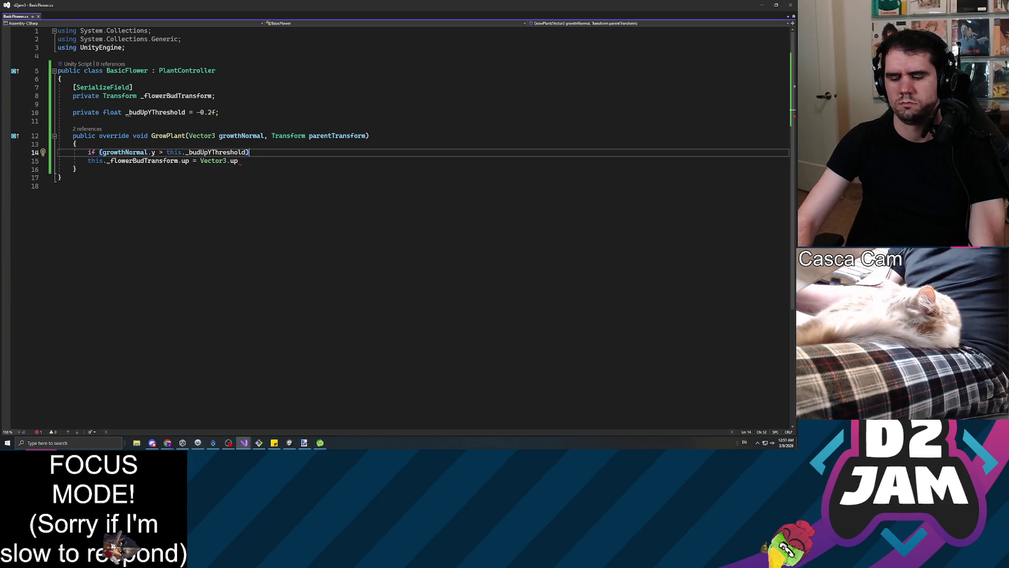
key(Return)
text({)
key(Down)
key(End)
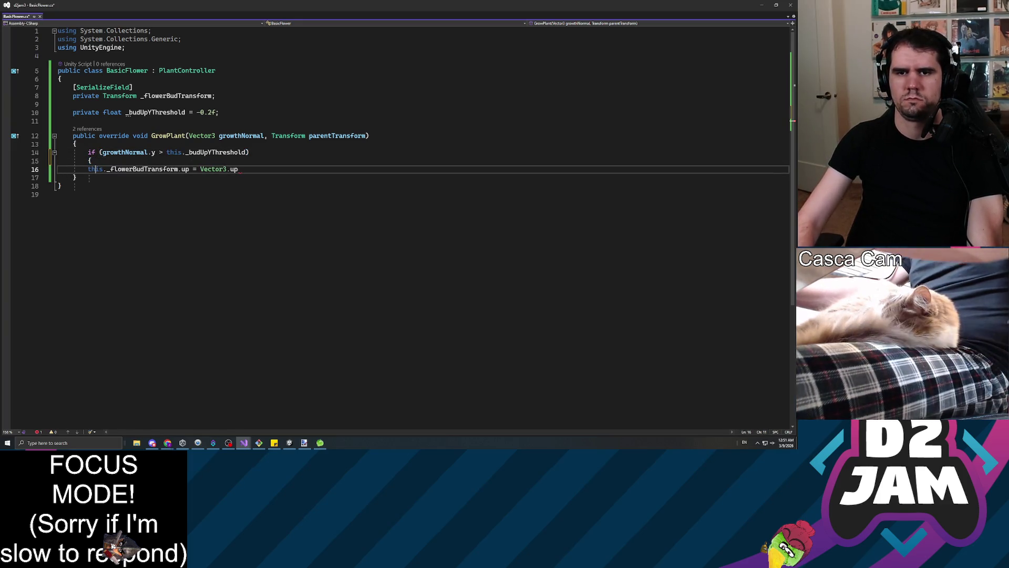
key(Return)
text(})
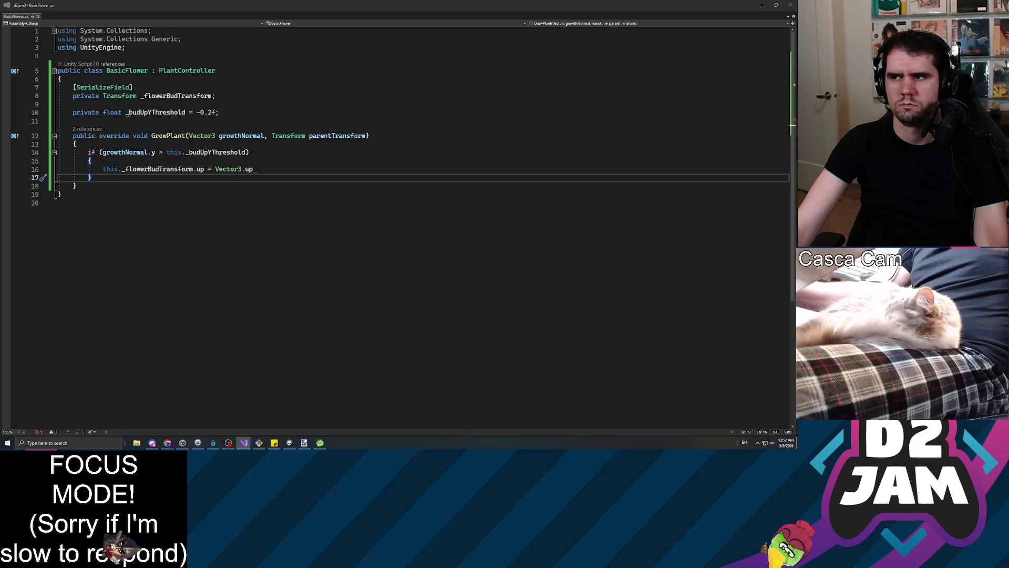
Step: Add a line after the if block setting the flower's parent to _parentTransform
click(253, 169)
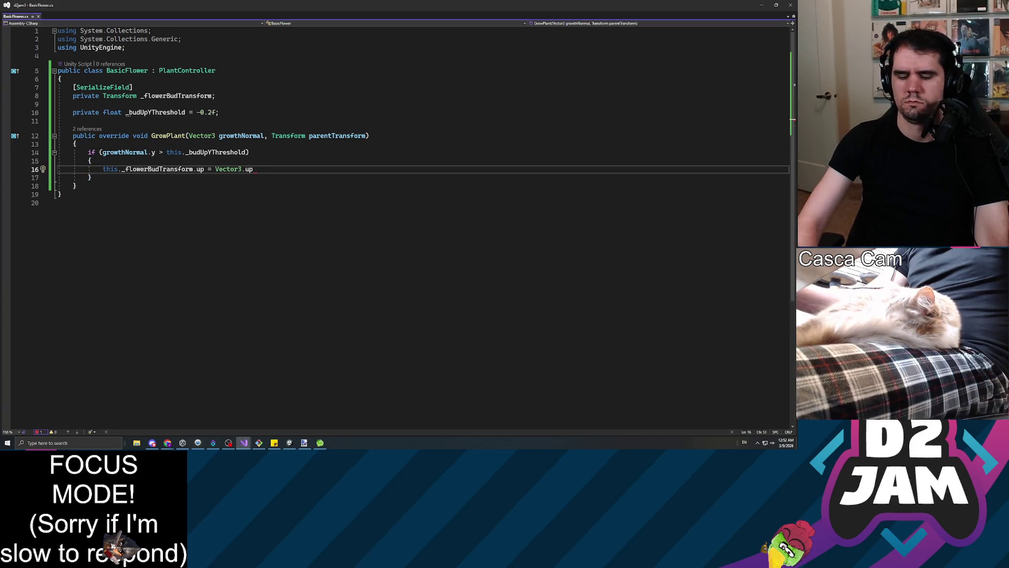
text(;)
key(Down)
key(Return)
key(Return)
key(Tab)
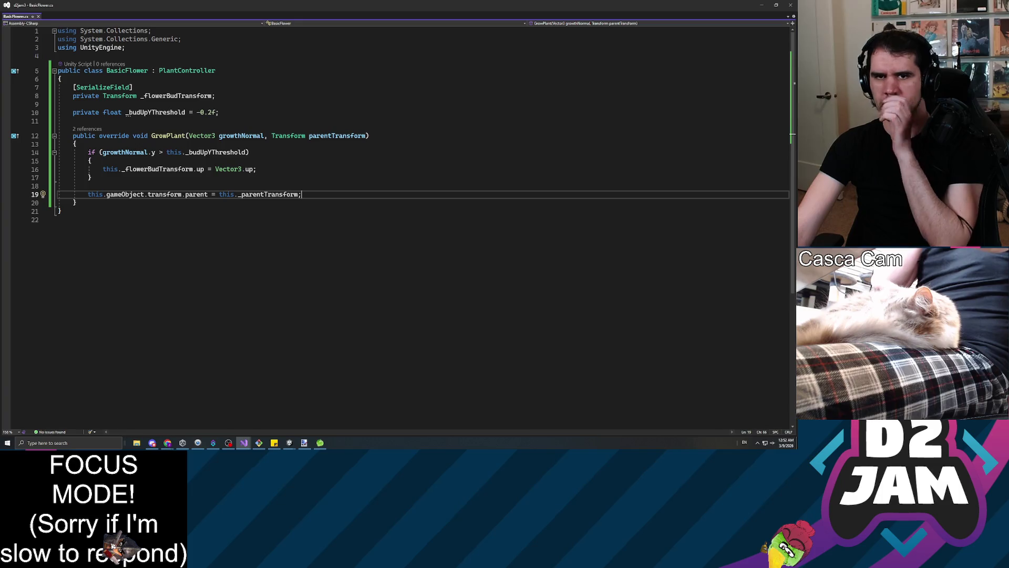
key(alt+Tab)
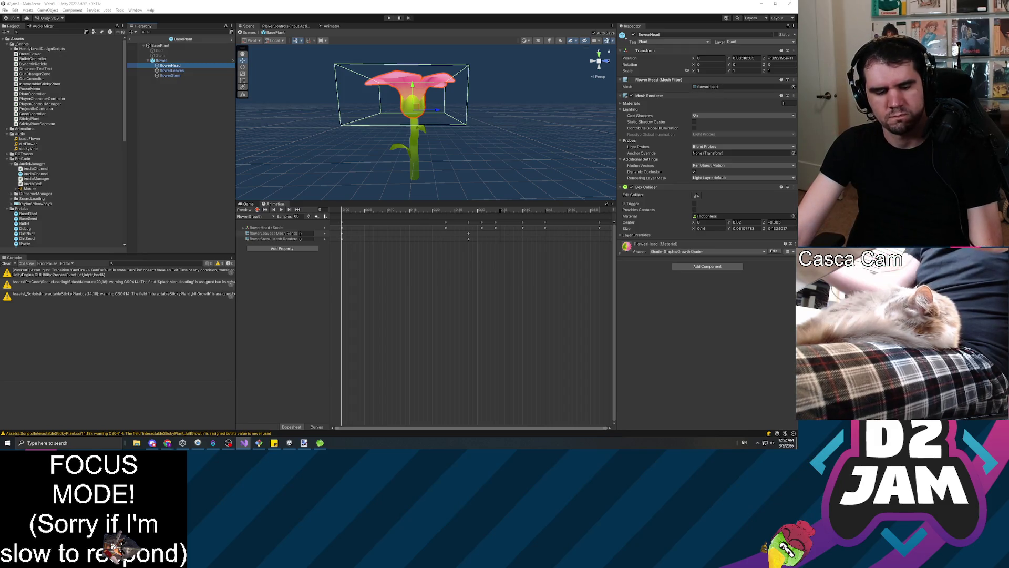
Step: Open the BasePlant prefab and remove its Plant Controller component
click(141, 184)
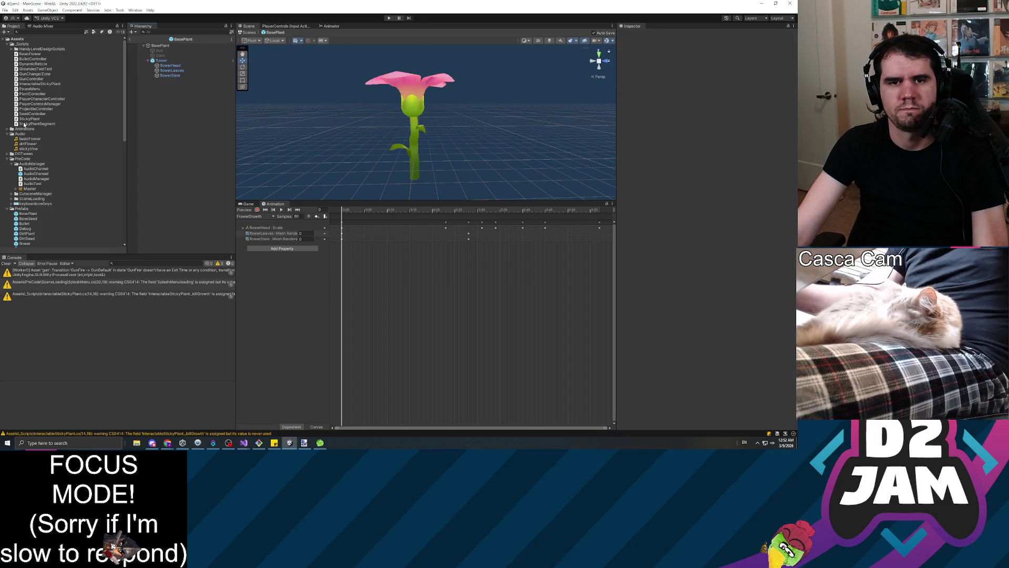
click(40, 222)
key(Up)
key(Up)
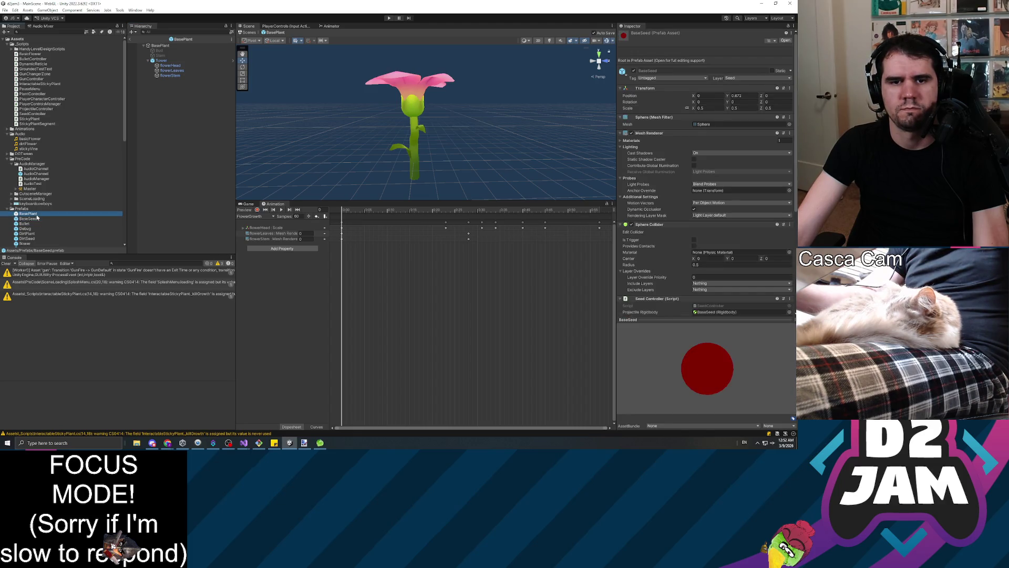
scroll(39, 223, down, 3)
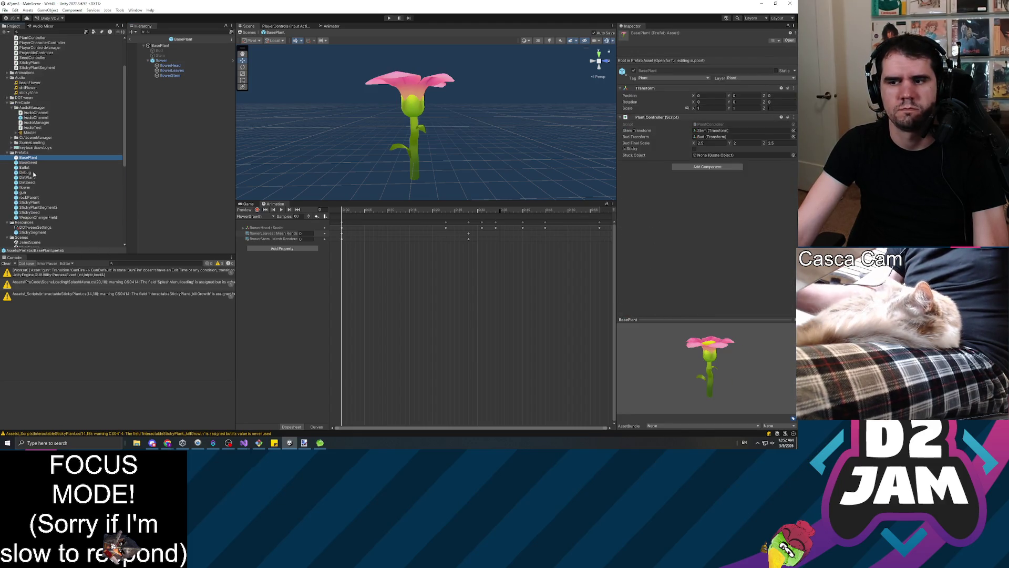
click(164, 46)
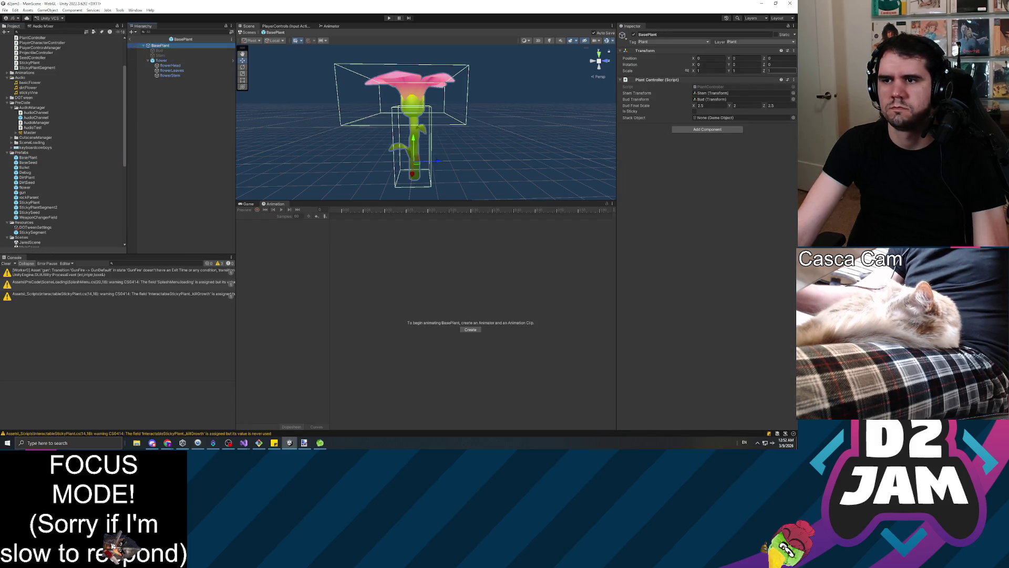
click(793, 80)
click(759, 96)
Step: Add a Basic Flower component with flowerHead as Flower Bud Transform, then return to MainScene
click(704, 83)
text(basic)
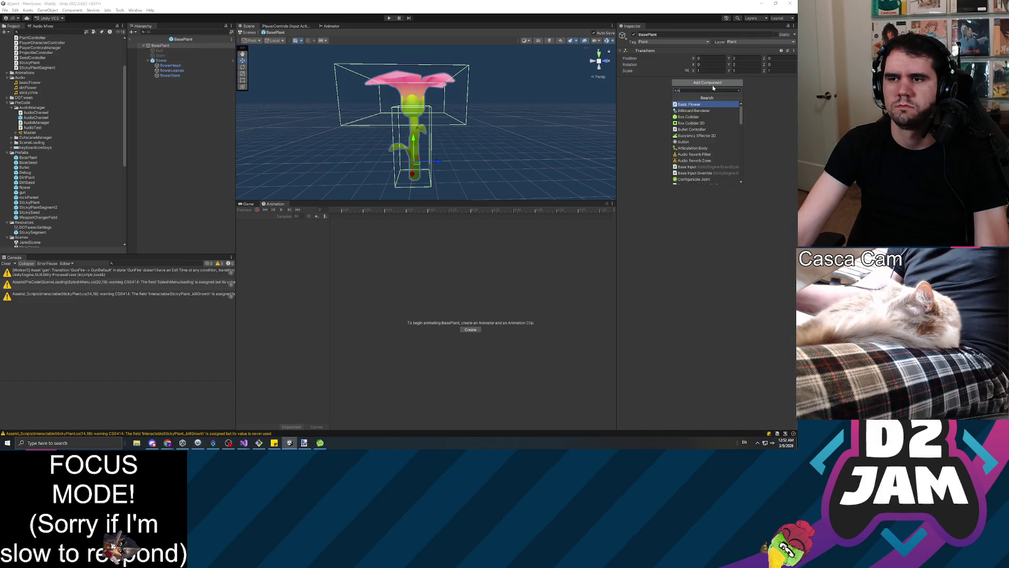
click(688, 107)
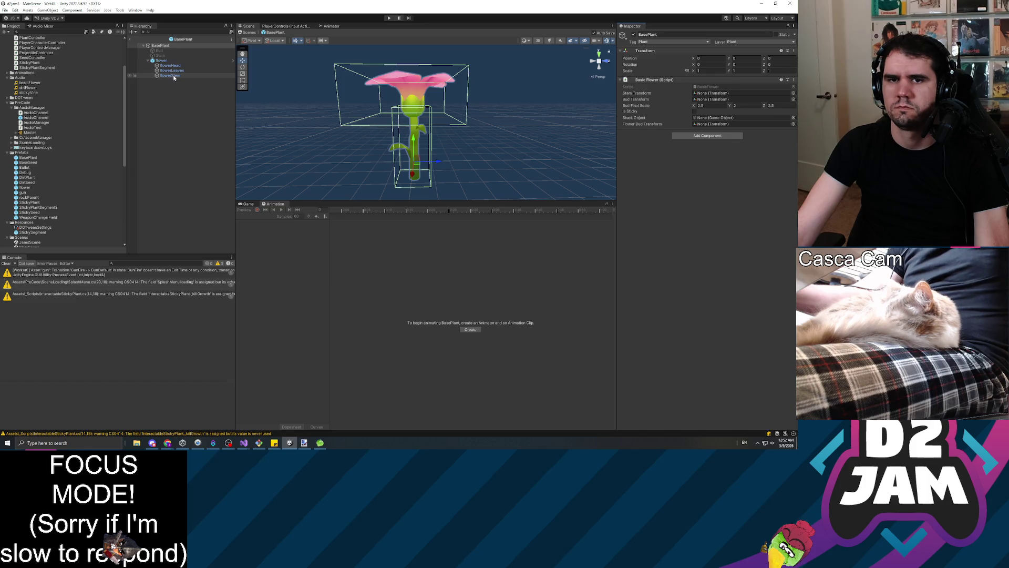
drag(576, 104, 727, 125)
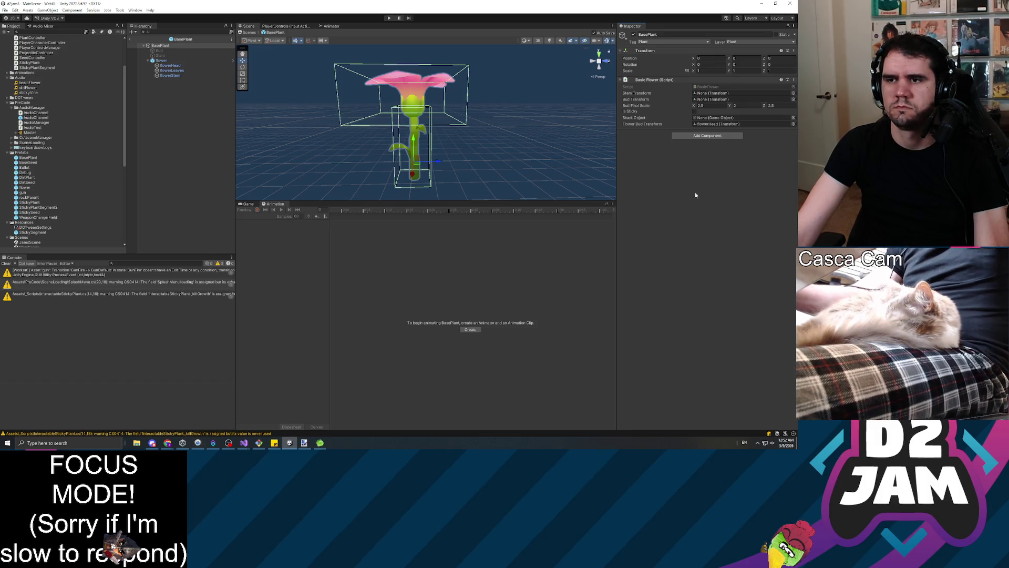
click(180, 138)
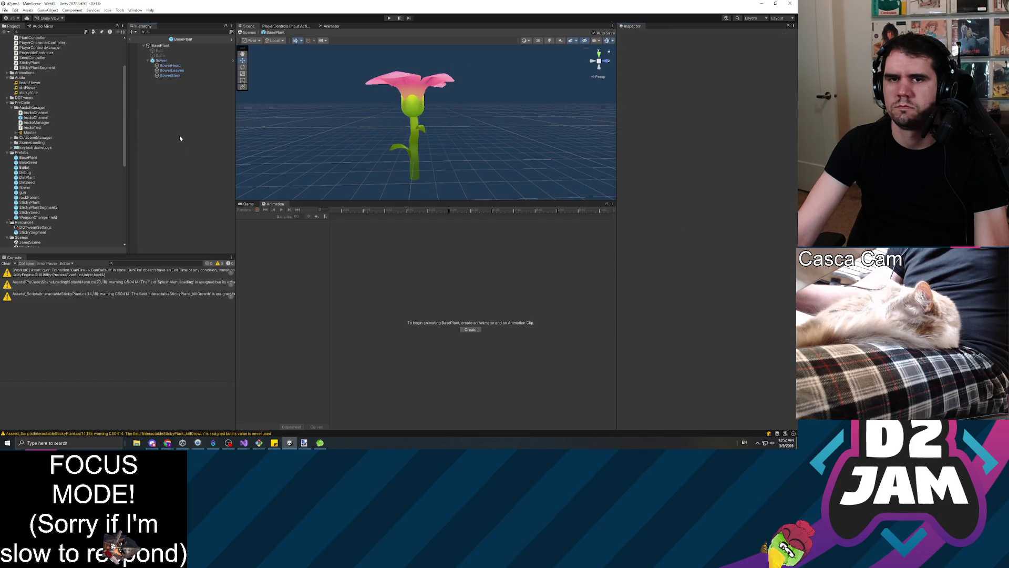
click(131, 40)
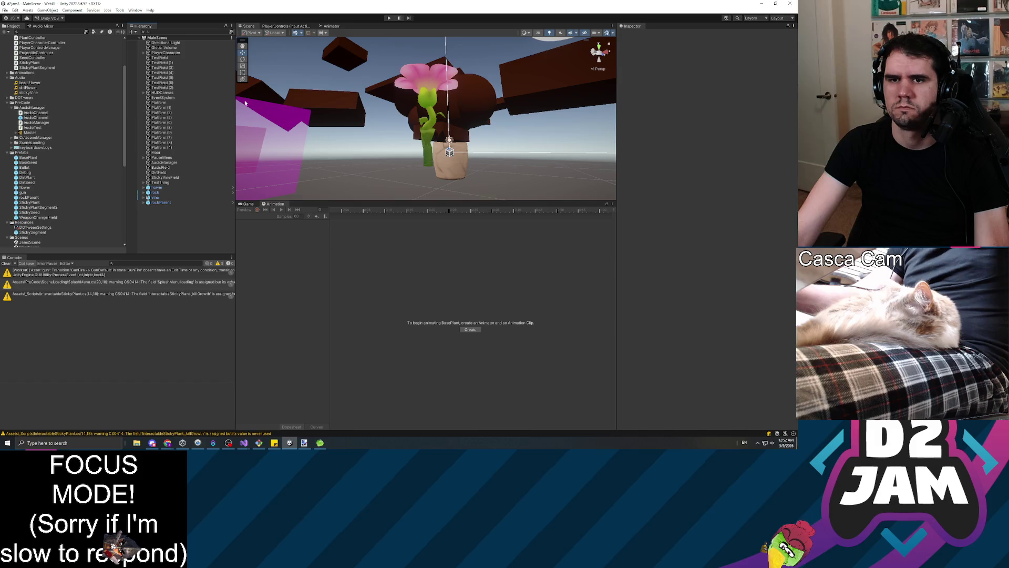
Step: Open JaredScene from the Scenes folder and enter play mode
scroll(48, 175, down, 6)
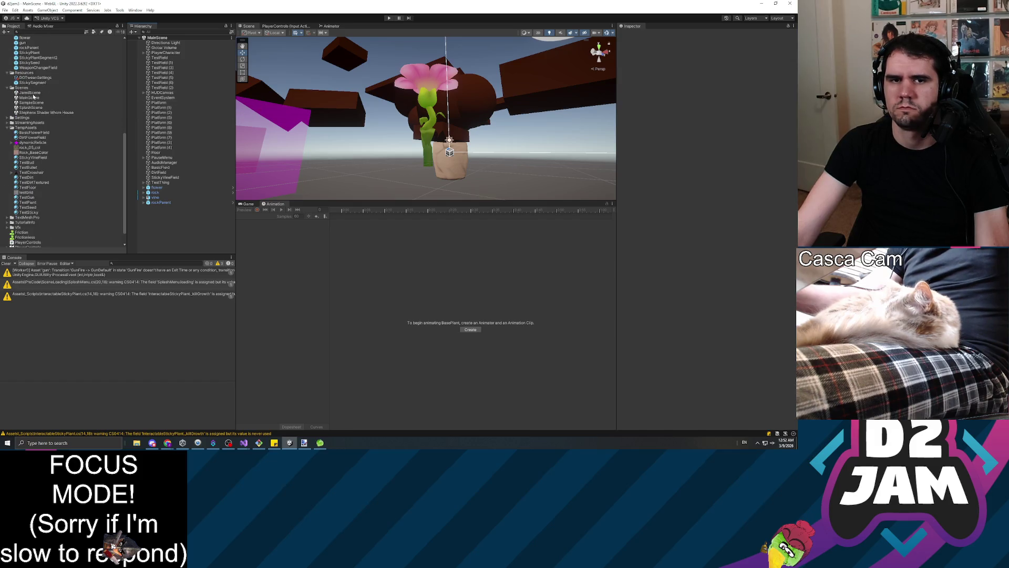
double_click(30, 93)
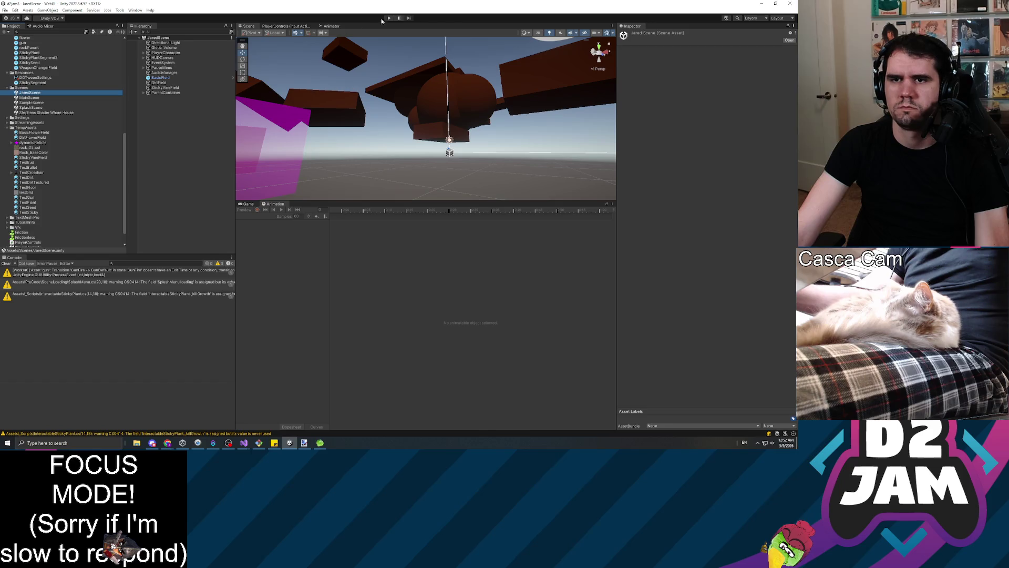
click(389, 18)
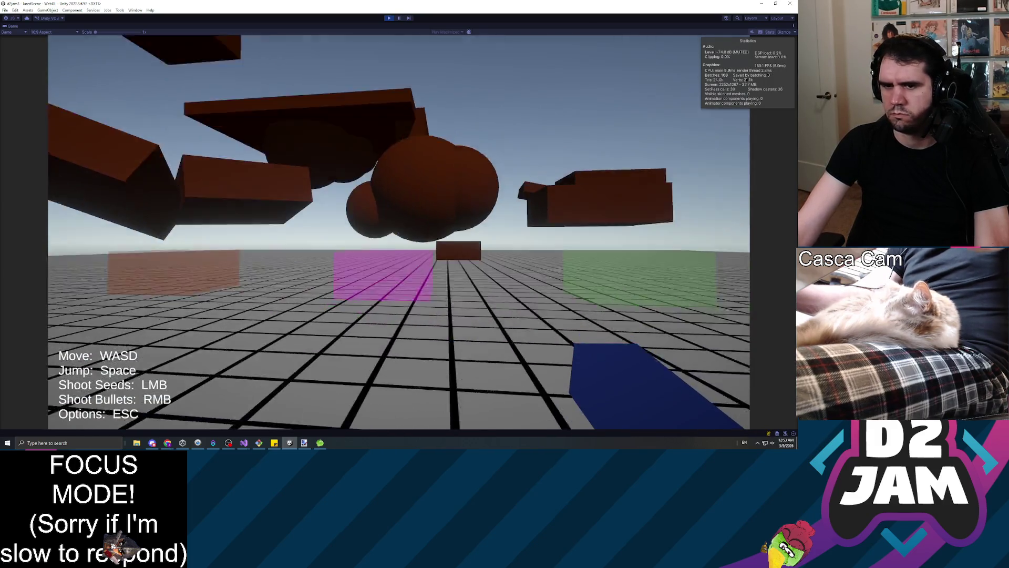
Step: Walk toward the brown platforms and shoot a seed onto a brown block
key(w)
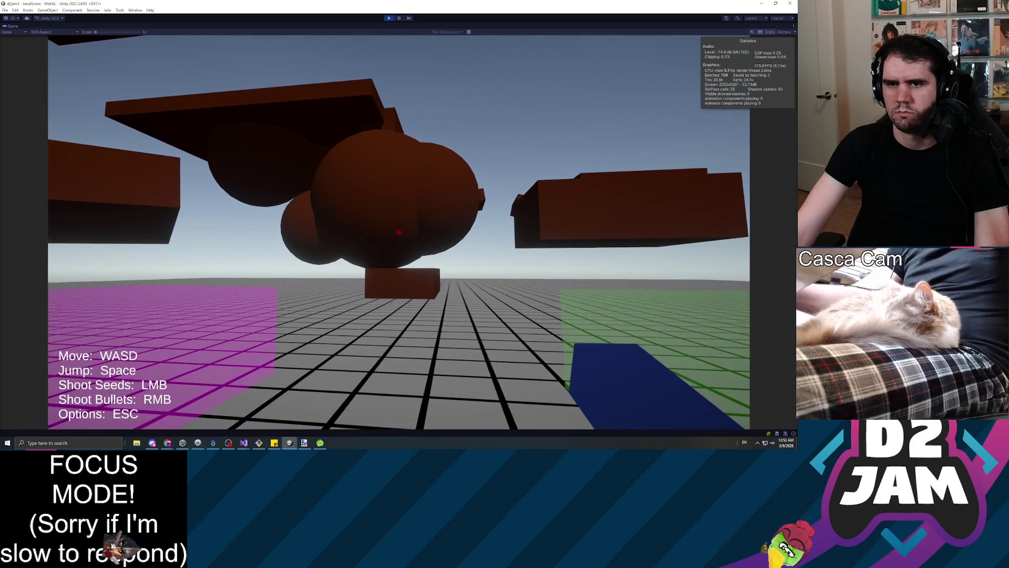
key(w)
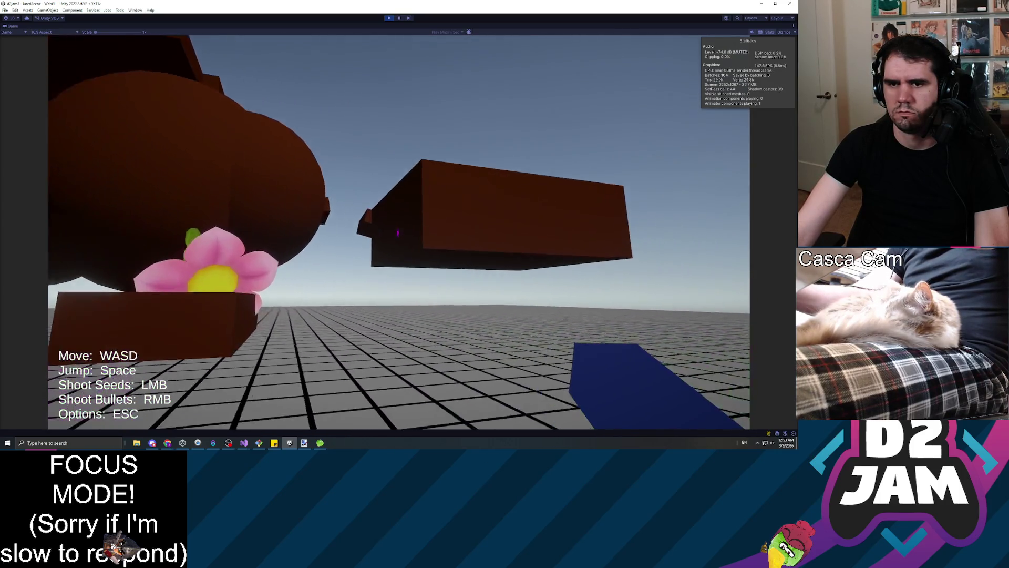
click(400, 232)
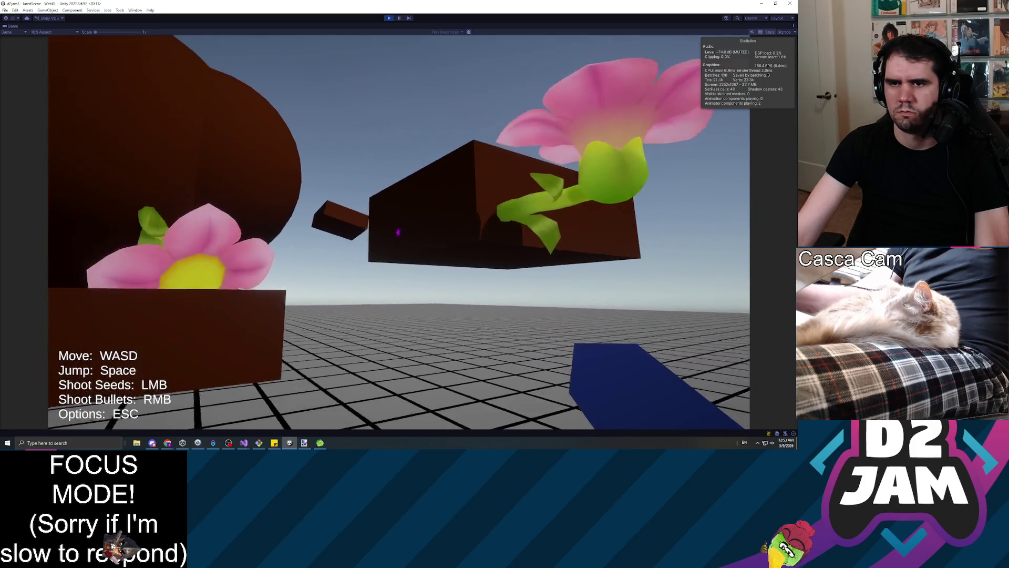
Step: Inspect the grown pink flower, then pause and exit play mode
key(w)
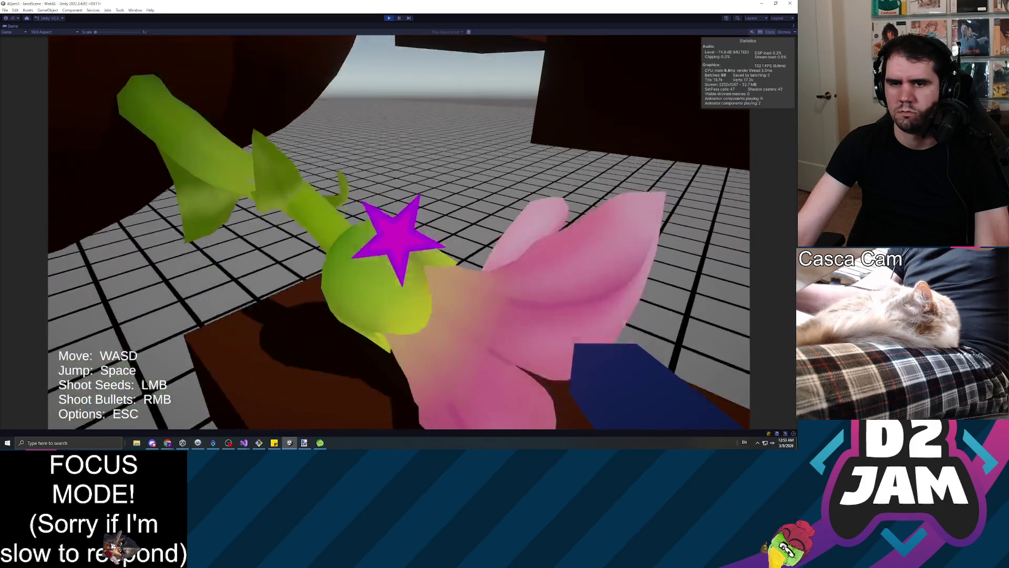
key(w)
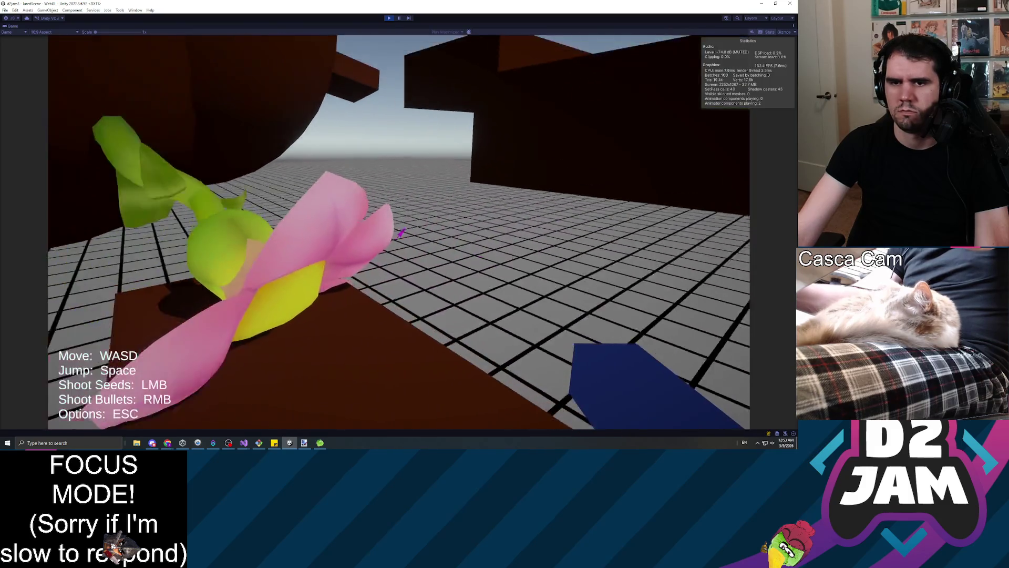
key(w)
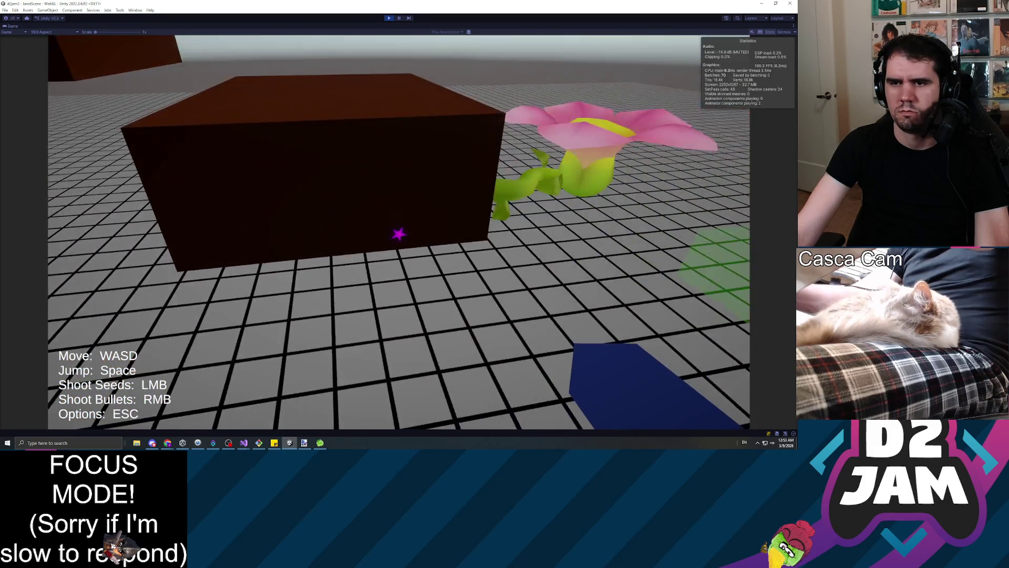
key(w)
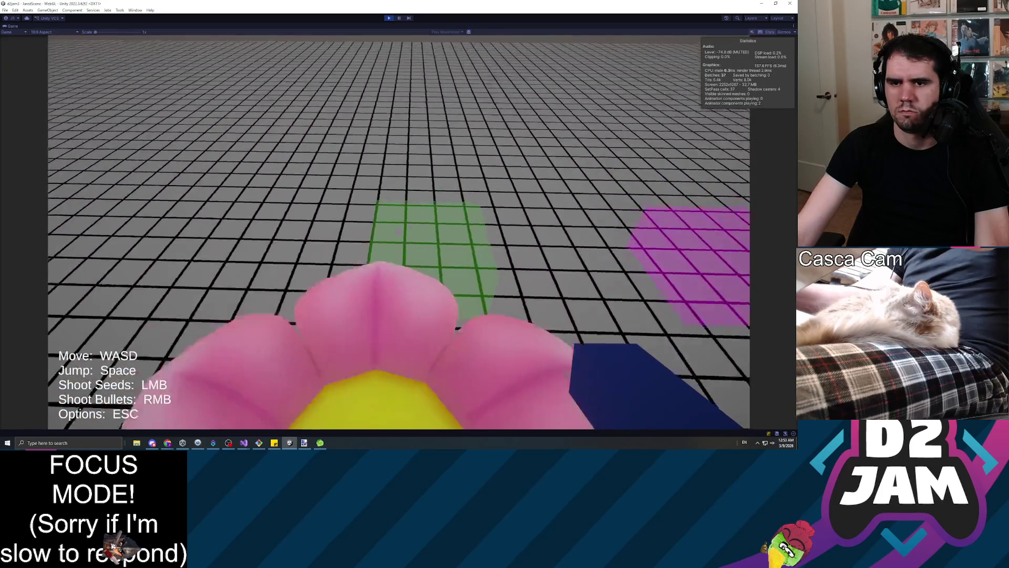
key(w)
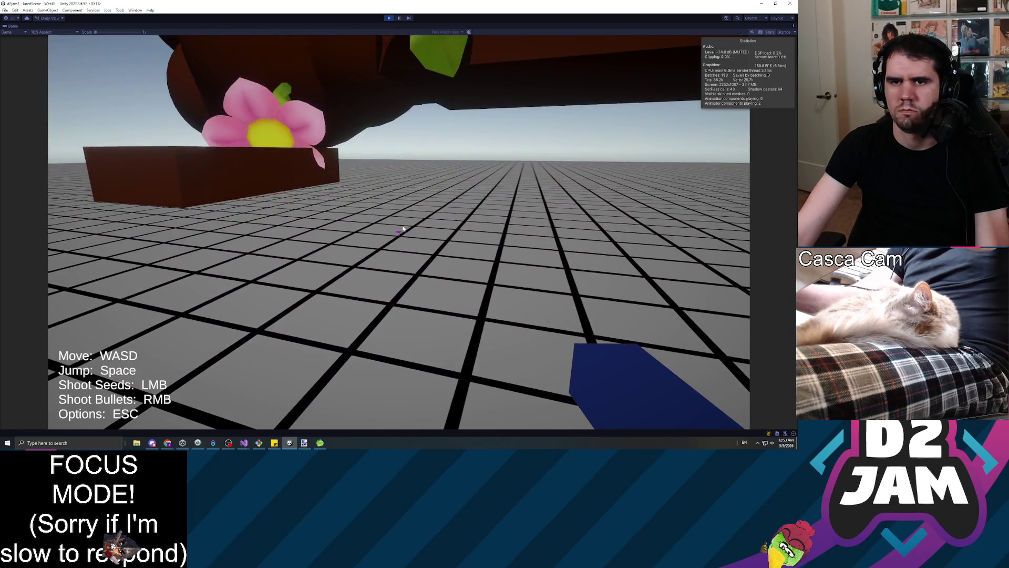
key(Escape)
click(389, 18)
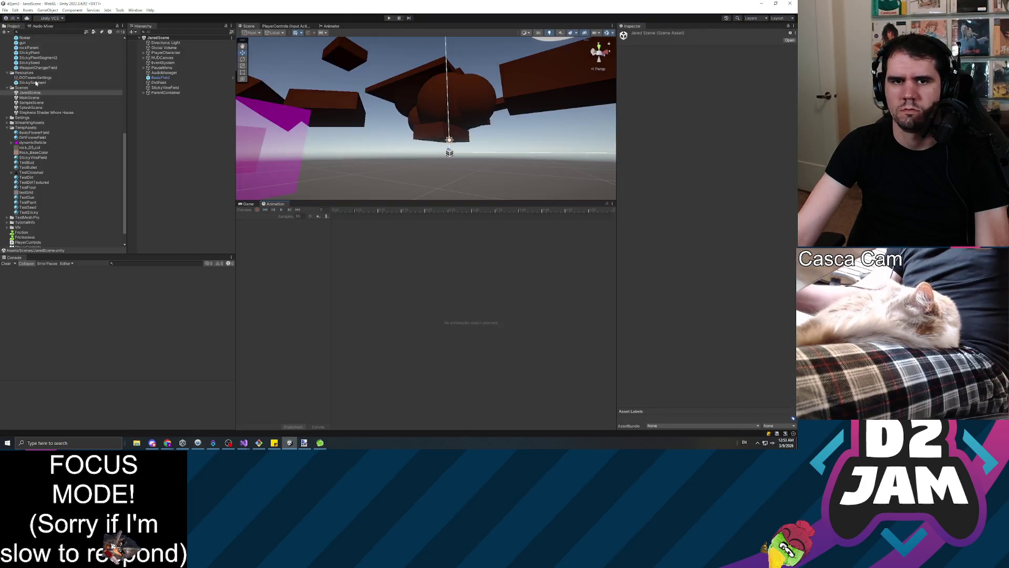
Step: Open the Flower prefab, select flowerHead and frame it in the Scene view
scroll(18, 137, up, 3)
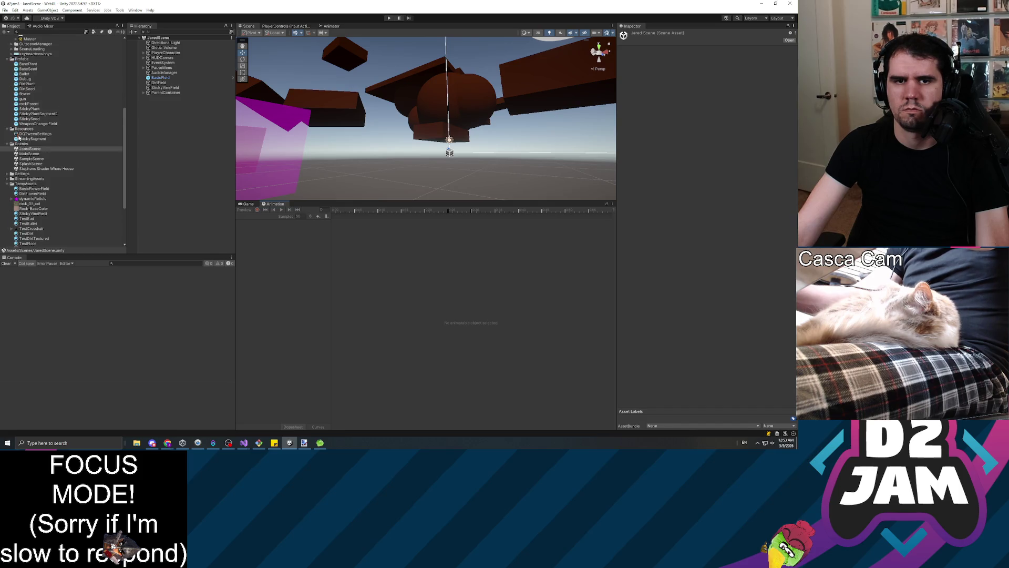
double_click(25, 94)
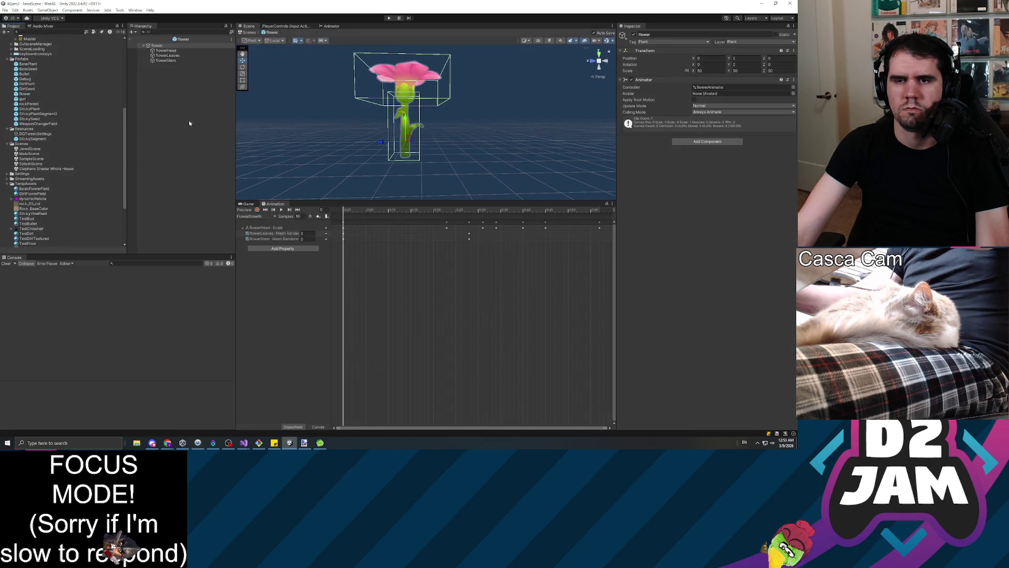
click(167, 51)
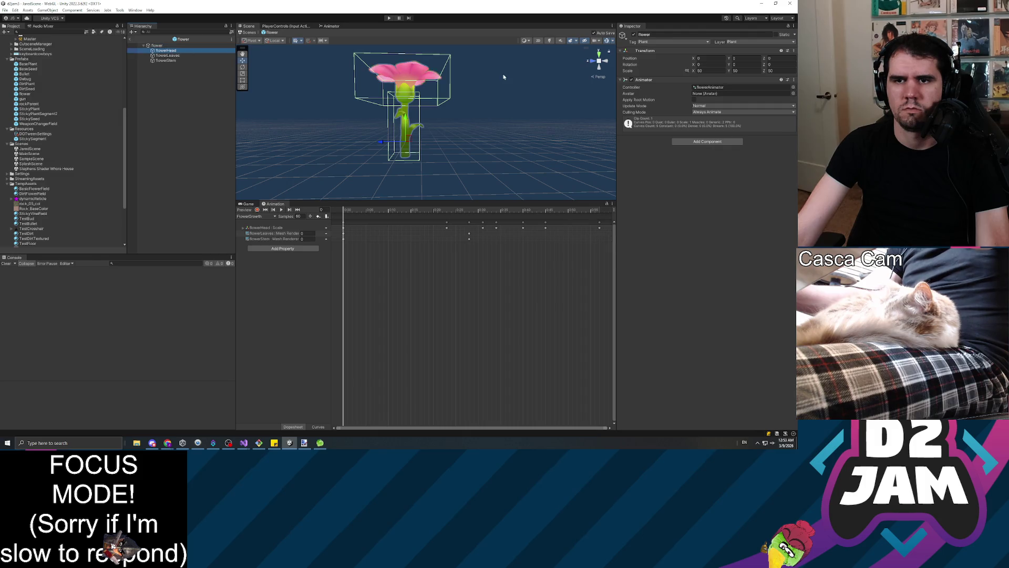
key(f)
mouse_move(472, 44)
mouse_down()
mouse_move(523, 199)
mouse_move(198, 214)
mouse_move(215, 184)
mouse_move(510, 162)
mouse_move(500, 156)
mouse_move(455, 179)
mouse_up()
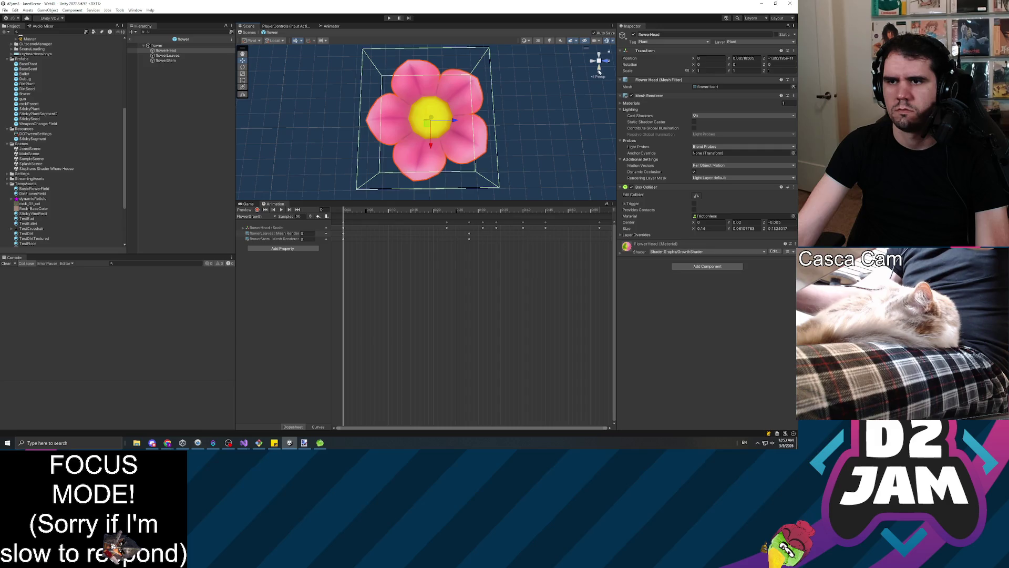
Step: Set the flowerHead Box Collider Size Z to 0.12 and Size Y to 0.03
click(599, 68)
click(599, 54)
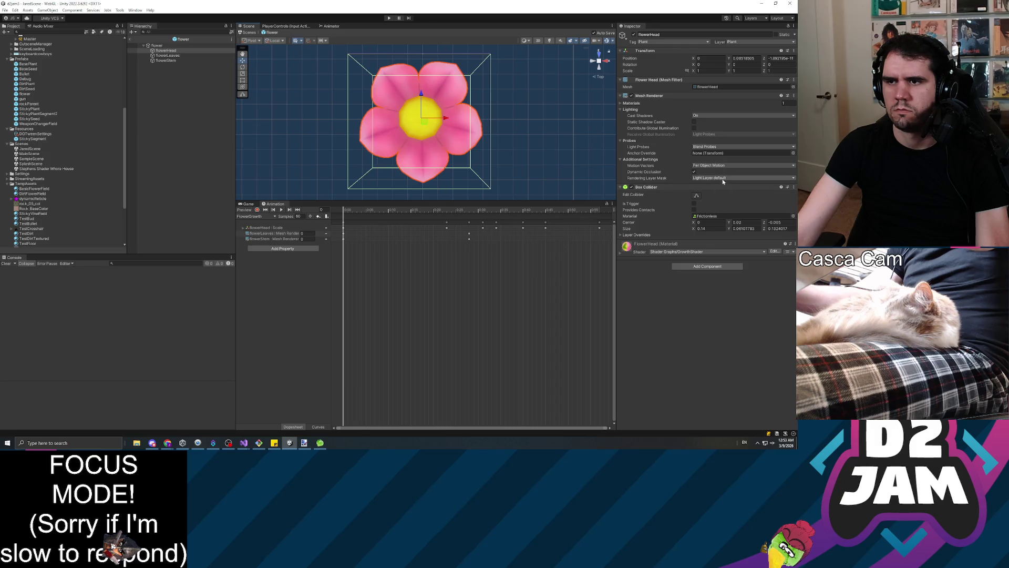
click(169, 56)
key(Up)
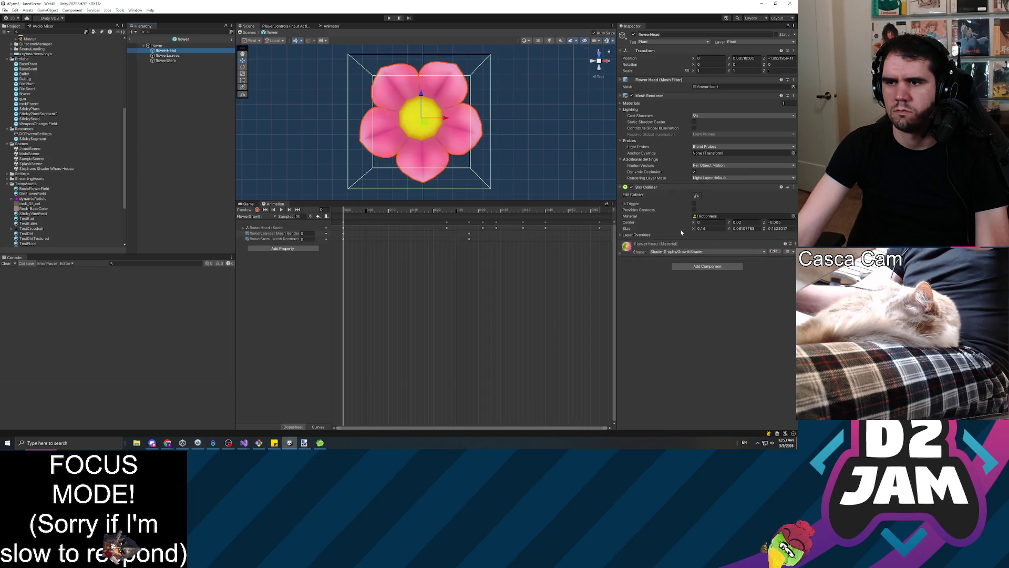
mouse_move(693, 229)
mouse_down()
mouse_move(708, 232)
mouse_move(693, 230)
mouse_up()
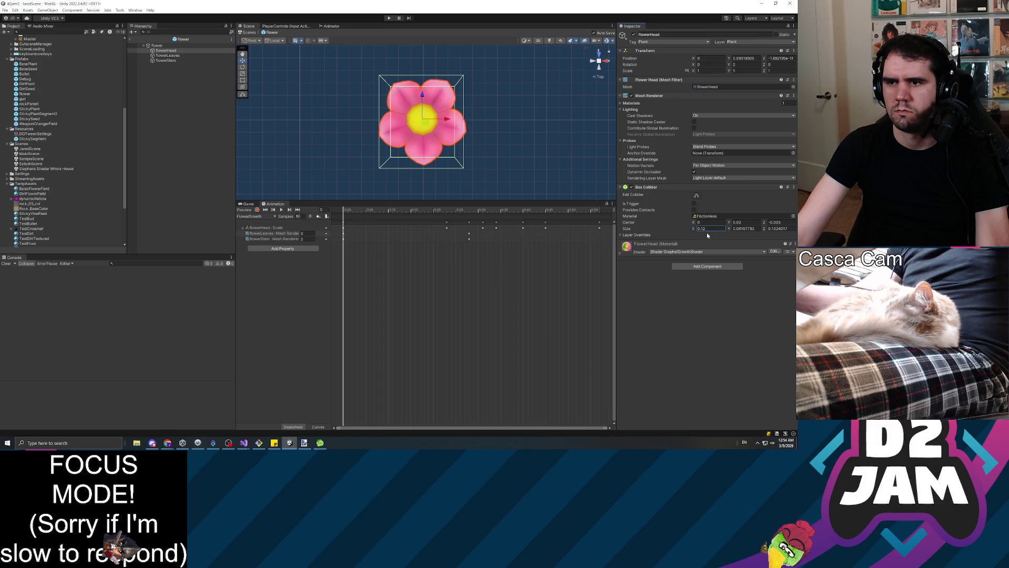
drag(767, 230, 767, 230)
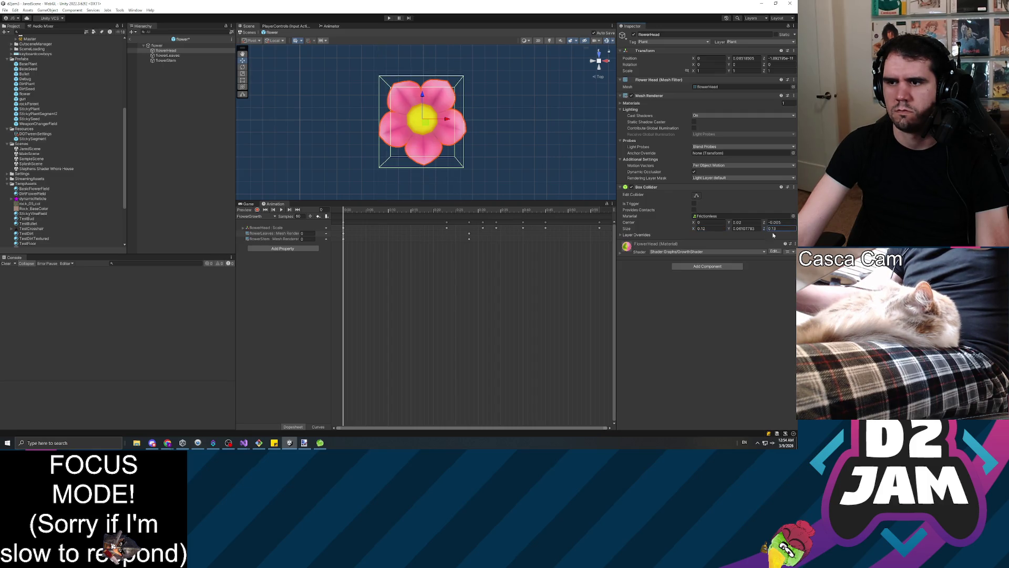
text(0.12)
click(608, 61)
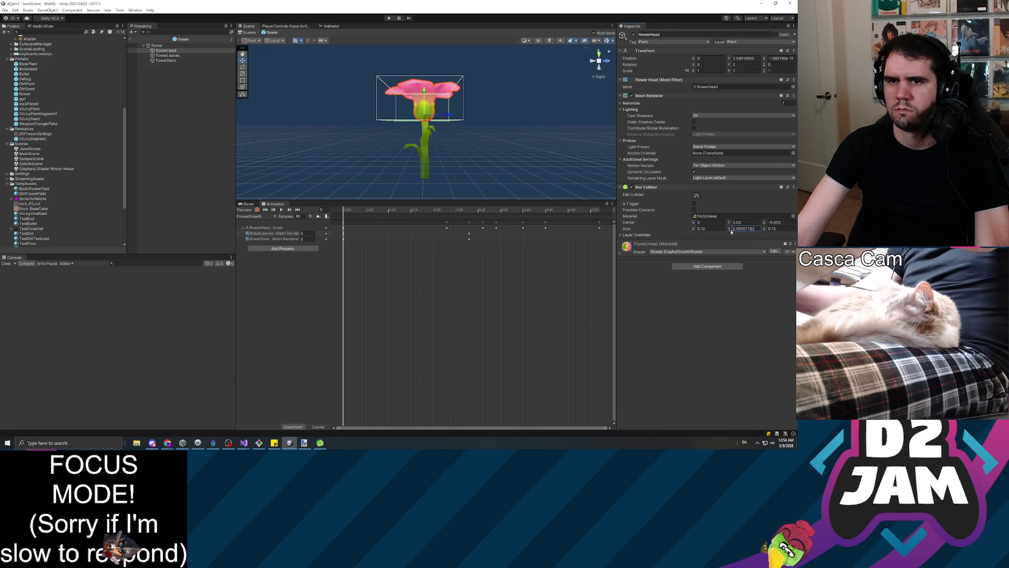
text(0.03)
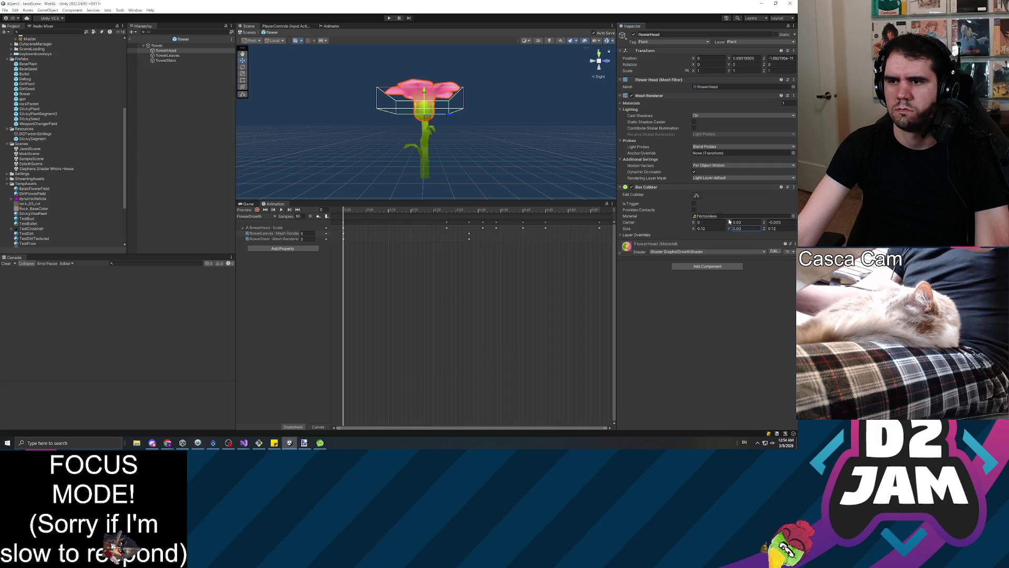
text(f)
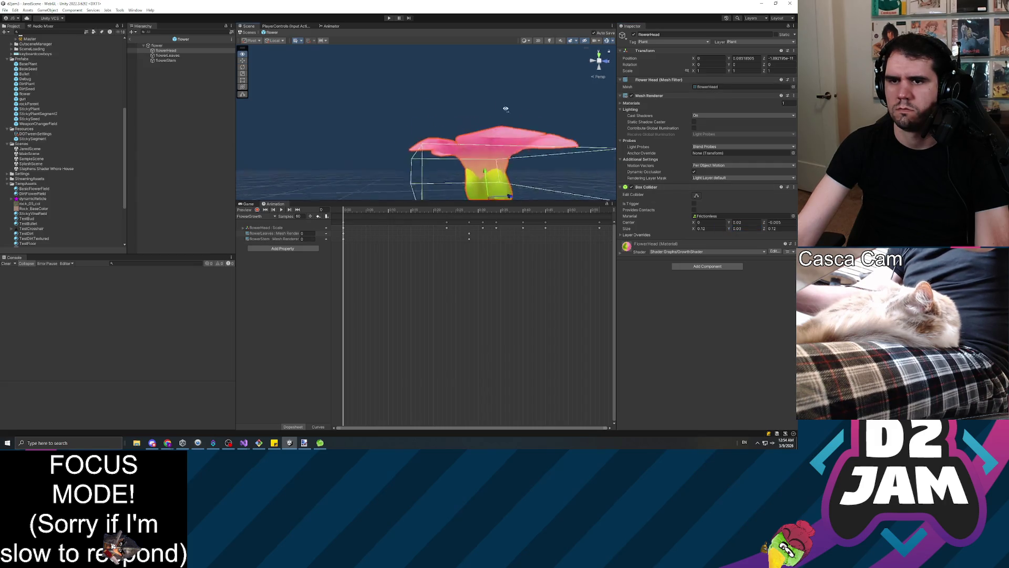
scroll(503, 139, up, 3)
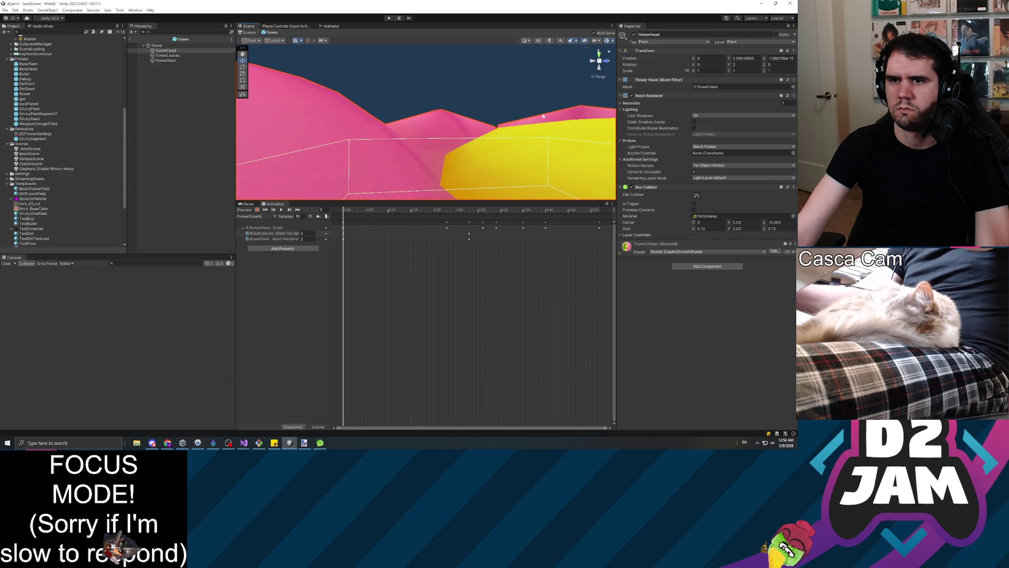
scroll(543, 115, down, 5)
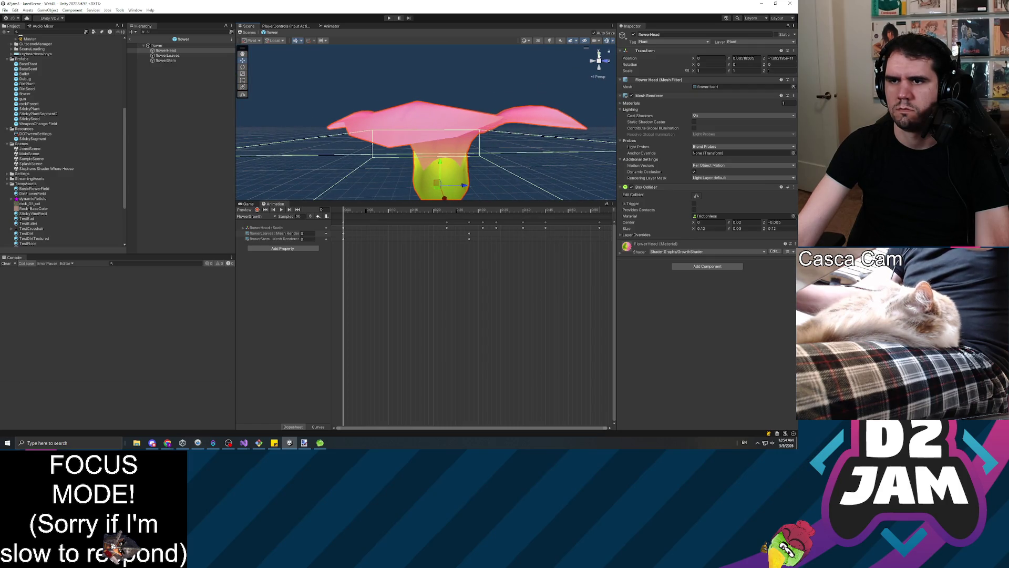
Step: From the side view, lower the Box Collider Center Y to 0.04 onto the petals
click(607, 63)
click(589, 61)
scroll(456, 128, down, 5)
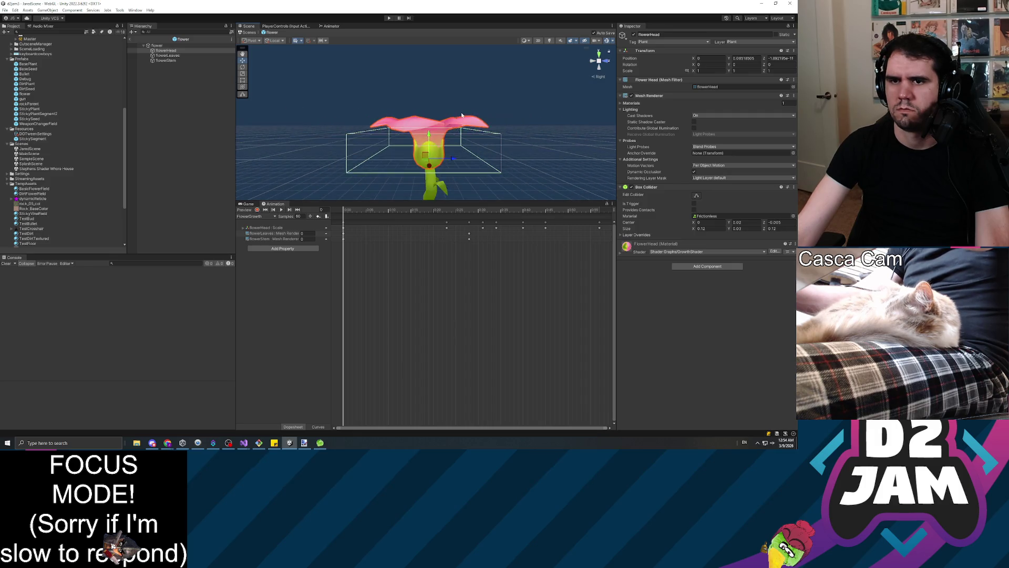
drag(730, 225, 732, 224)
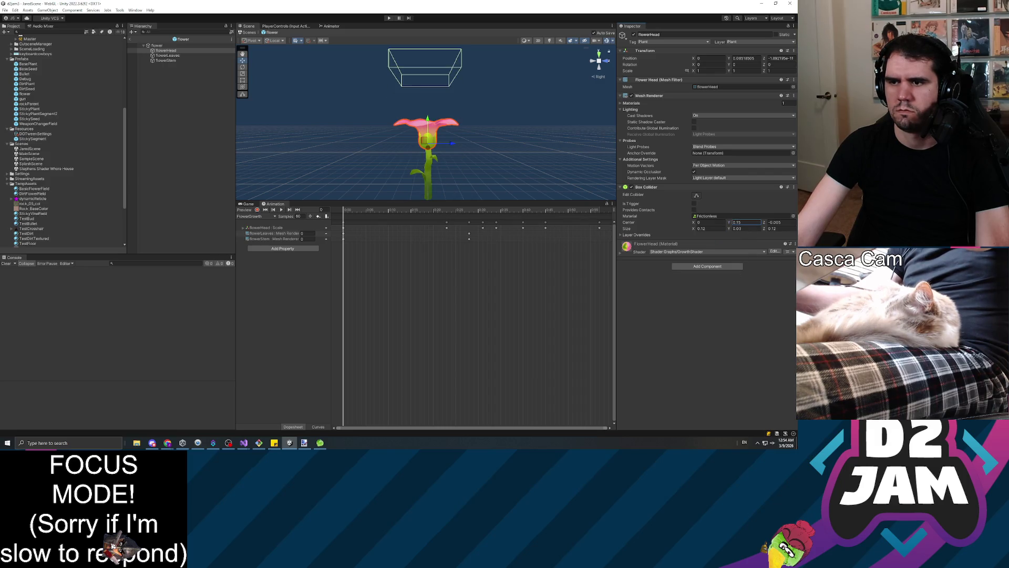
text(0.1)
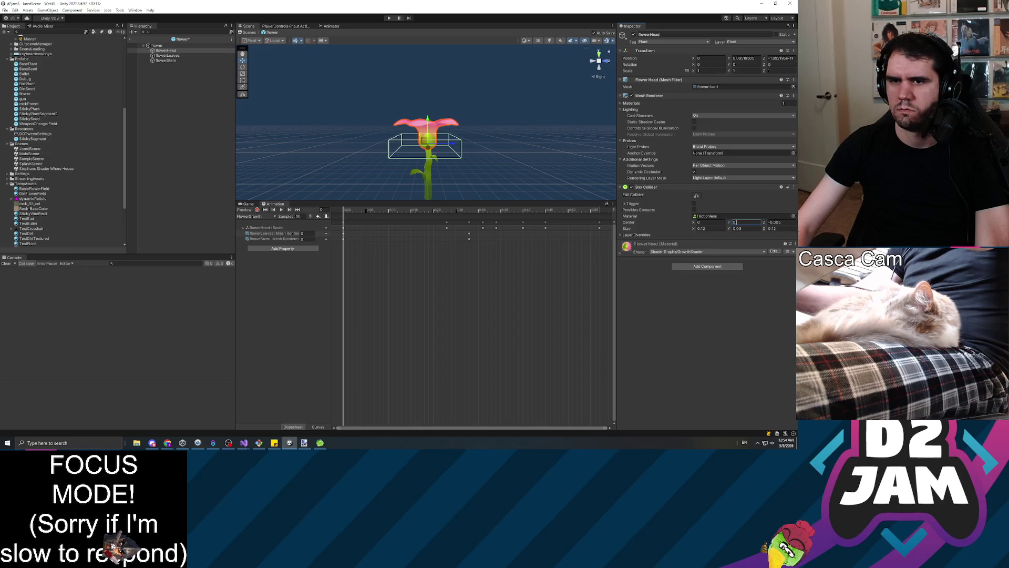
key(BackSpace)
text(08)
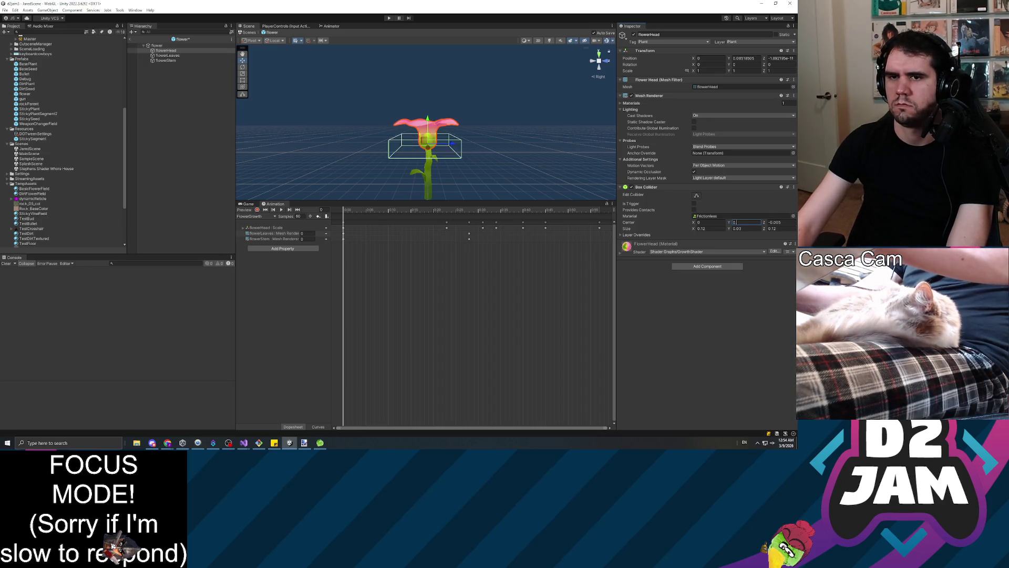
key(BackSpace)
text(5)
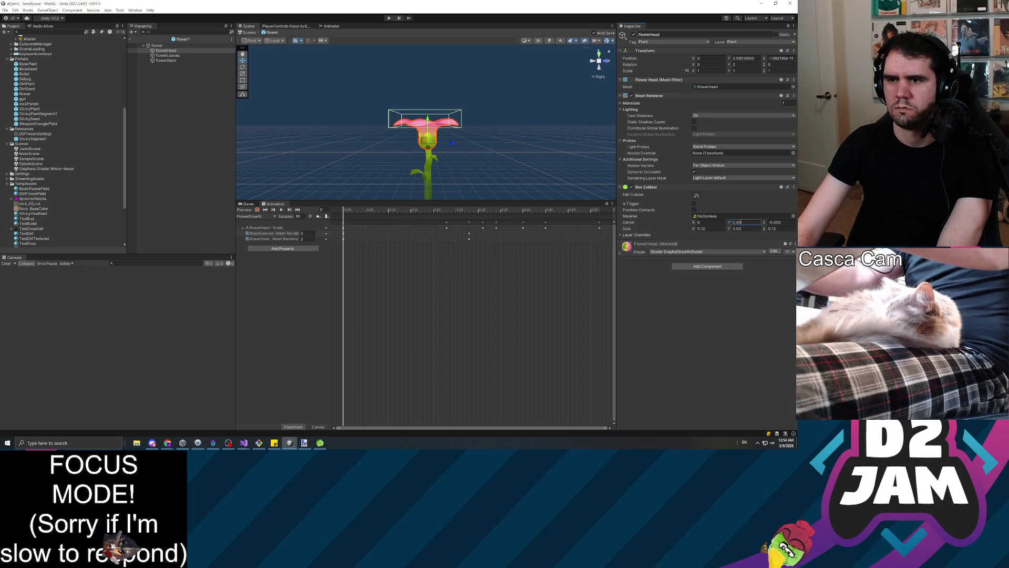
key(BackSpace)
text(4)
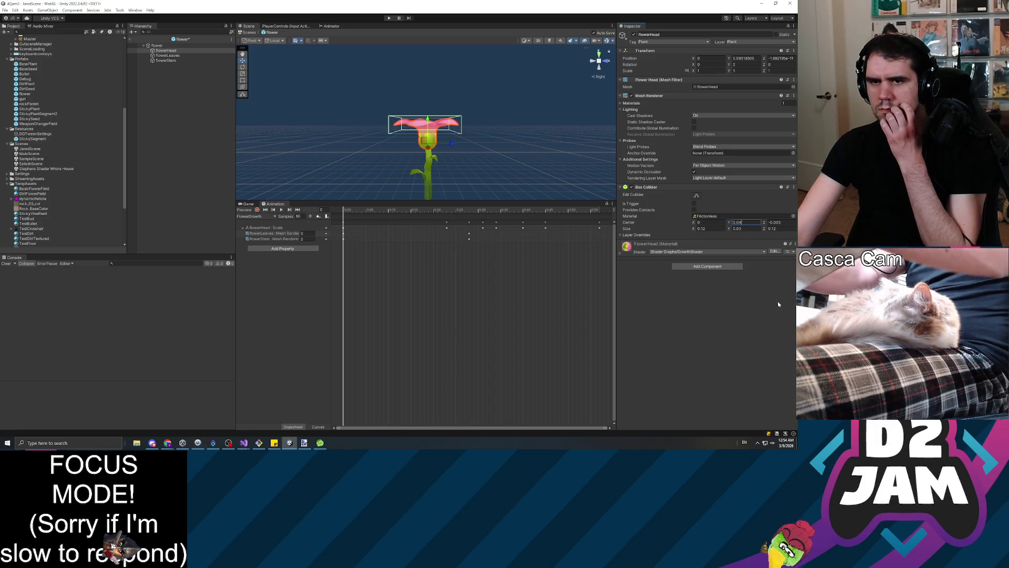
click(166, 60)
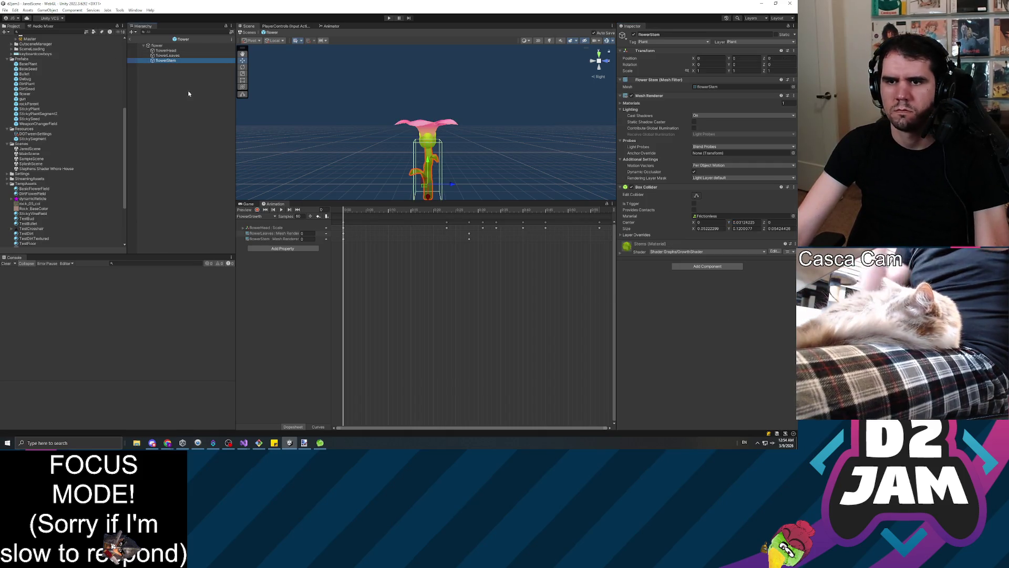
Step: Exit the Flower prefab back to JaredScene and enter play mode again
click(164, 129)
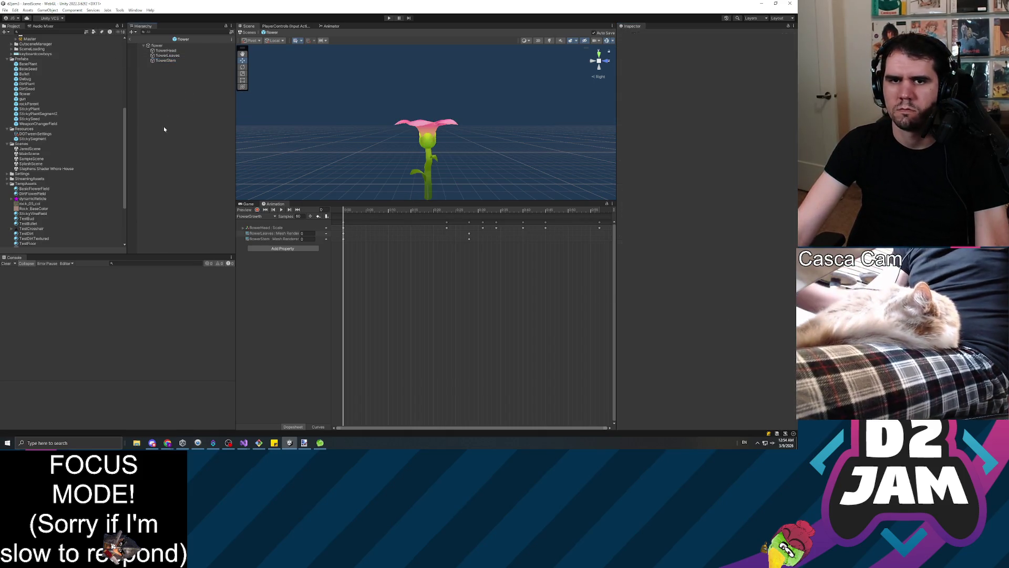
click(131, 40)
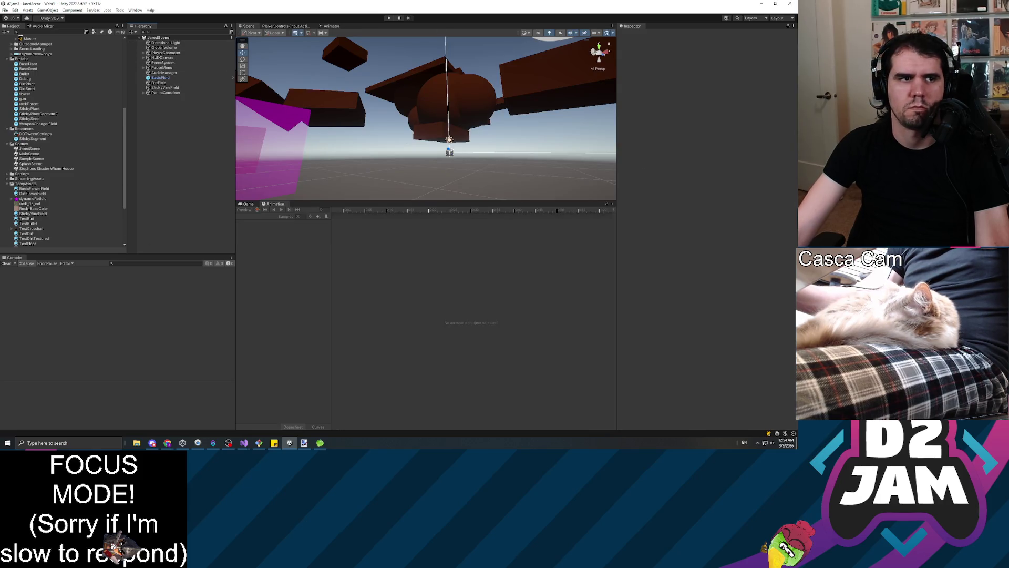
key(alt+Tab)
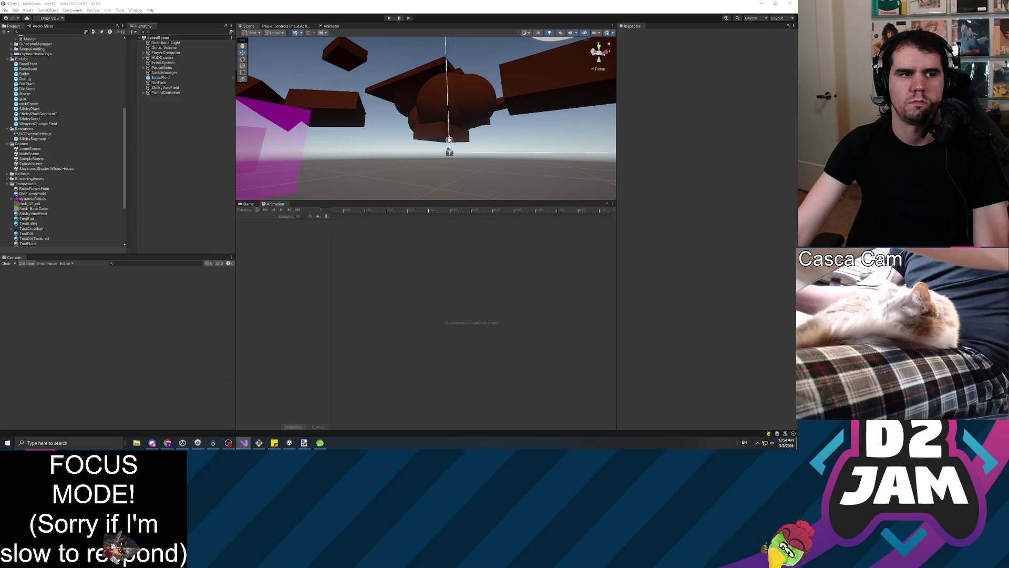
click(390, 18)
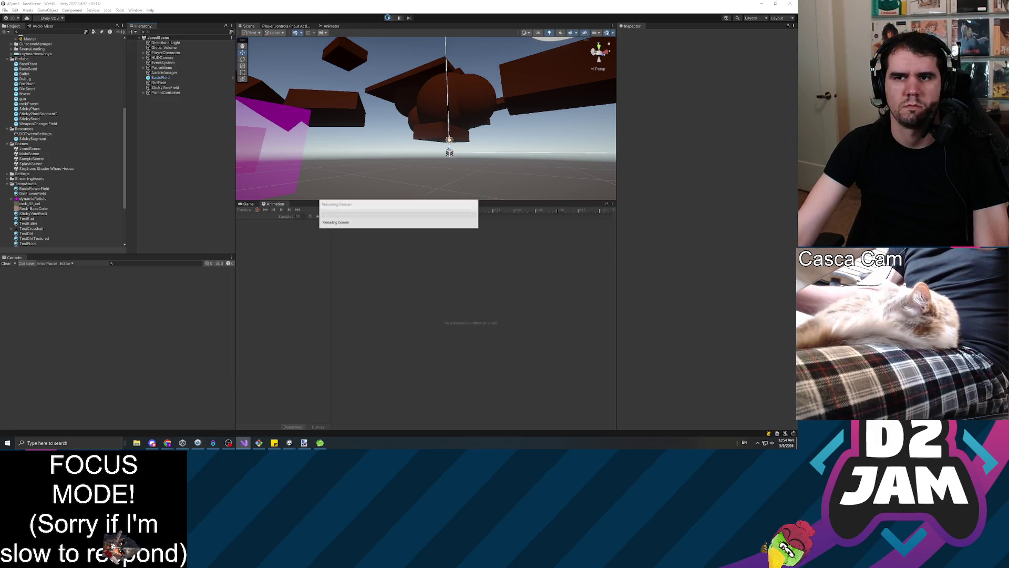
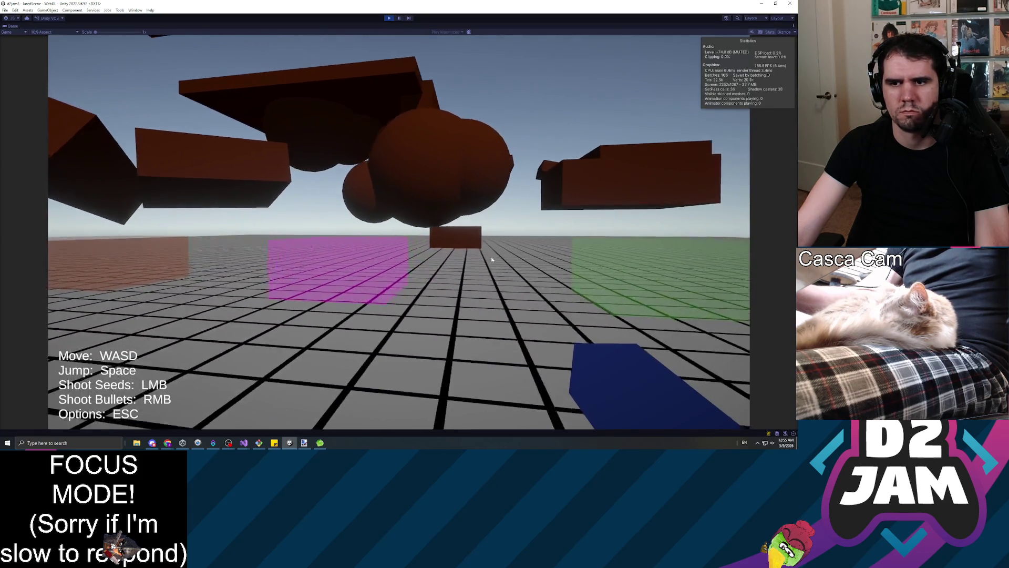
Step: Shoot seeds at the blocks and the big brown sphere so pink flowers sprout
click(491, 257)
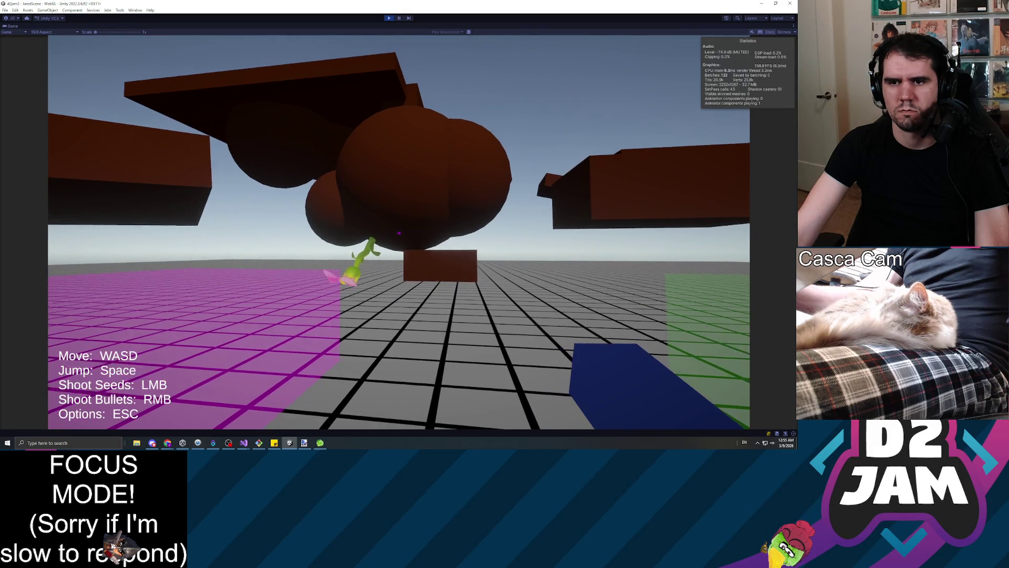
click(398, 233)
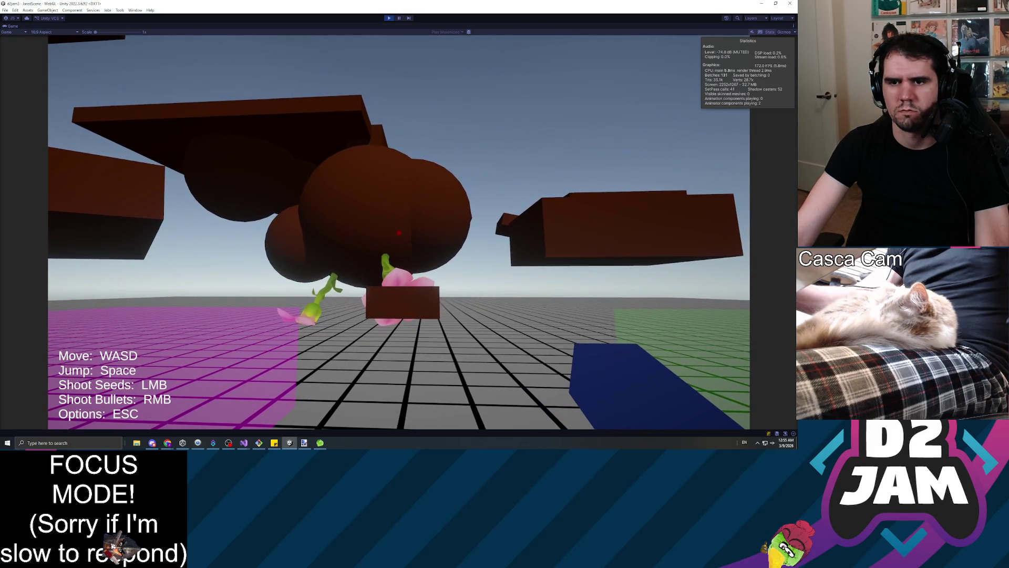
click(399, 233)
key(w)
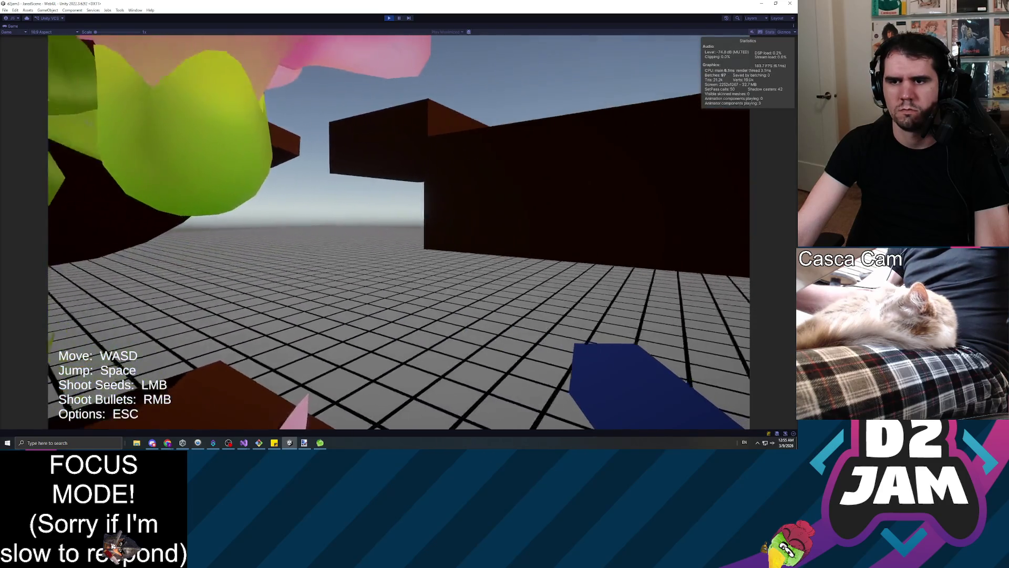
click(399, 233)
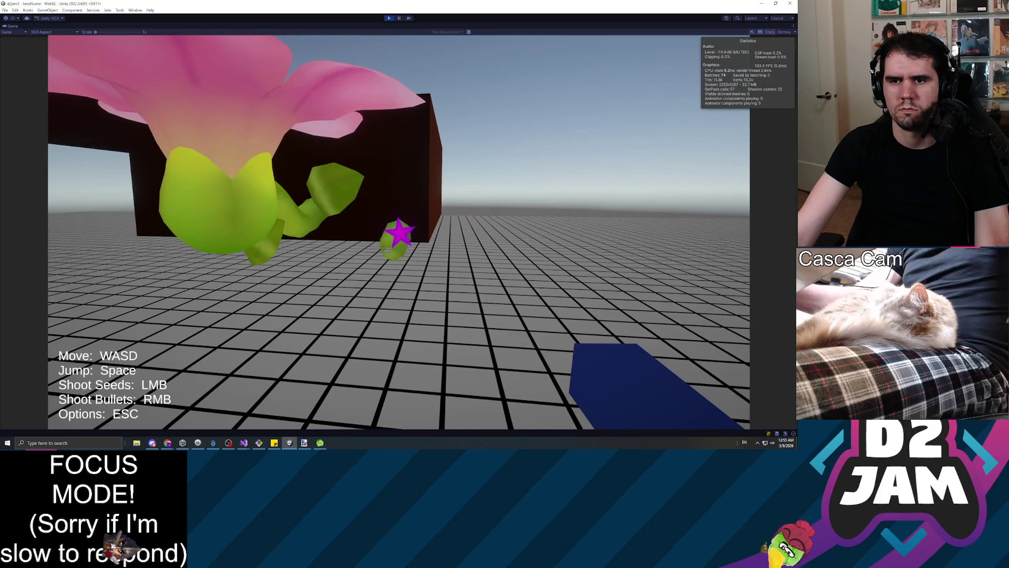
key(space)
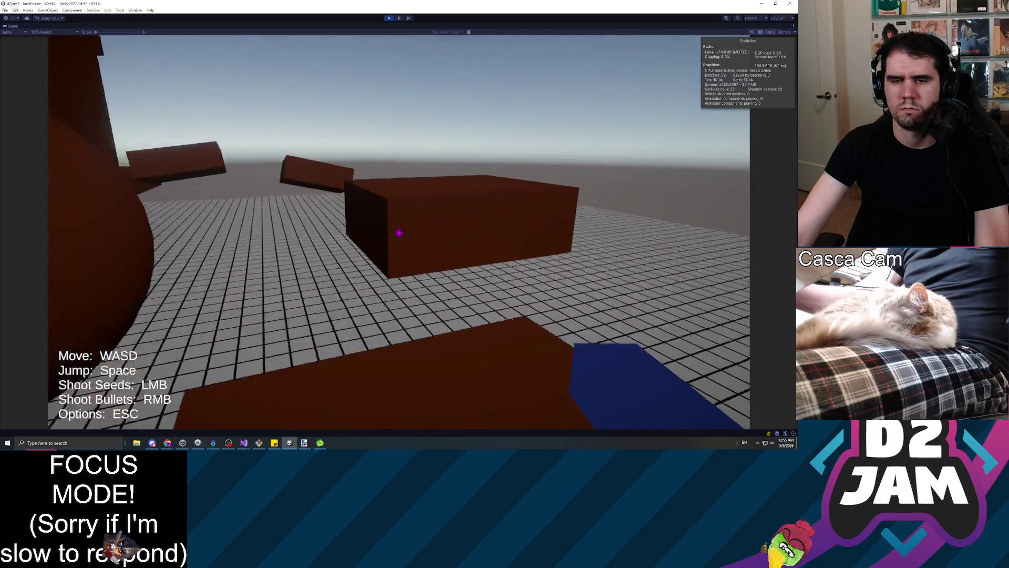
Step: Seed the brown sphere again, walk and jump through the flowers, then stop the playtest
click(399, 231)
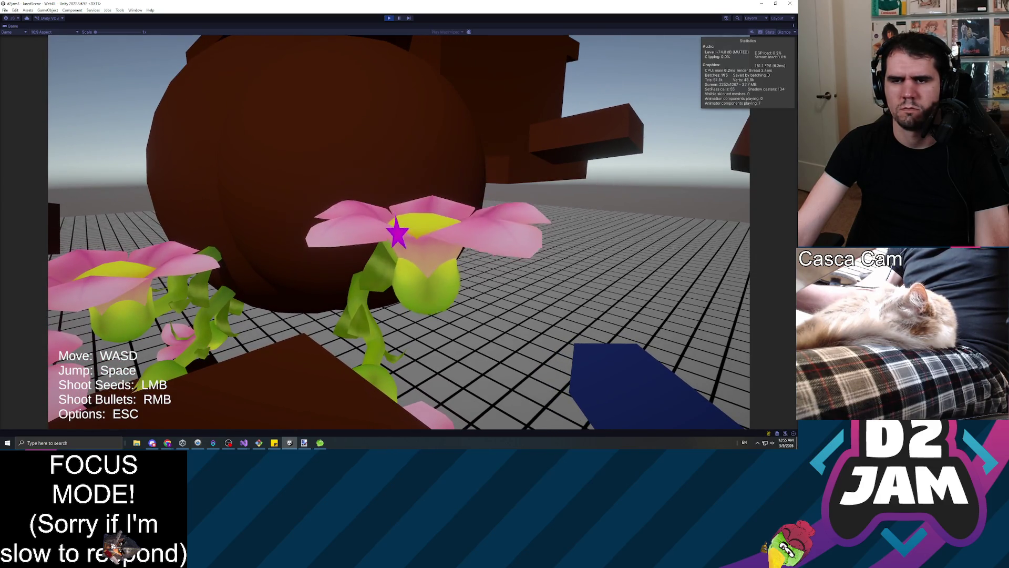
click(396, 233)
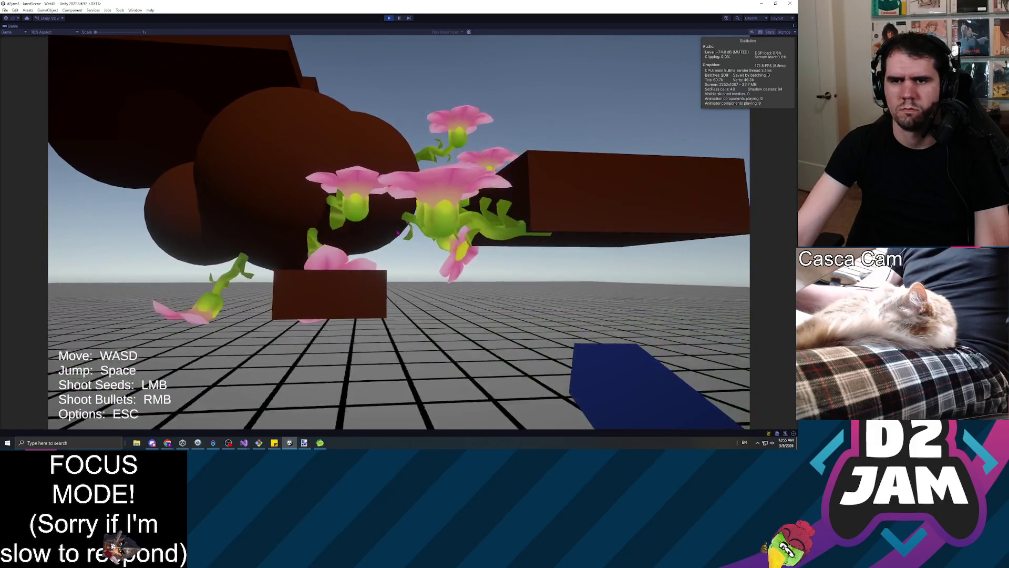
key(w)
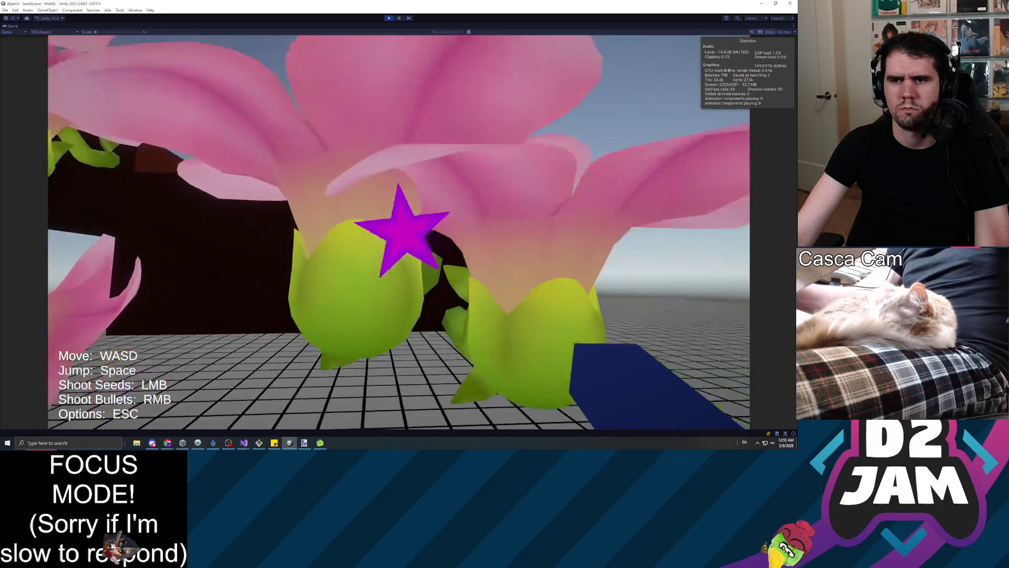
key(space)
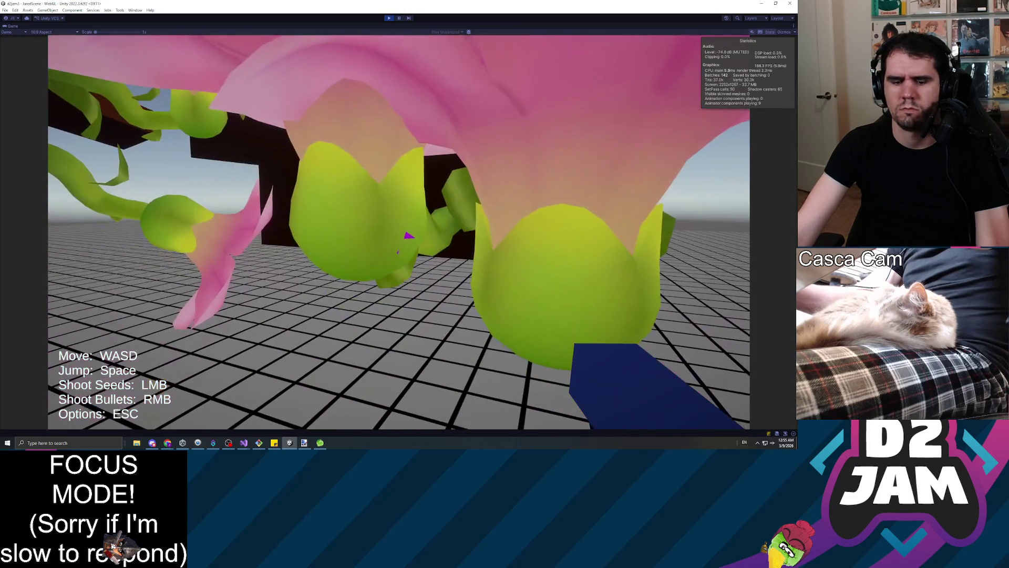
key(Escape)
click(389, 18)
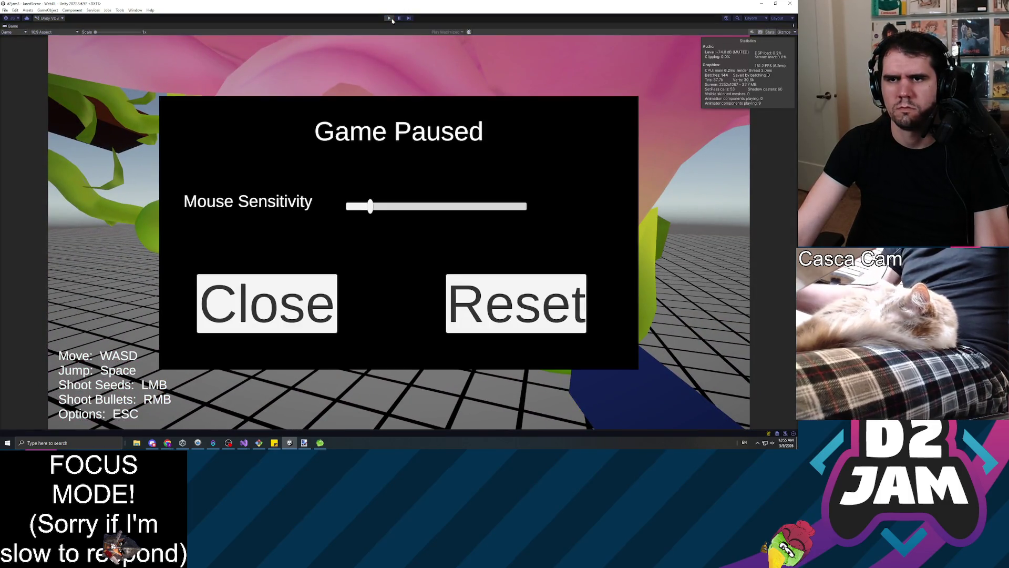
Step: Set the BasePlant prefab's flower scale to 25 on all axes and start a playtest
click(45, 193)
click(40, 189)
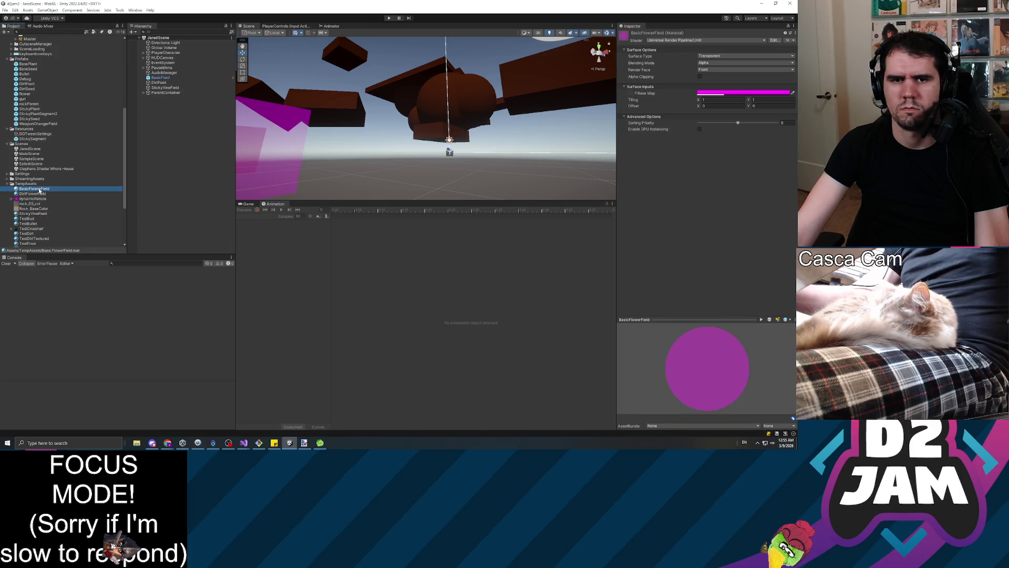
double_click(33, 64)
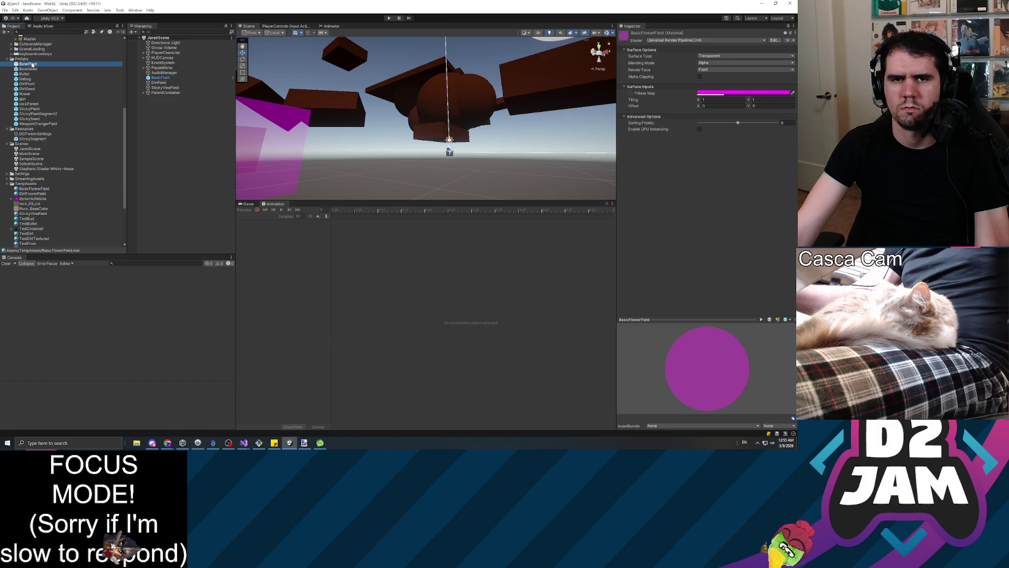
click(175, 61)
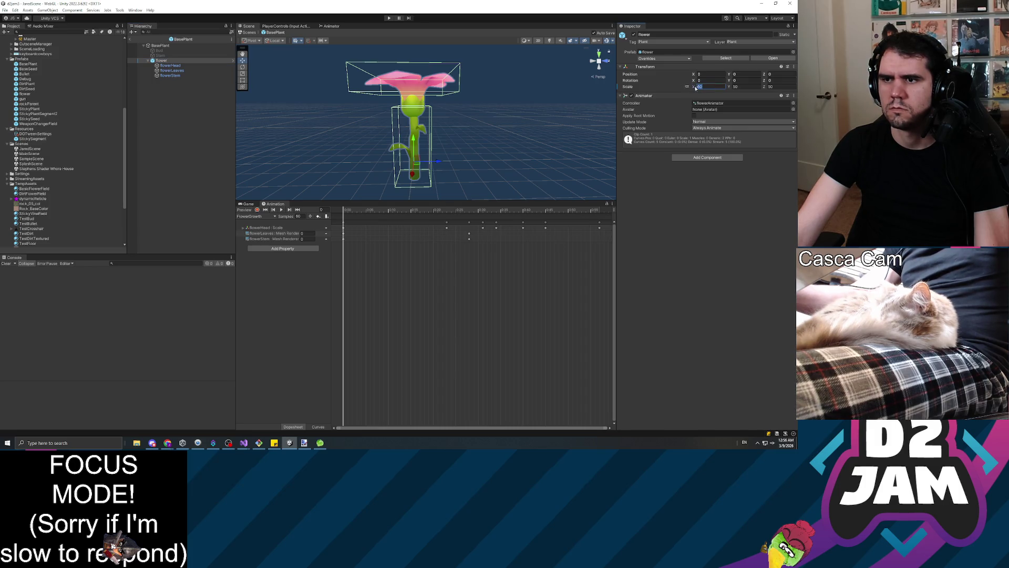
drag(692, 87, 505, 84)
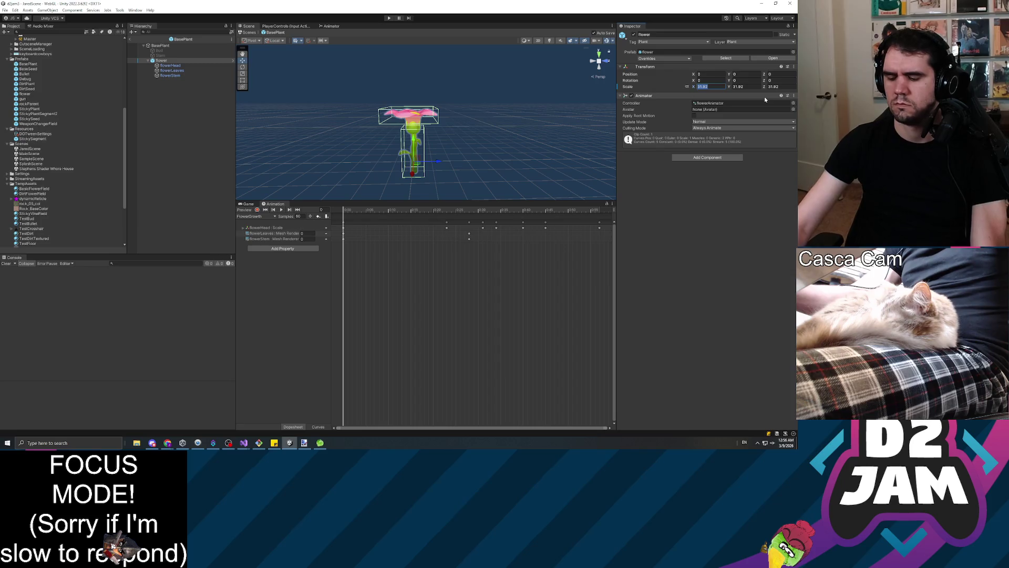
text(25)
key(Return)
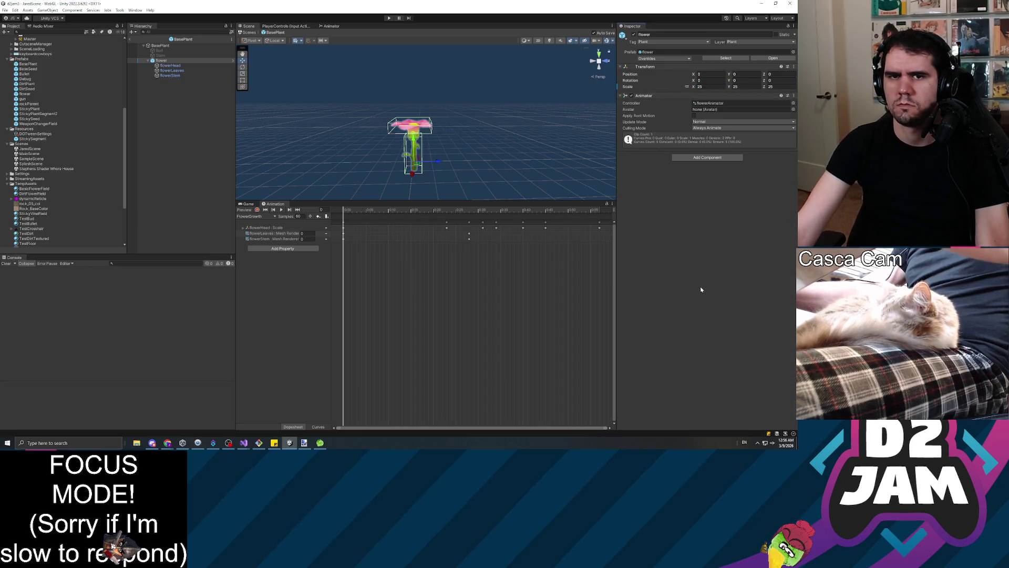
click(389, 19)
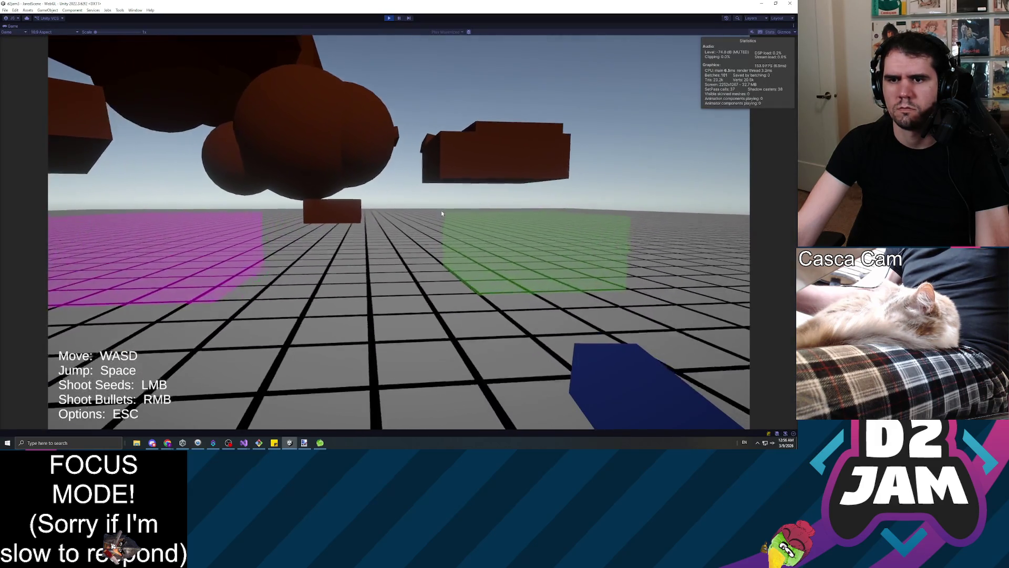
Step: Grow smaller flowers and a vine from seeds, break the vine with a bullet, then exit play
click(442, 213)
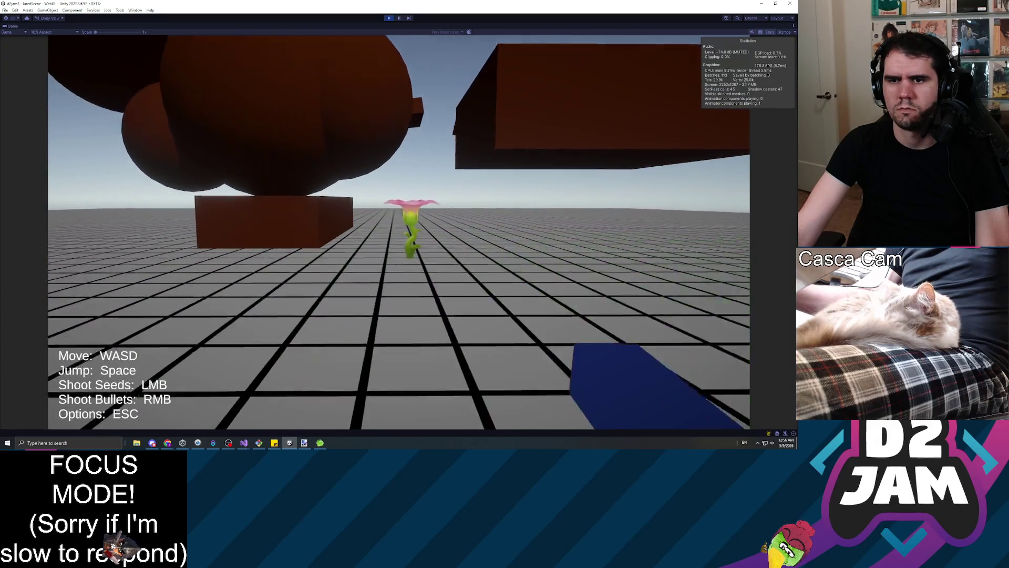
key(w)
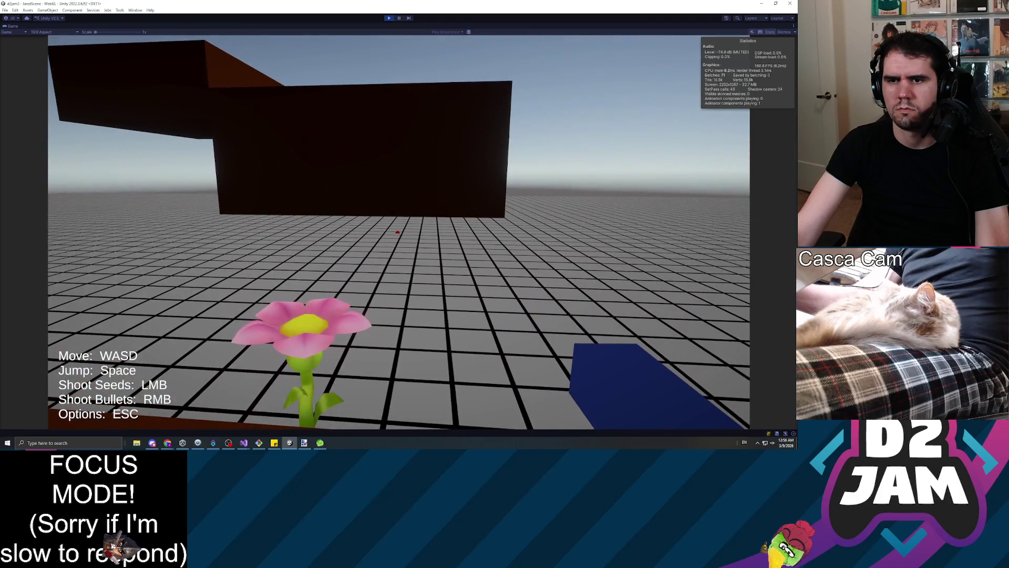
click(398, 233)
click(400, 232)
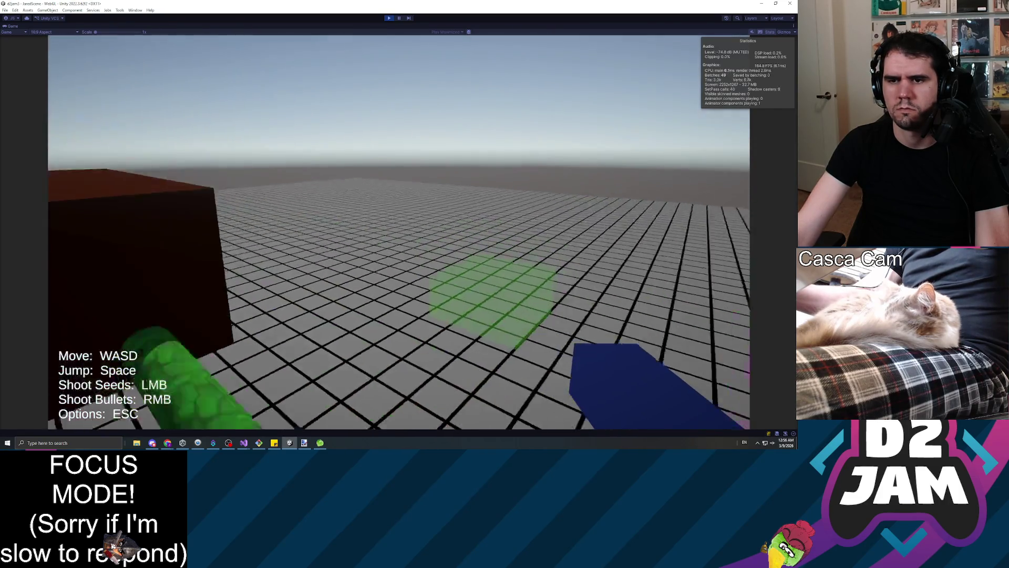
key(w)
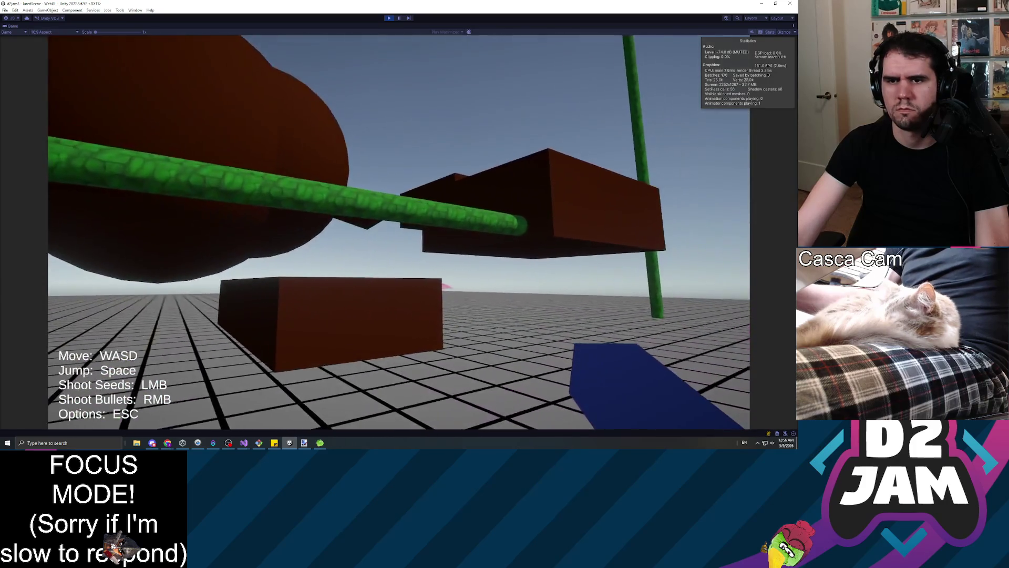
right_click(399, 231)
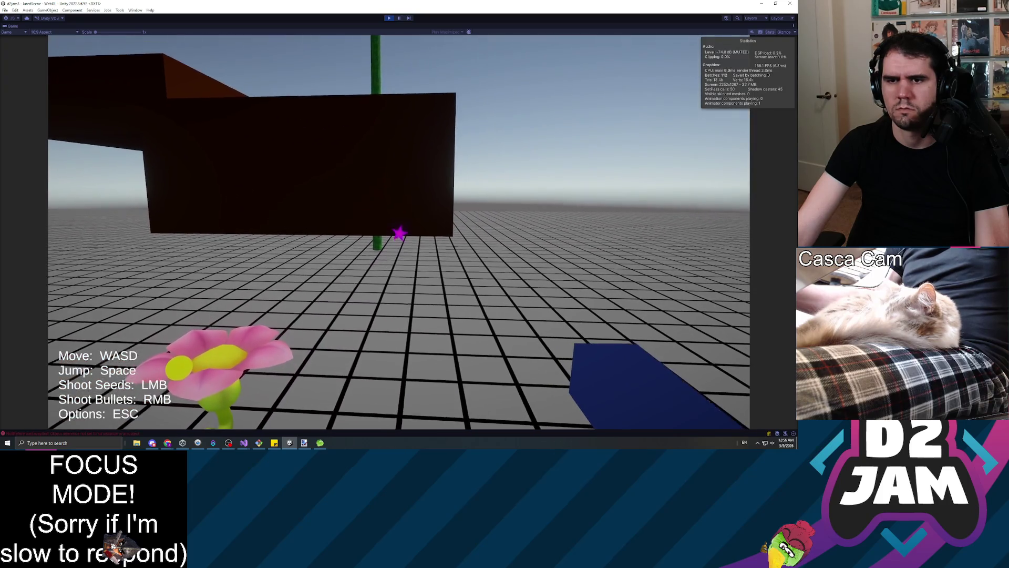
click(399, 231)
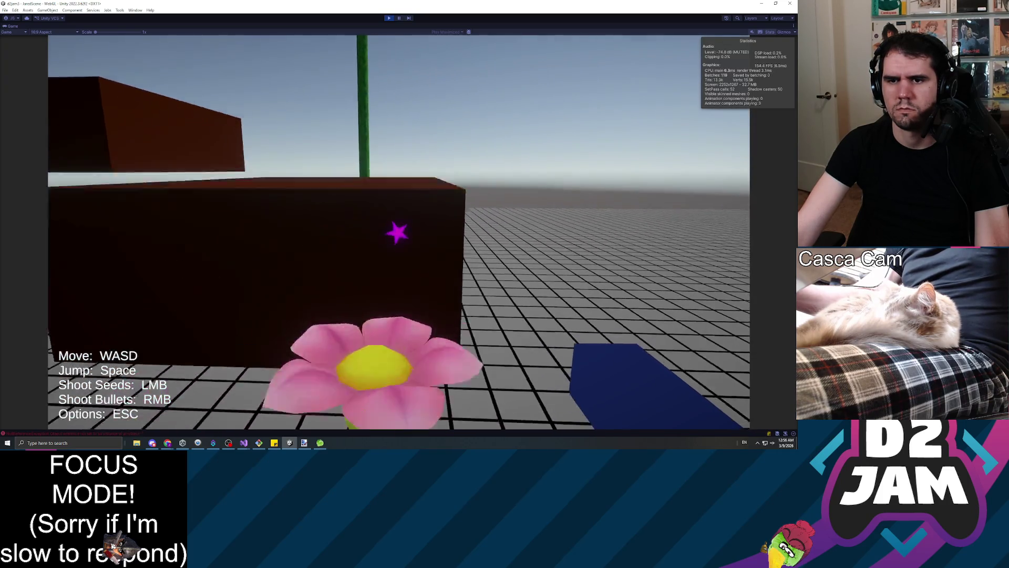
key(Escape)
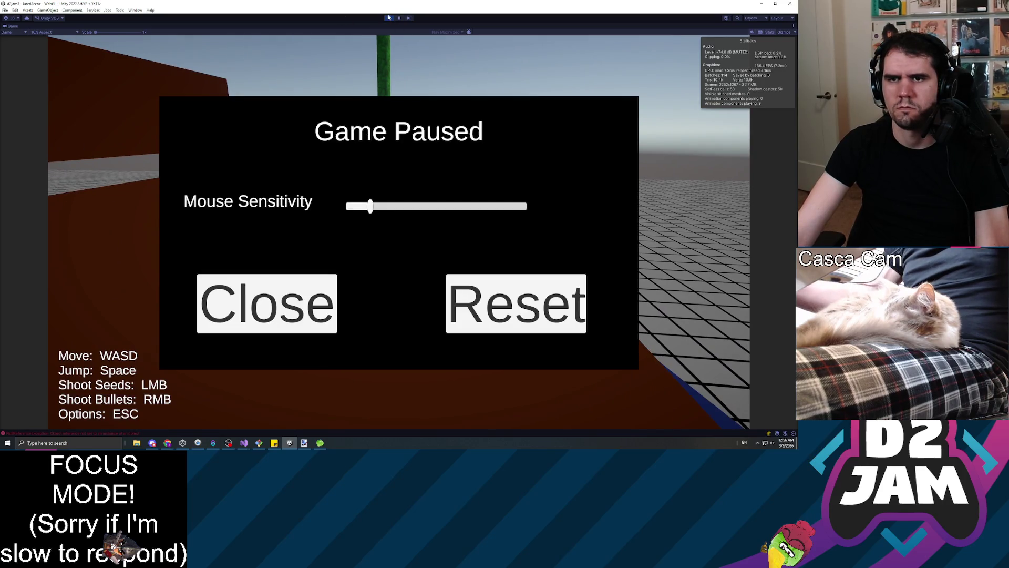
click(390, 18)
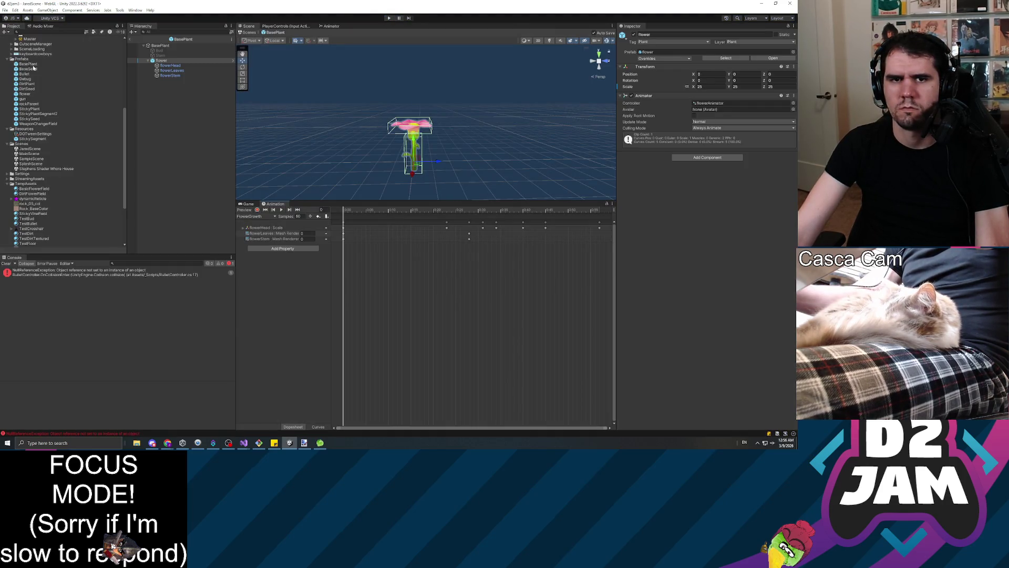
Step: Set the BasePlant flower's scale to 40 and open the NullReferenceException's stack trace
double_click(32, 65)
click(166, 61)
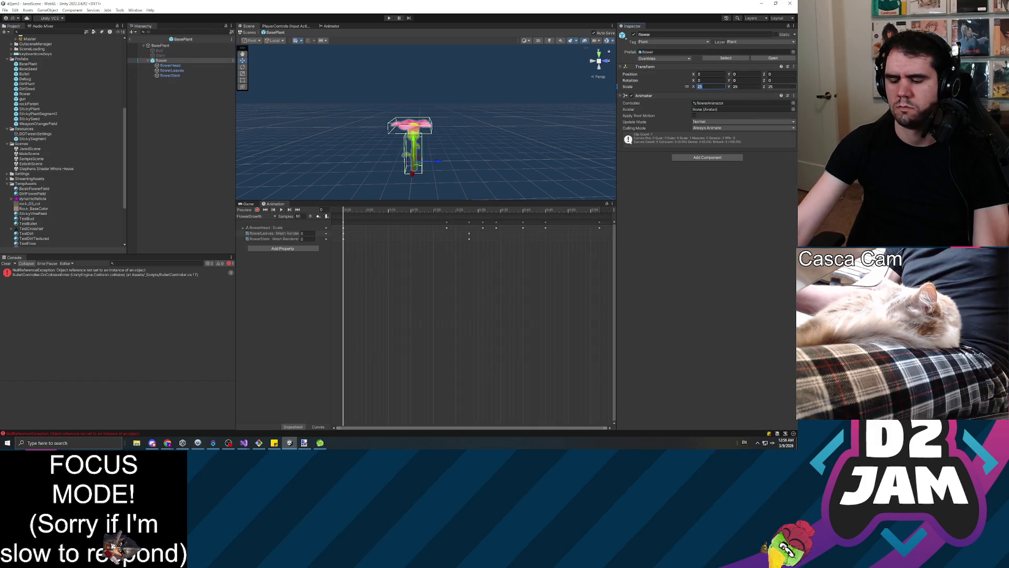
text(40)
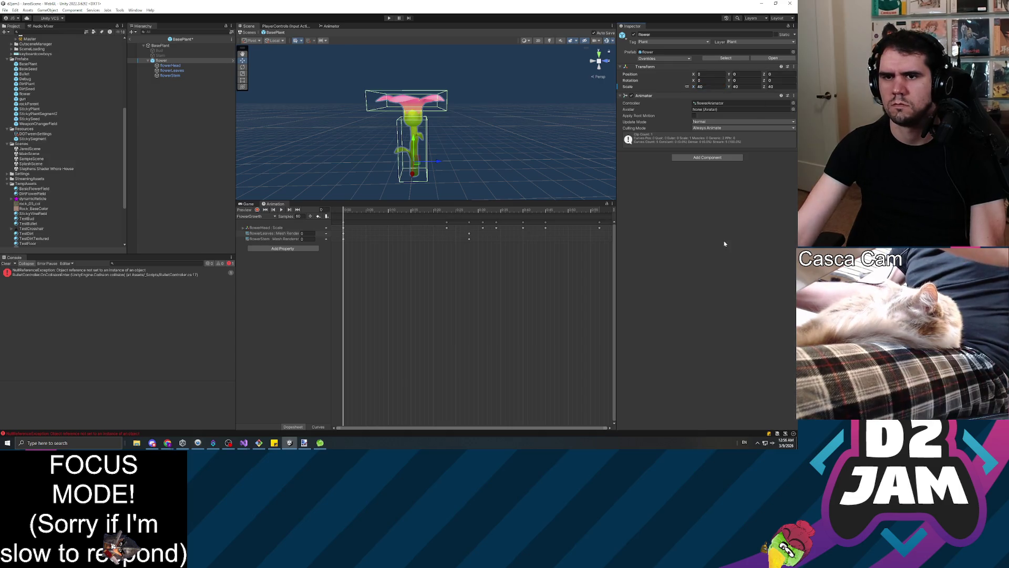
click(203, 153)
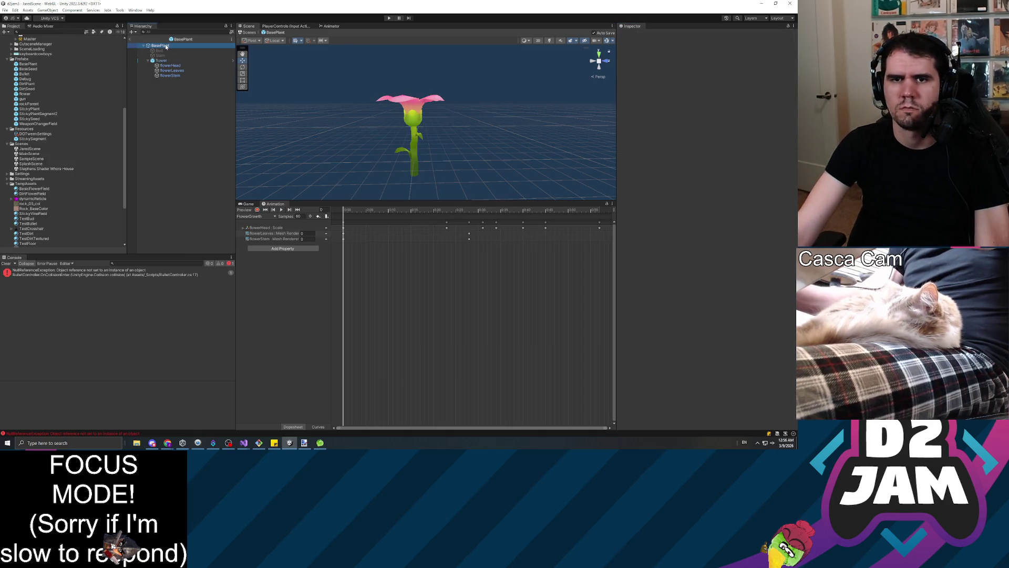
click(157, 45)
click(168, 61)
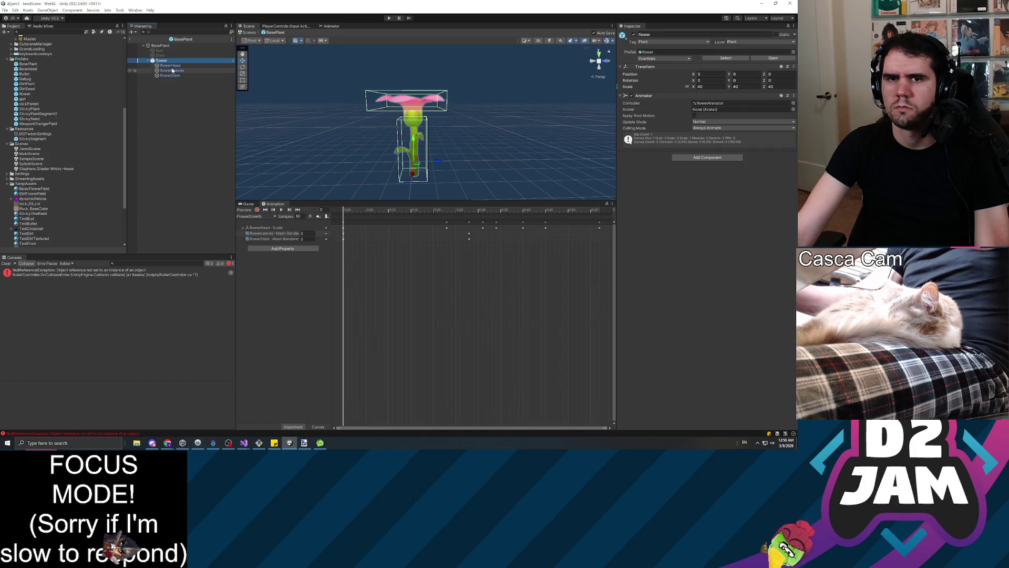
click(152, 274)
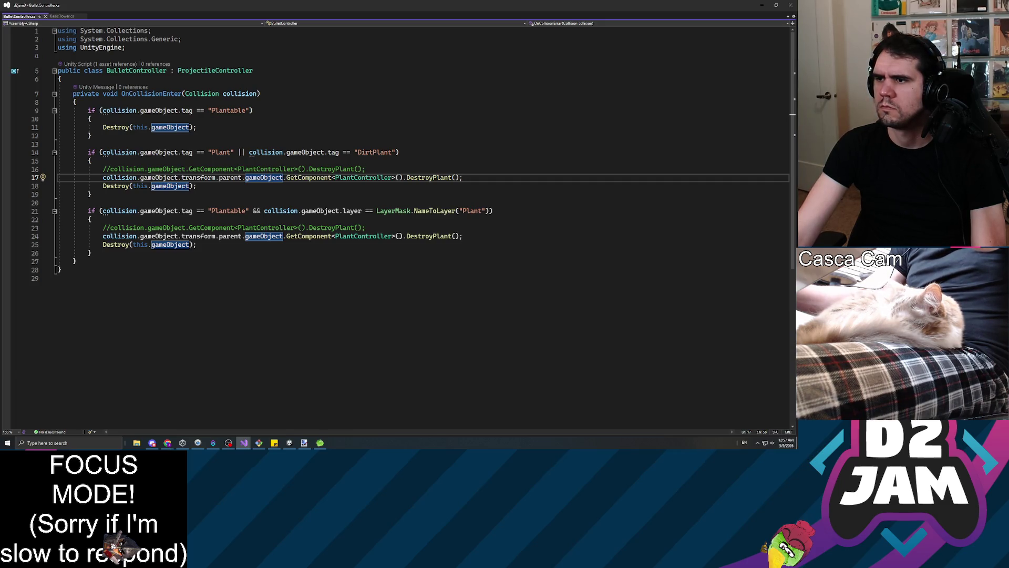
key(alt+Tab)
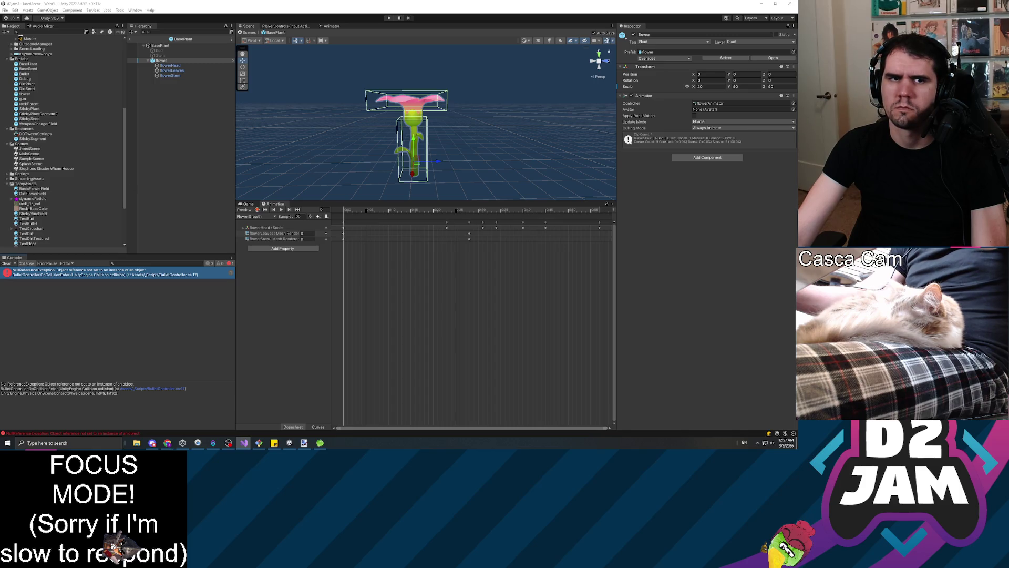
key(alt+Tab)
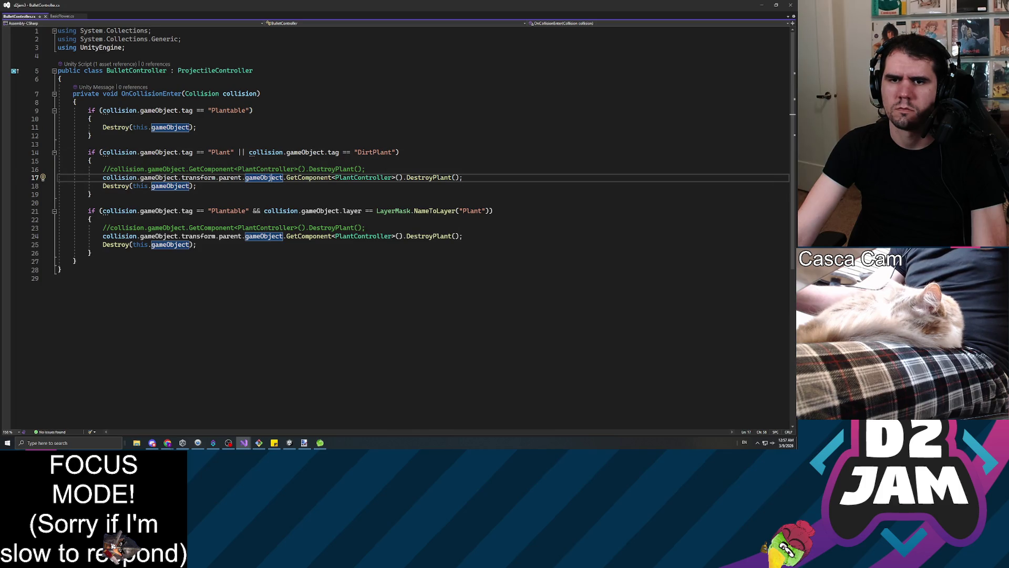
click(92, 177)
click(299, 177)
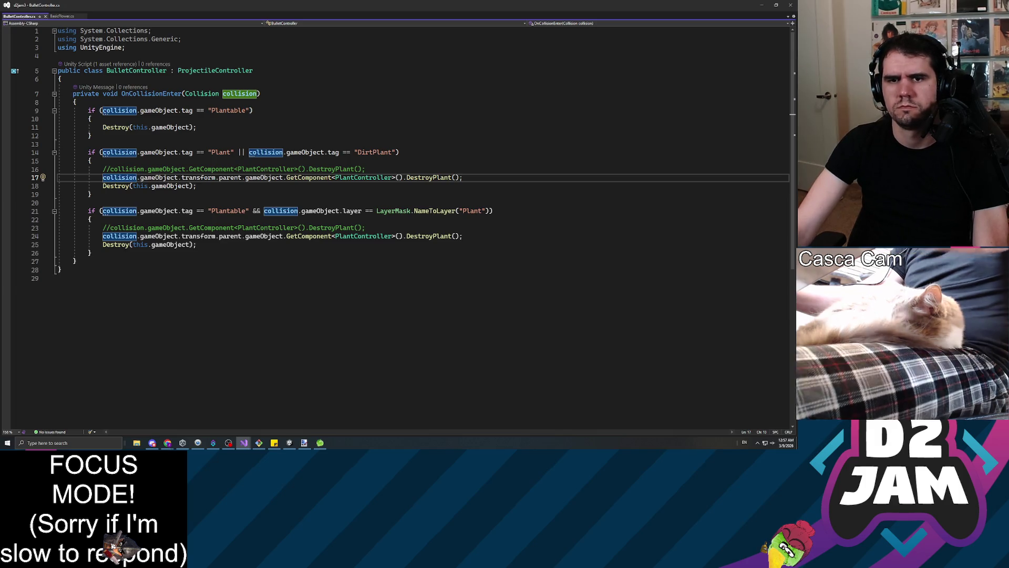
mouse_move(294, 5)
mouse_down()
mouse_move(283, 97)
mouse_move(9, 255)
mouse_move(503, 204)
mouse_move(444, 162)
mouse_move(393, 5)
mouse_up()
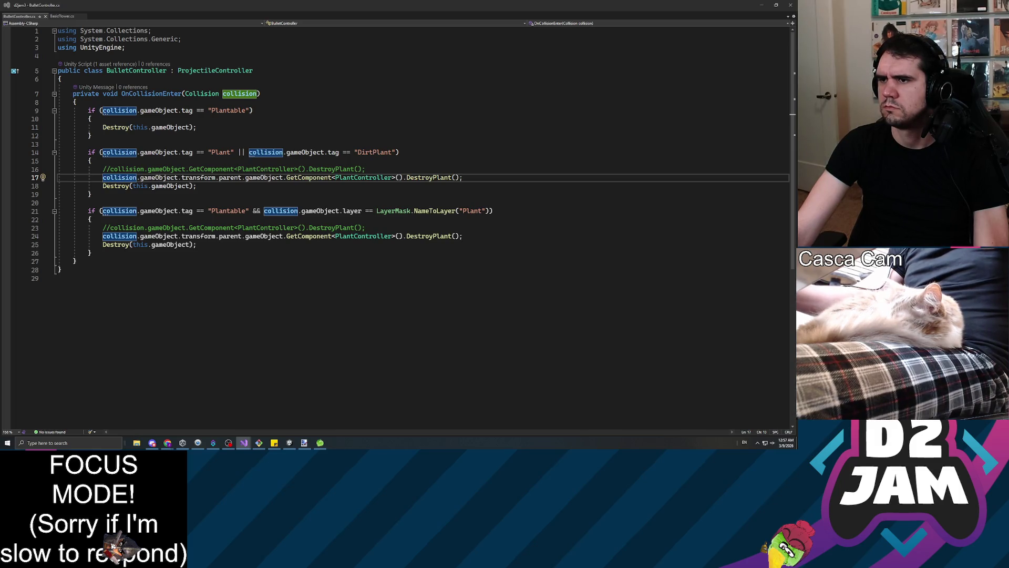
click(77, 261)
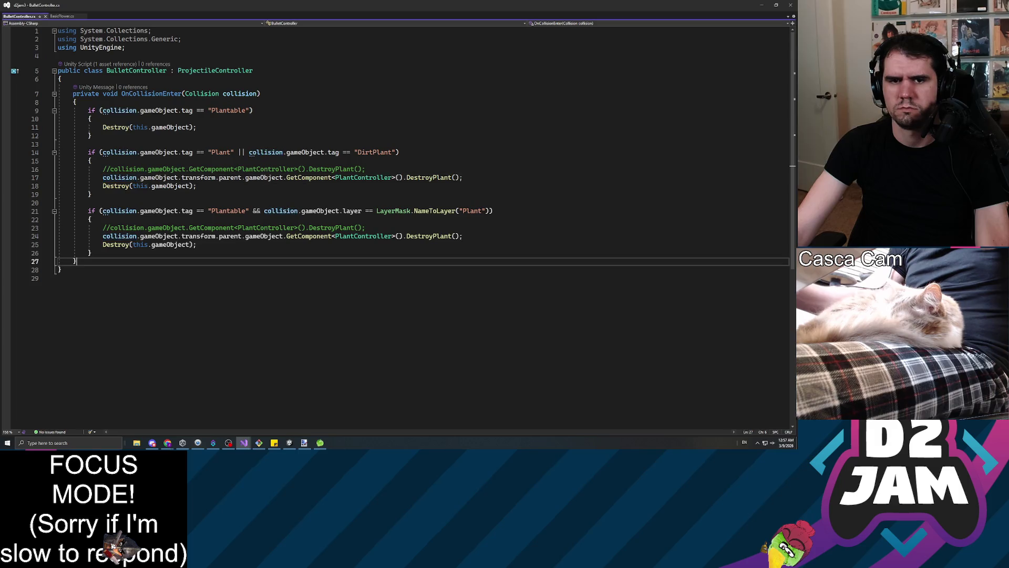
Step: Paste the GetTopParent helper and change line 17 to this.GetTopParent(collision.gameObject.transform)
key(Return)
text(private Transform GetTopParent(Transform initialTransform)     {         Transform currentParent = initialTransform;          while ((currentParent.parent != null))         {             currentParent = currentParent.parent;              if (currentParent.name.Contains("Plant"))             {                 break;             }         }          return currentParent;     })
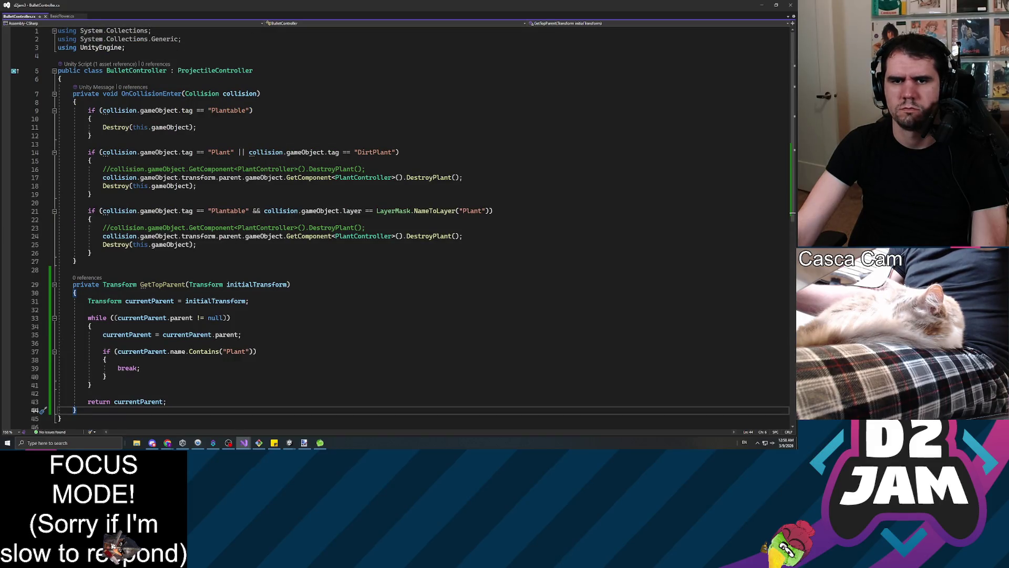
click(103, 177)
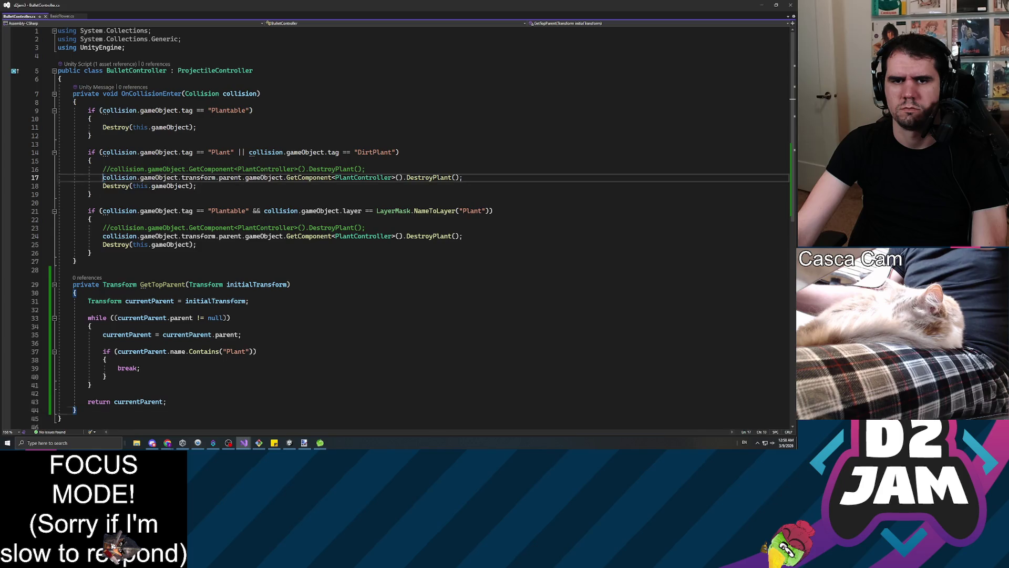
text(this.GetTop)
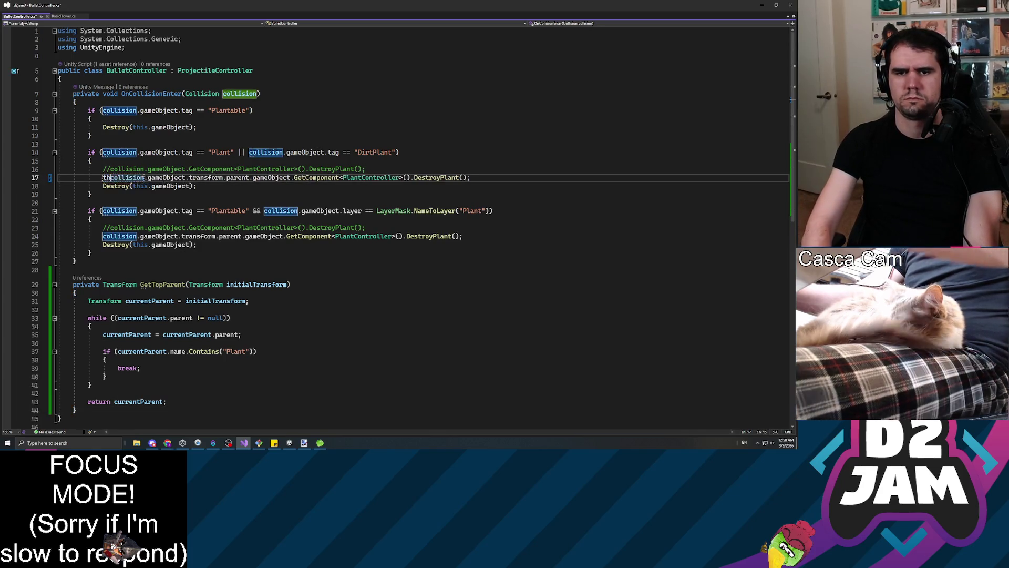
text(Parent()
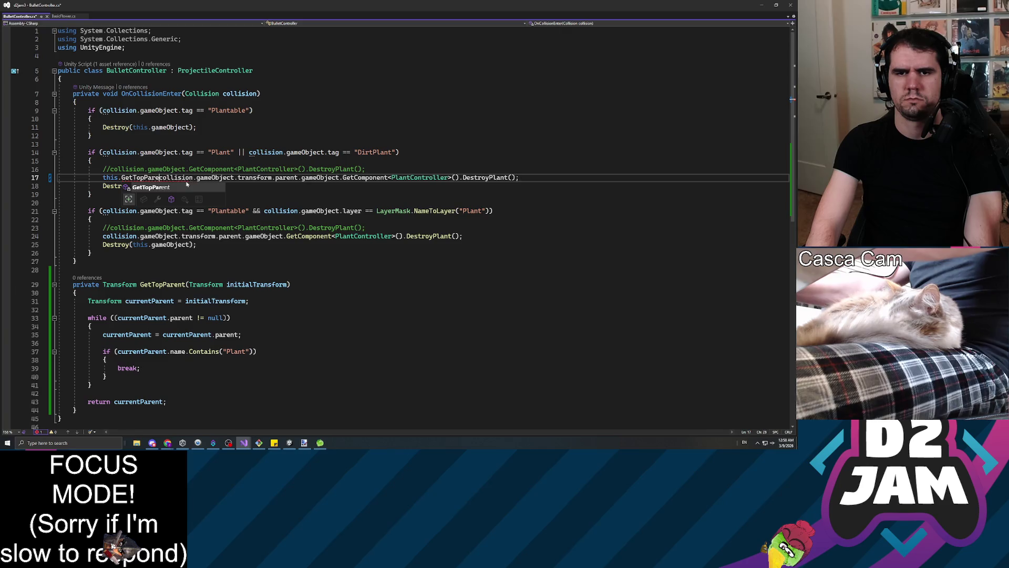
key(ctrl+Right)
key(ctrl+Right)
key(ctrl+Right)
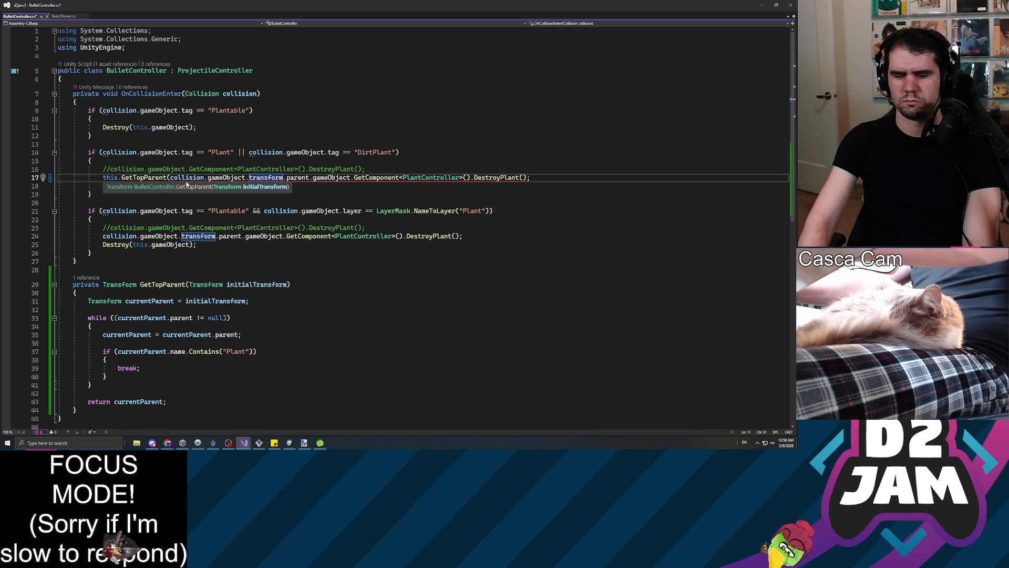
text())
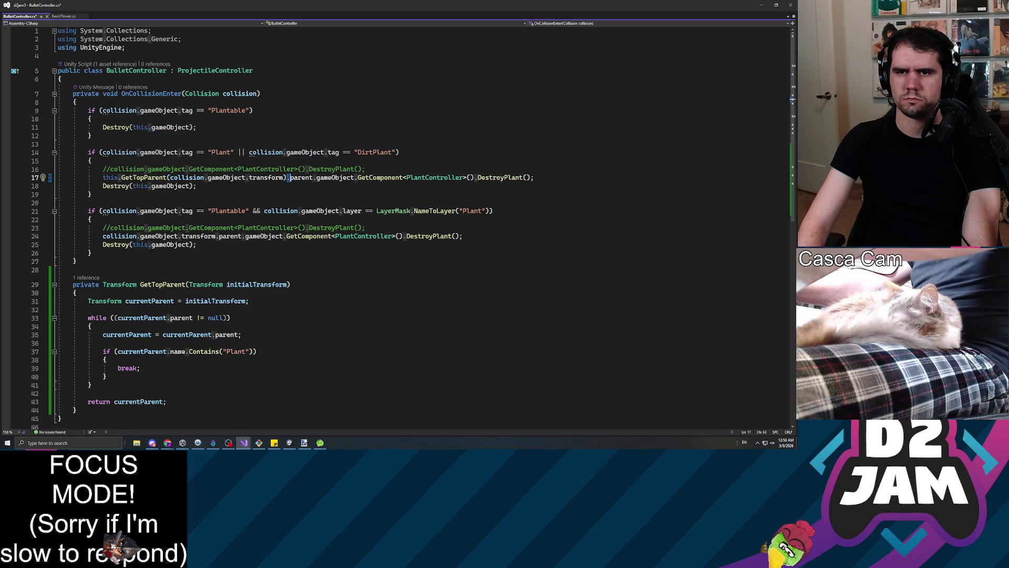
key(shift+Right)
key(shift+Right)
key(shift+Right)
key(BackSpace)
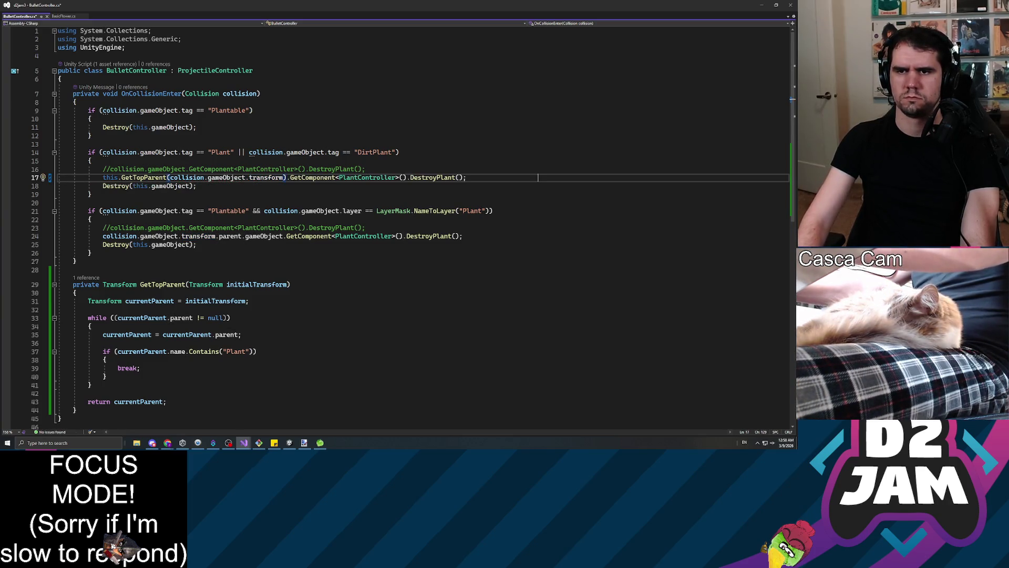
Step: Copy the corrected line 17 over line 24 so both branches use GetTopParent
key(shift+Home)
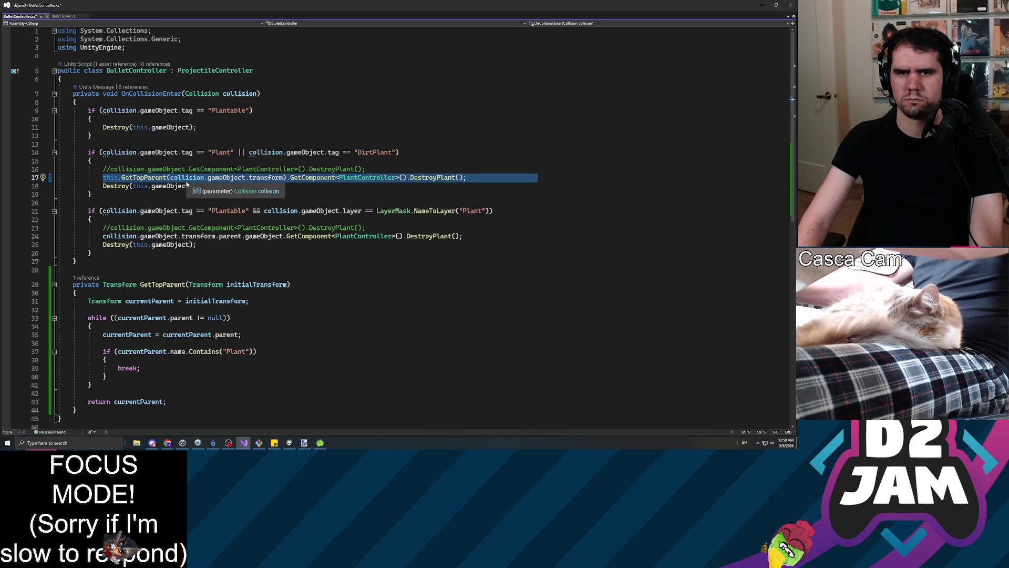
key(ctrl+c)
key(Down)
key(Down)
key(Down)
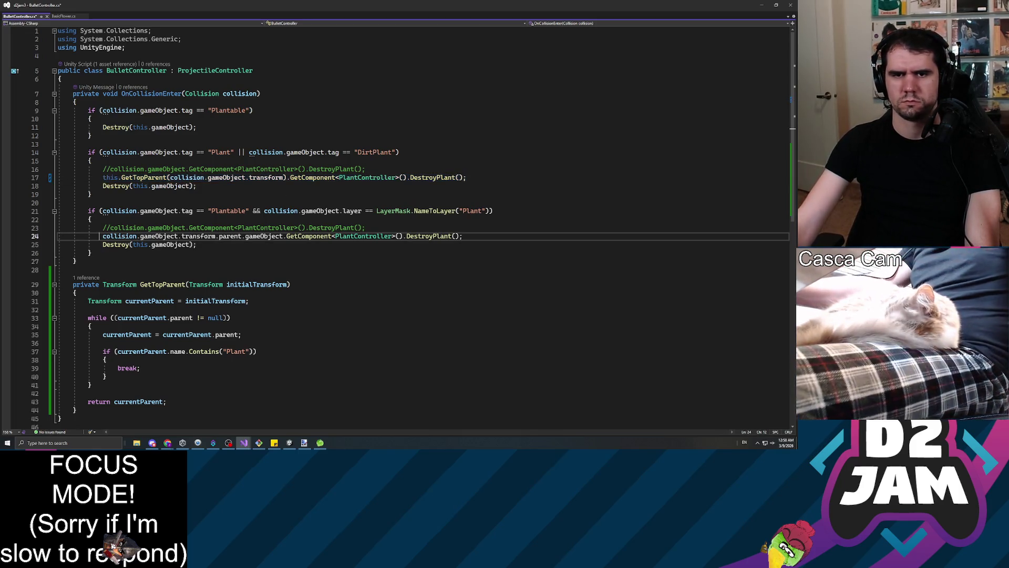
key(shift+End)
key(ctrl+v)
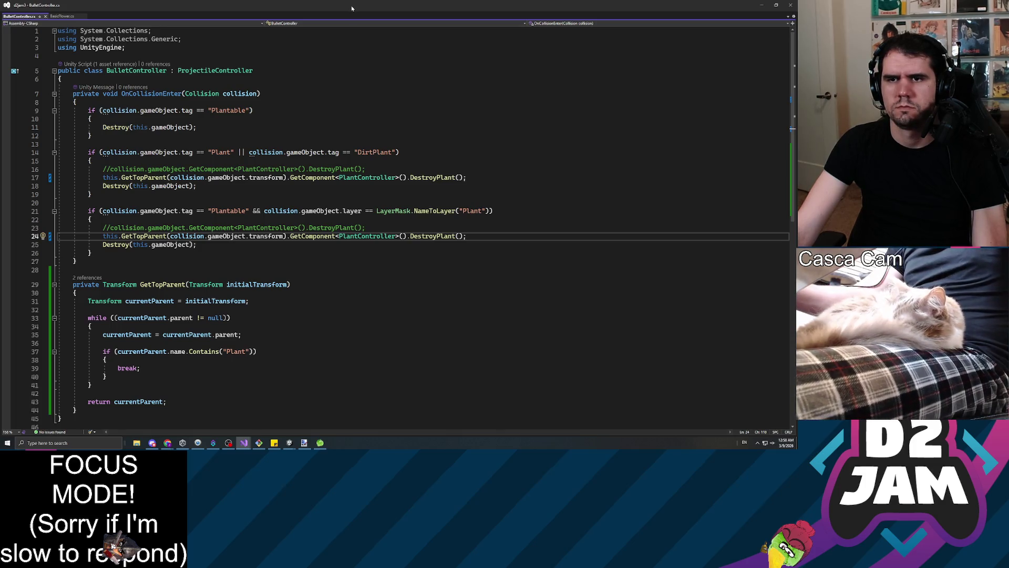
key(alt+Tab)
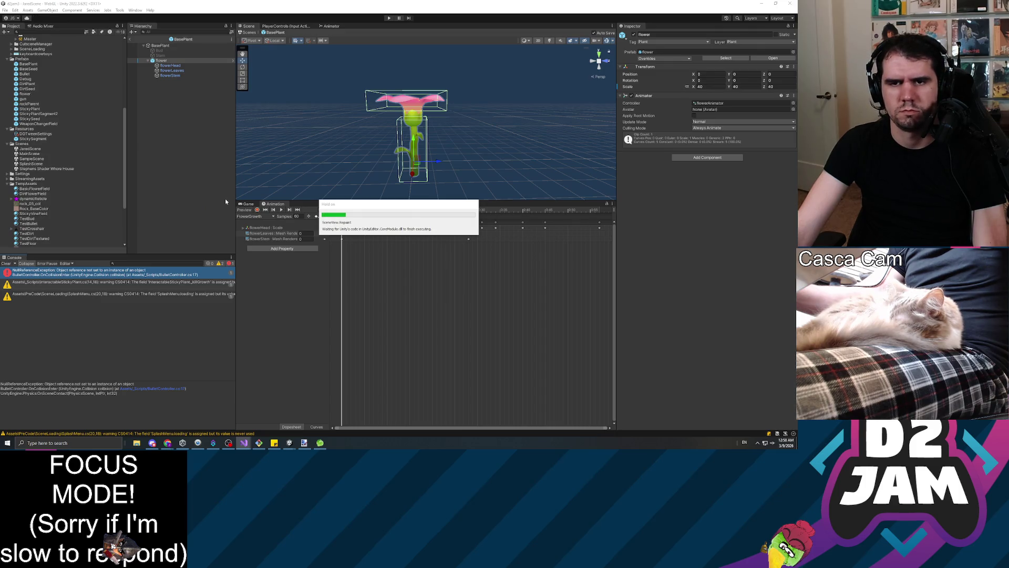
Step: Start a new playtest once Unity finishes recompiling
click(389, 17)
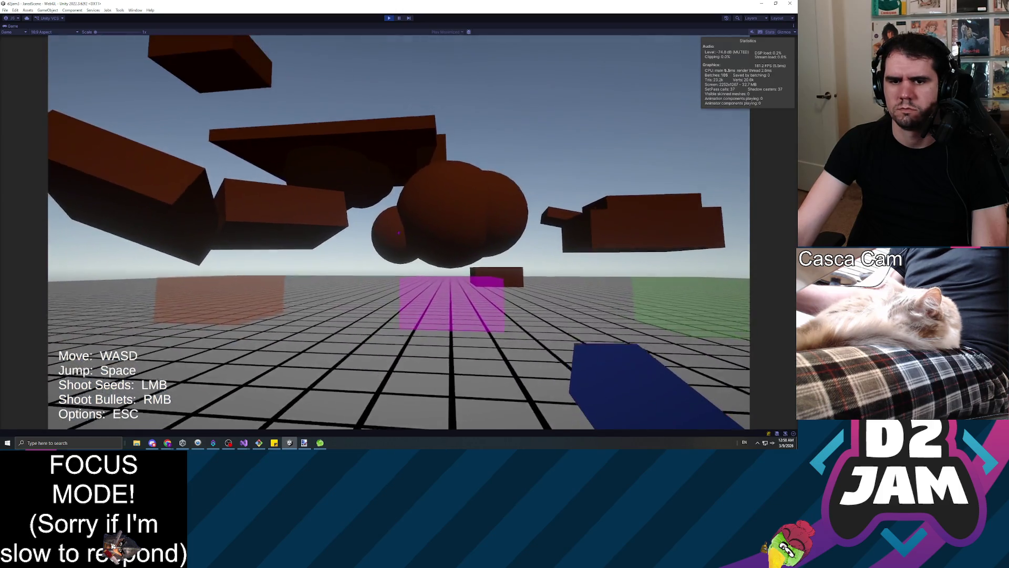
Step: Seed the brown sphere, long wall and floating block, destroy one flower, then pause
key(w)
click(398, 233)
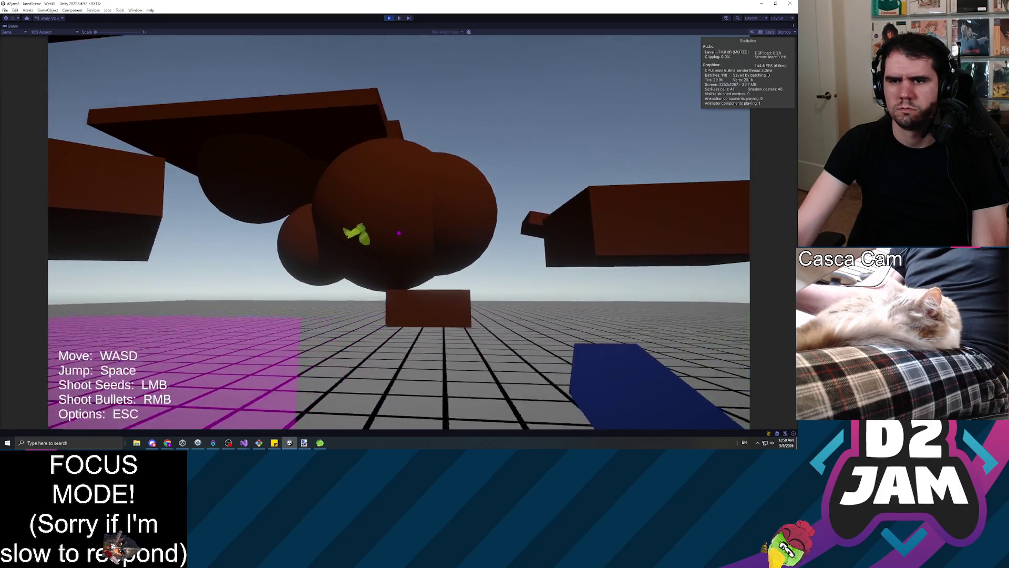
key(w)
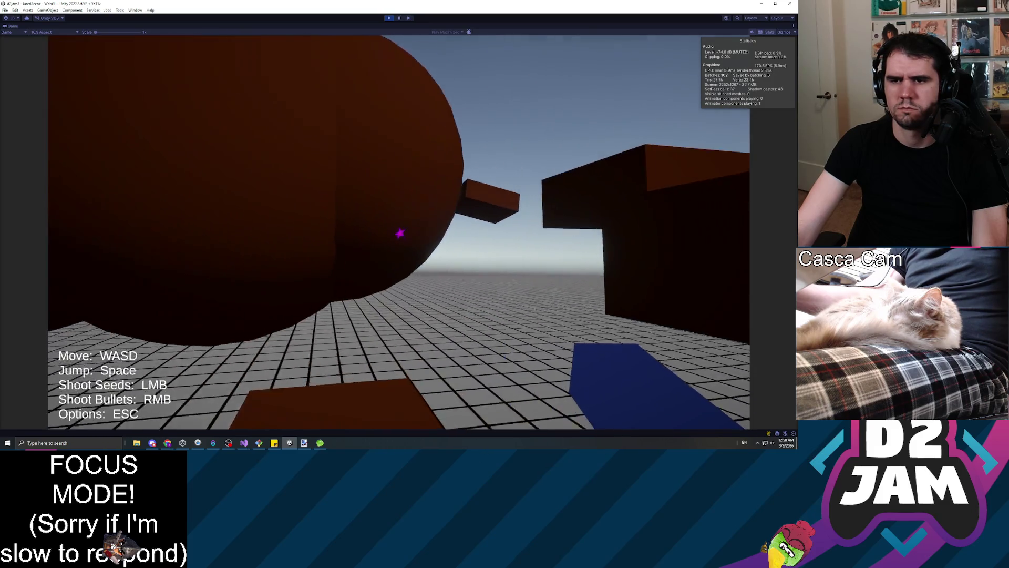
click(399, 233)
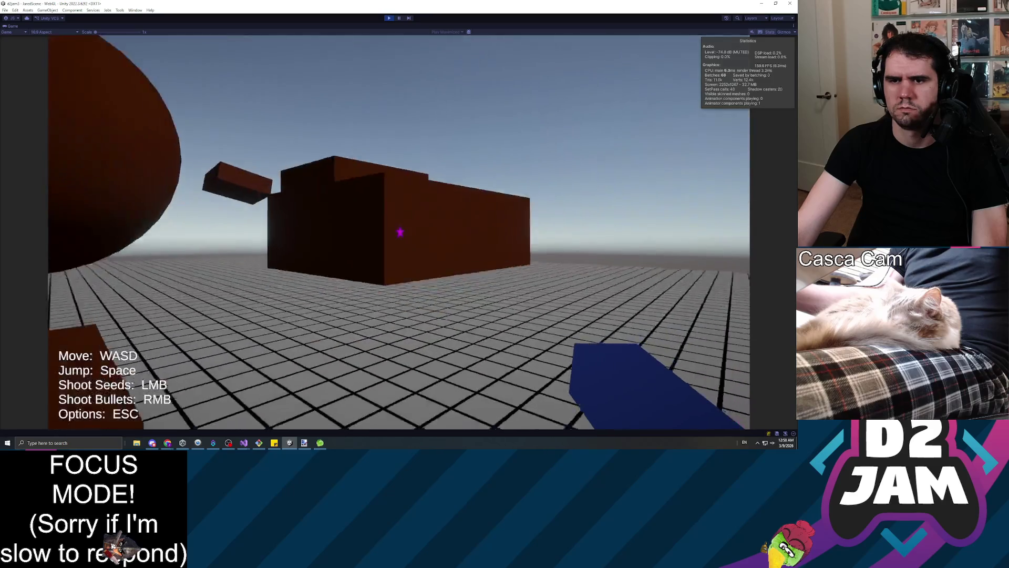
click(399, 233)
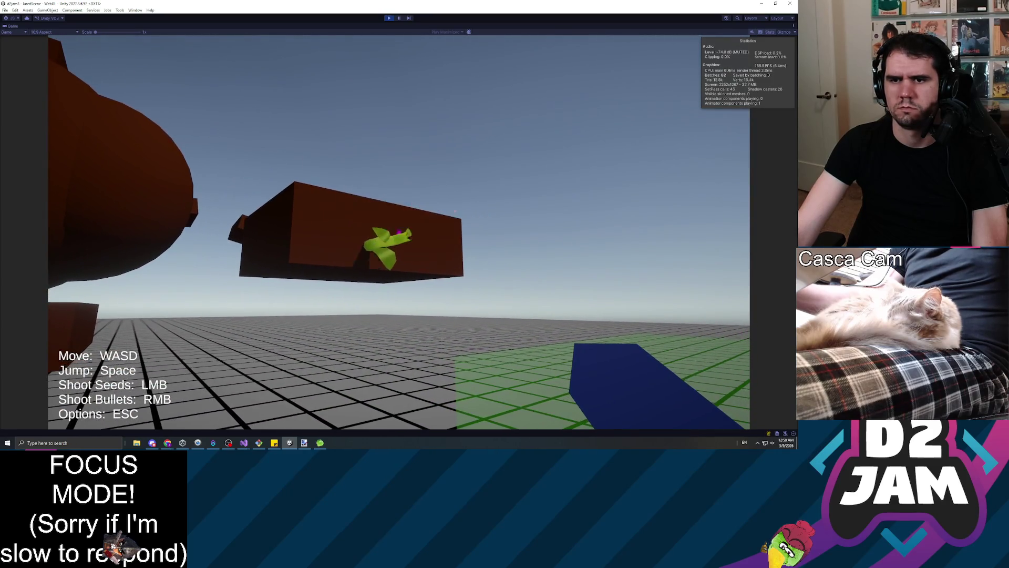
right_click(400, 233)
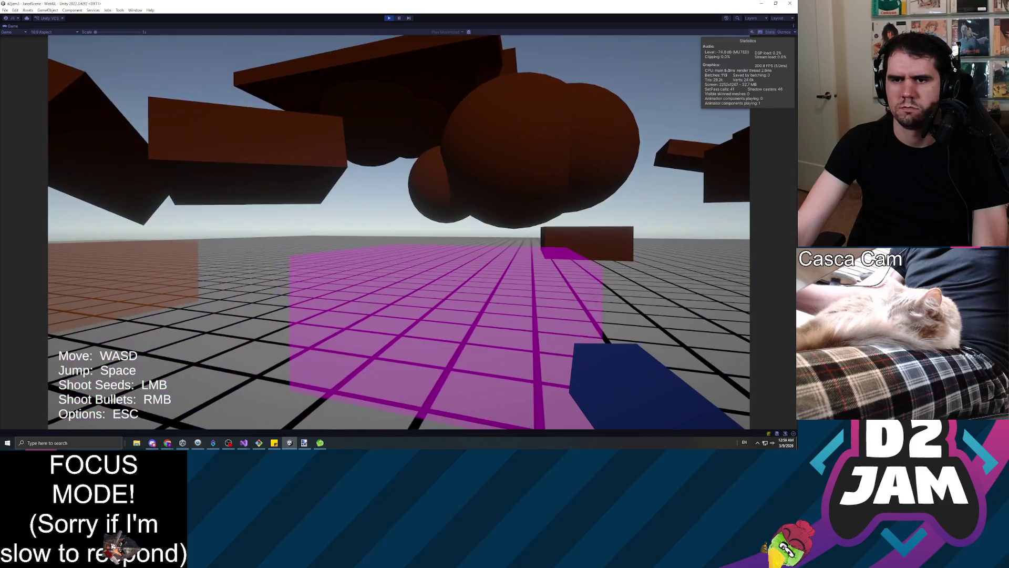
click(400, 233)
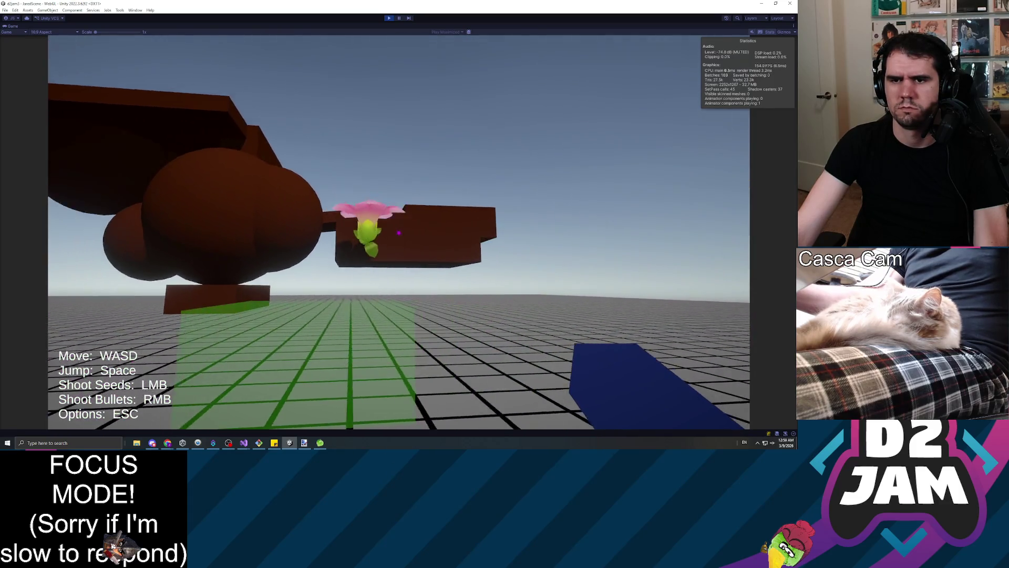
key(Escape)
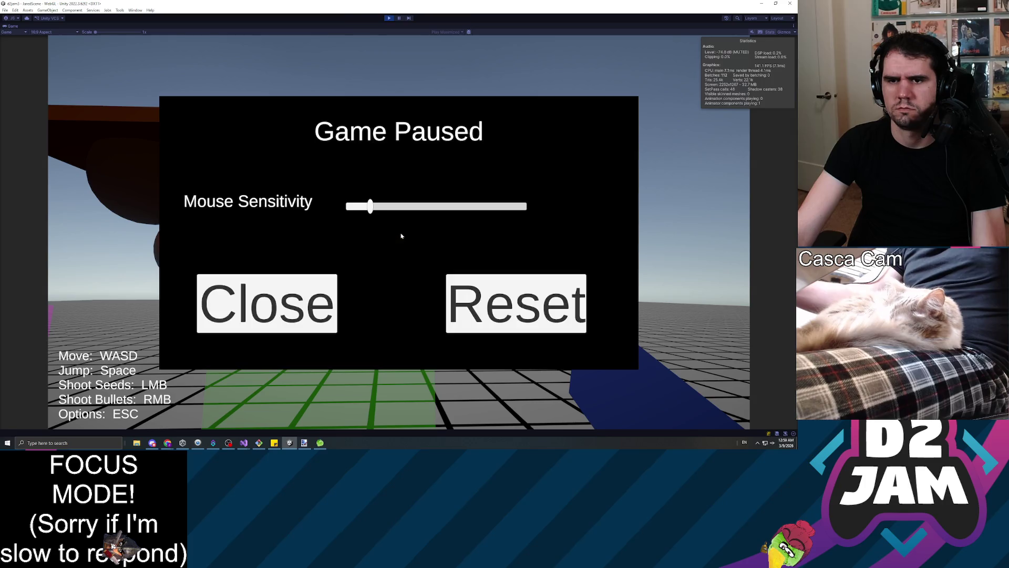
Step: Leave the BasePlant prefab, frame the spawned flowerHead in the Scene view, then stop playing
key(ctrl+shift+p)
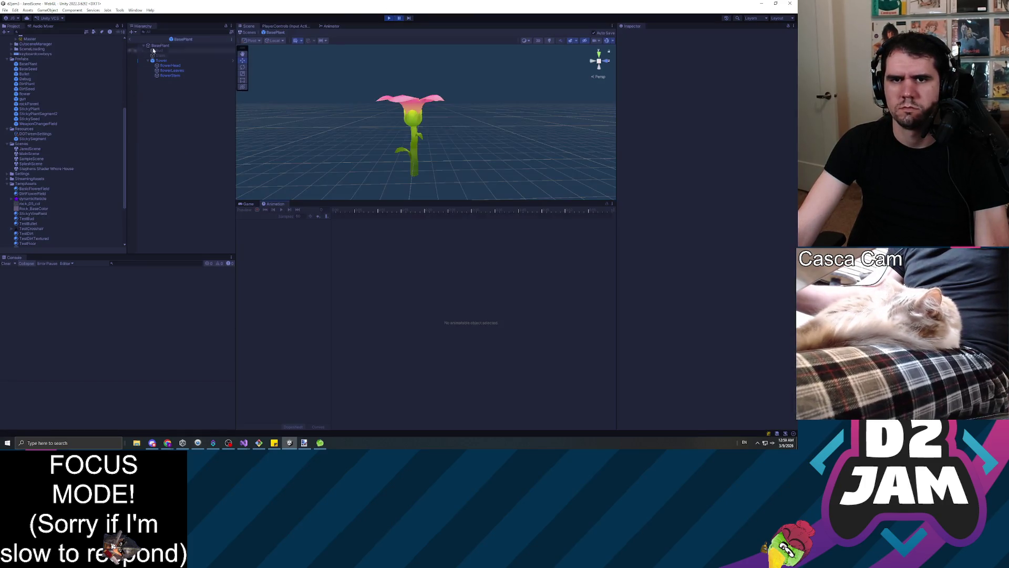
click(130, 40)
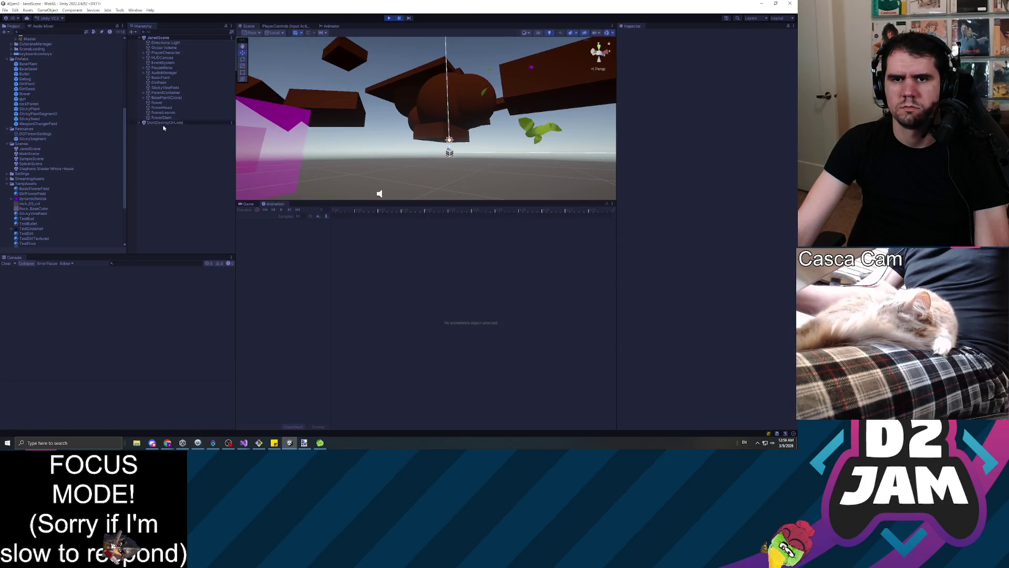
click(161, 107)
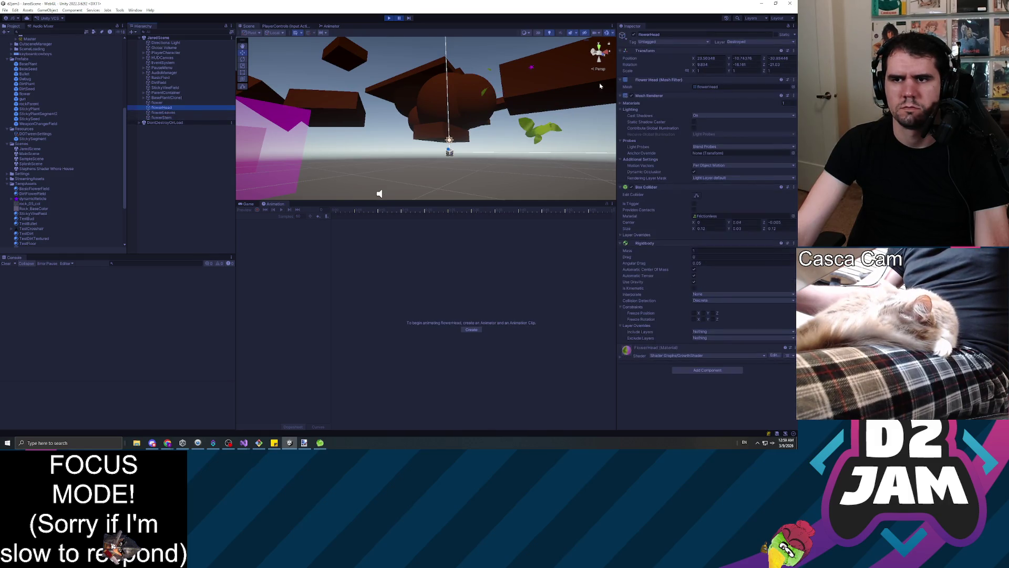
key(f)
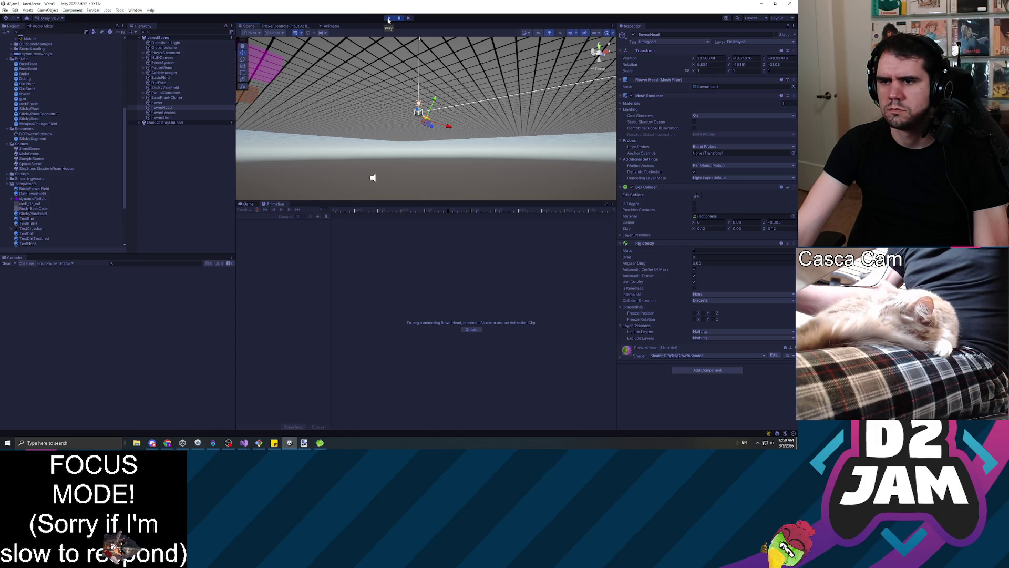
click(389, 19)
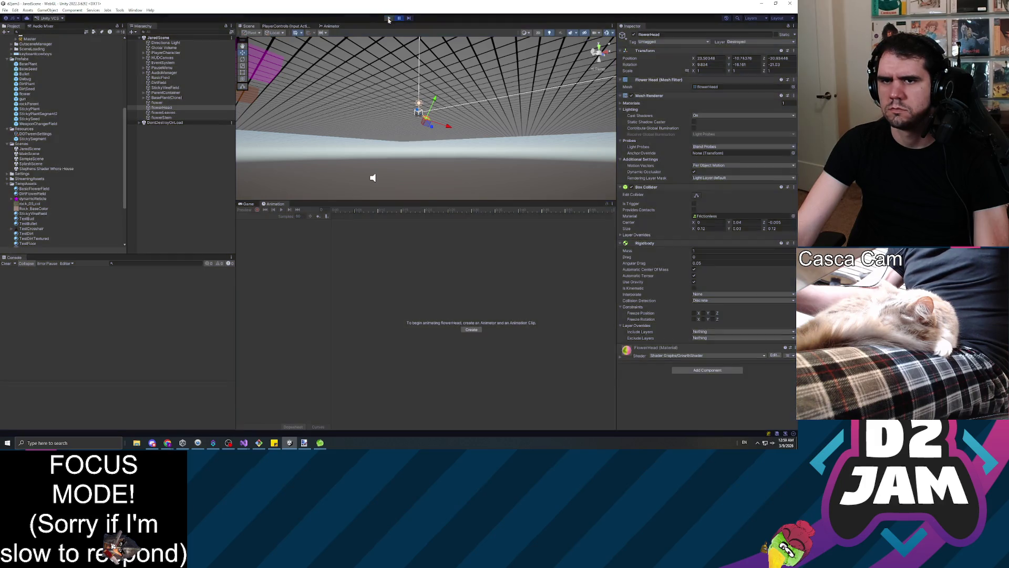
Step: Review the DirtField zone's settings in the Inspector, then play the scene again
click(189, 83)
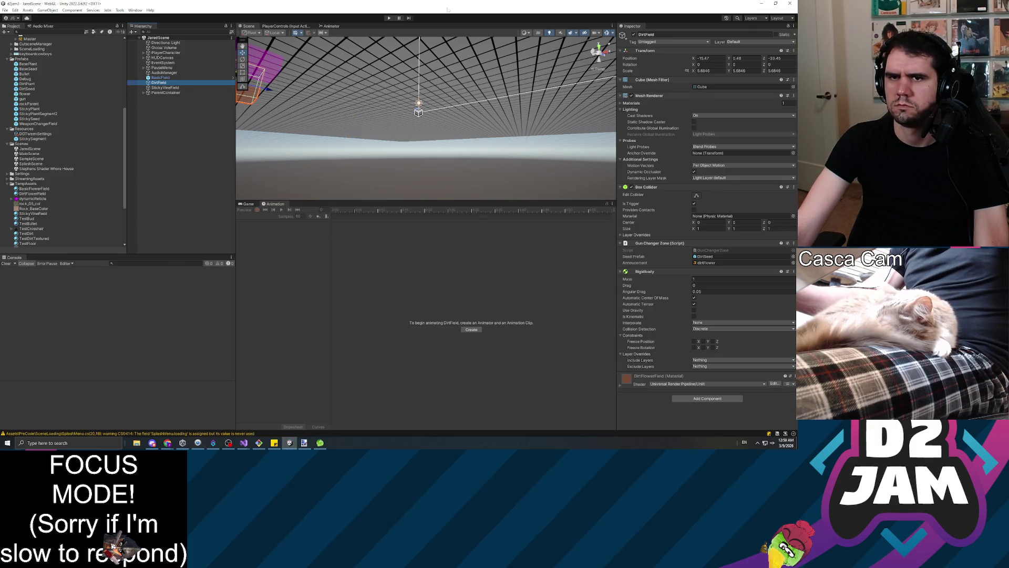
click(389, 19)
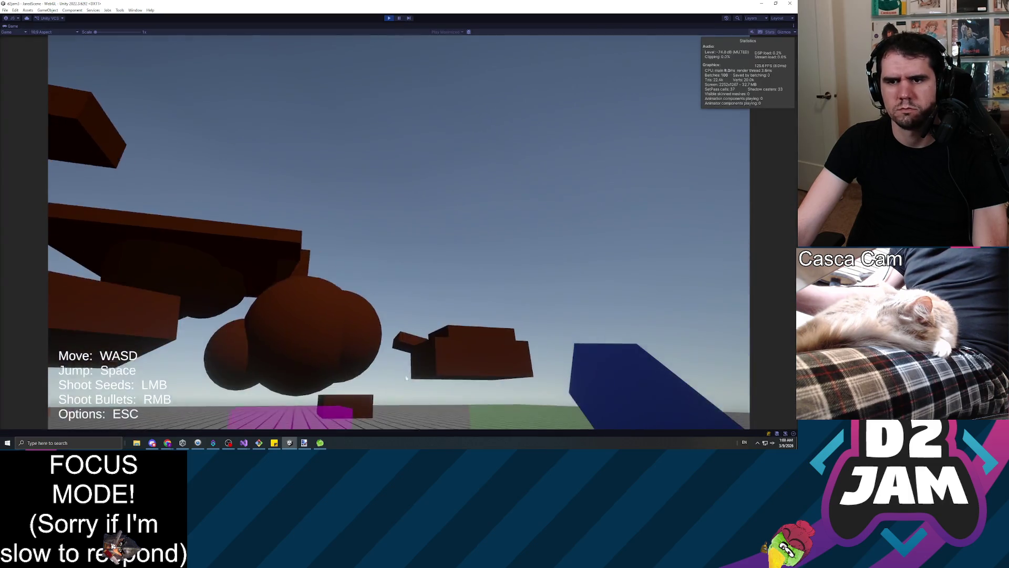
Step: Seed the brown block and grass, shoot a flower off, watch a sprout bloom, then stop play
key(w)
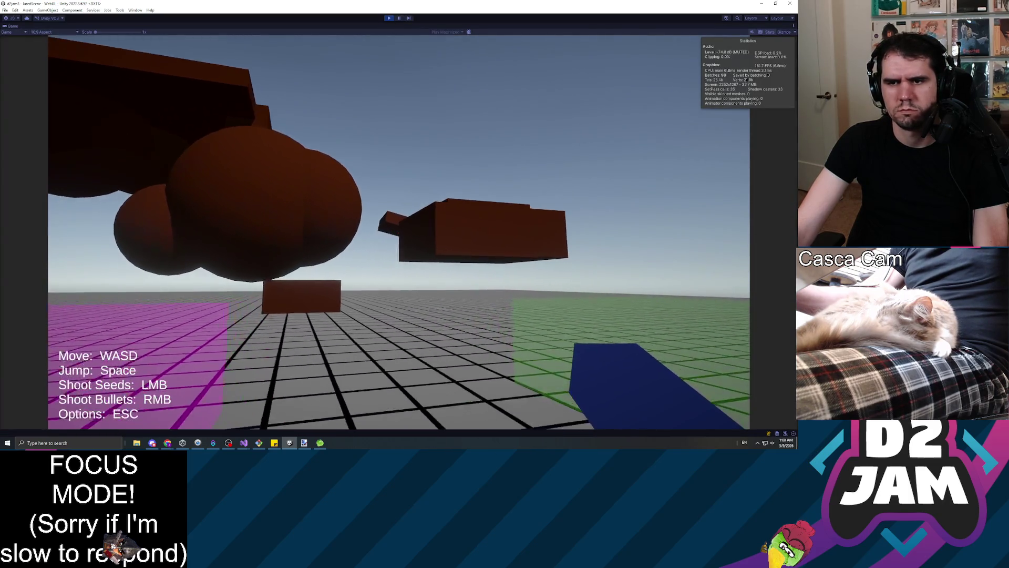
click(400, 231)
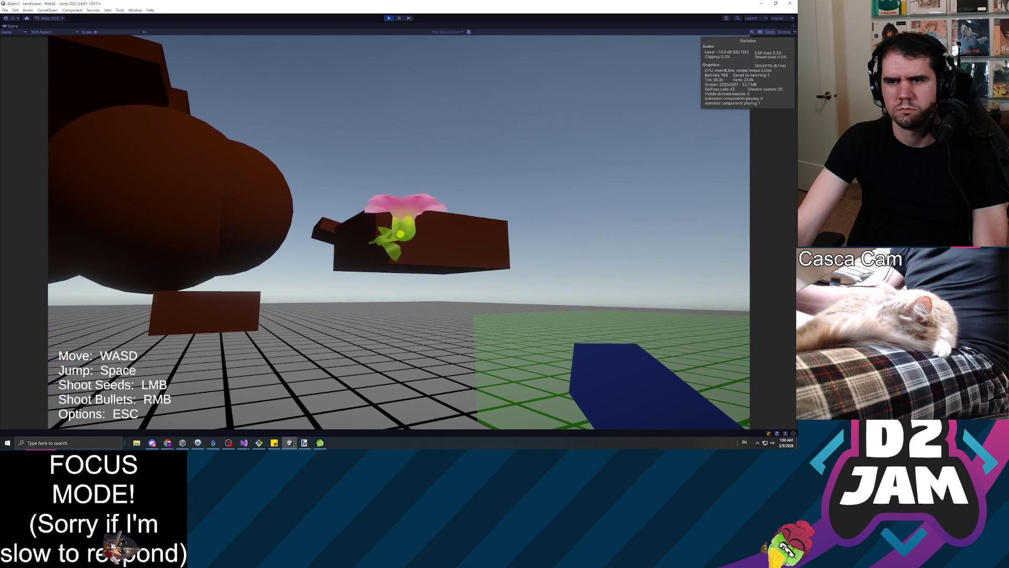
click(400, 233)
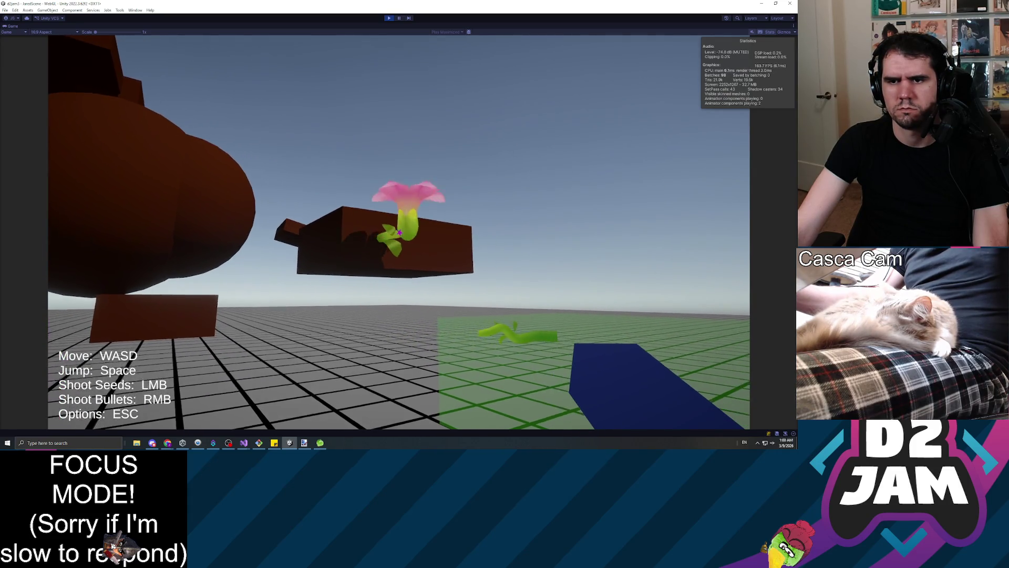
right_click(399, 233)
click(398, 233)
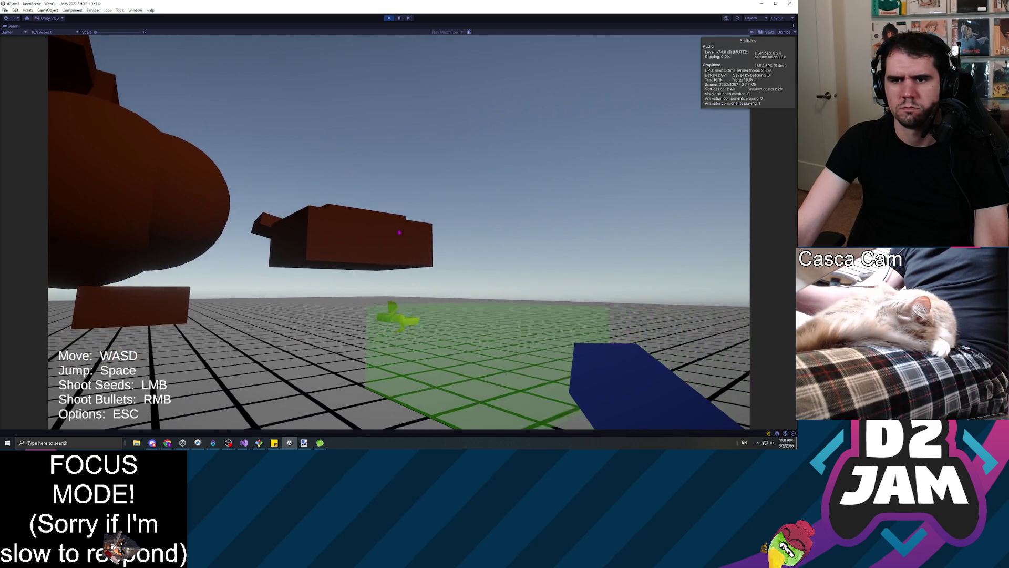
key(a)
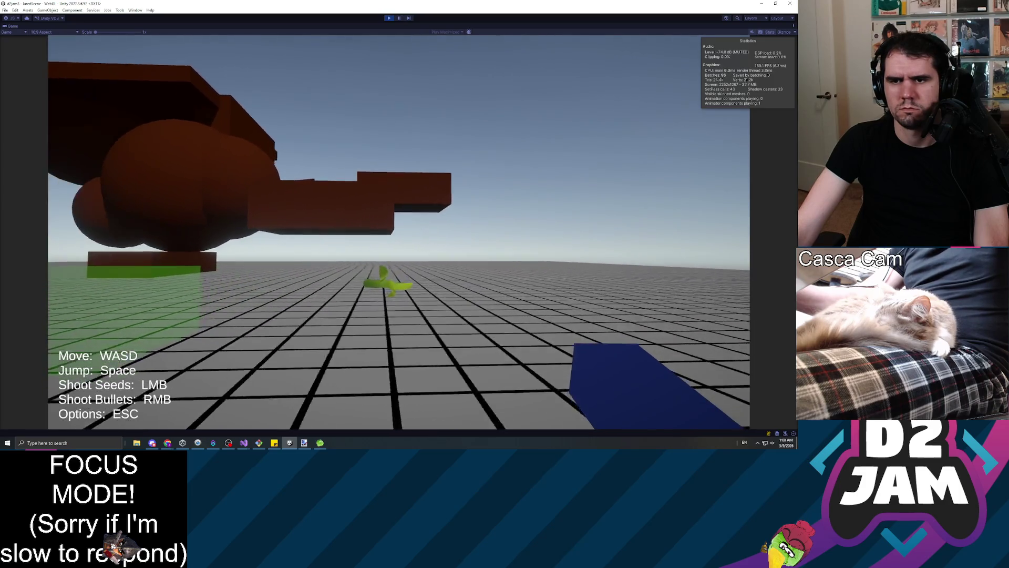
key(w)
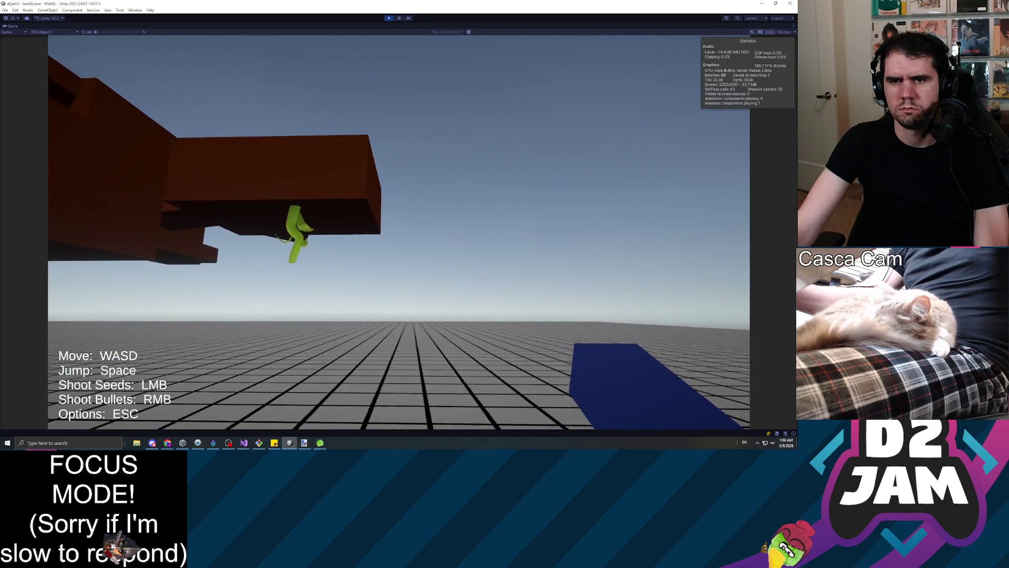
key(w)
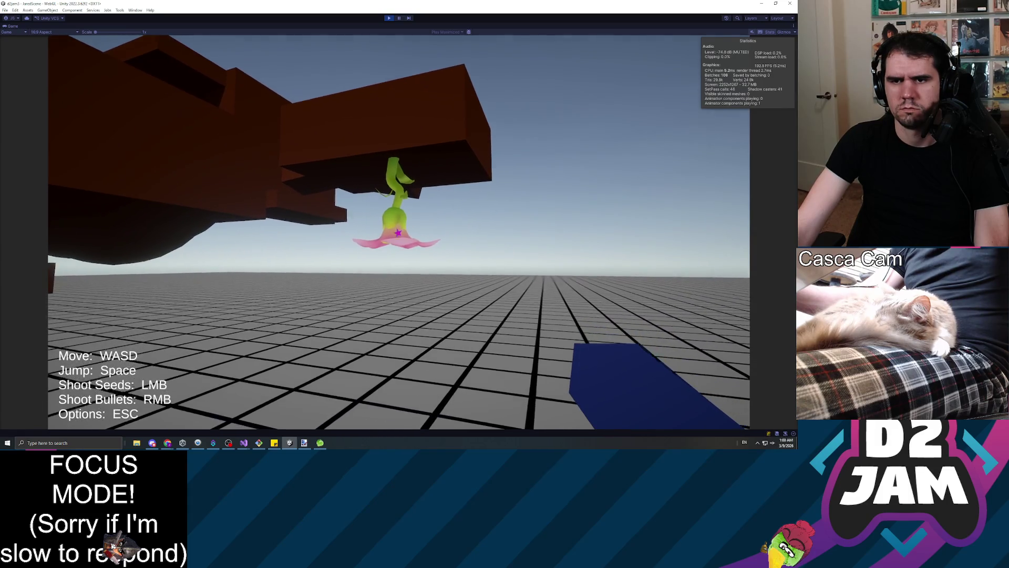
key(Escape)
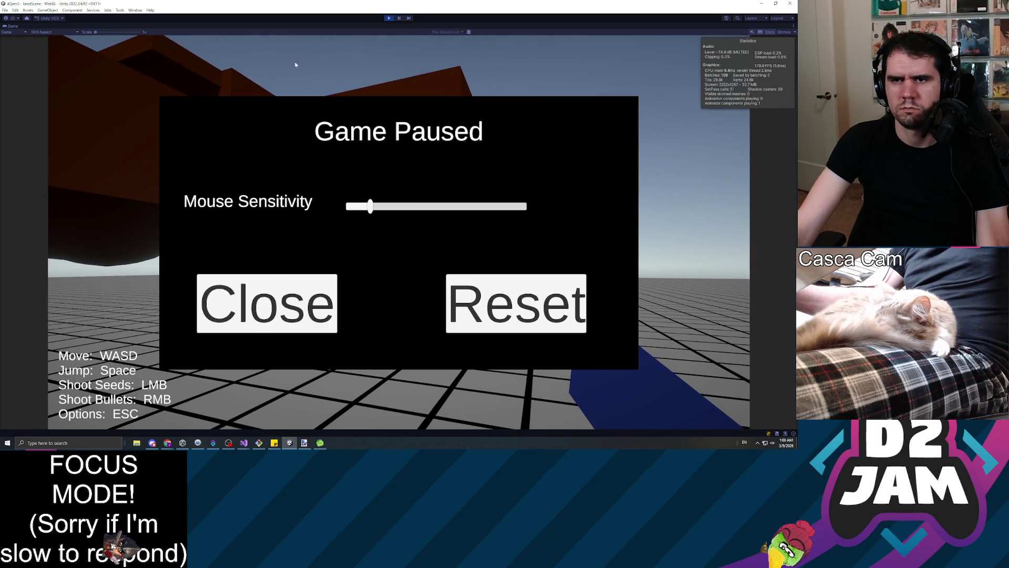
click(391, 18)
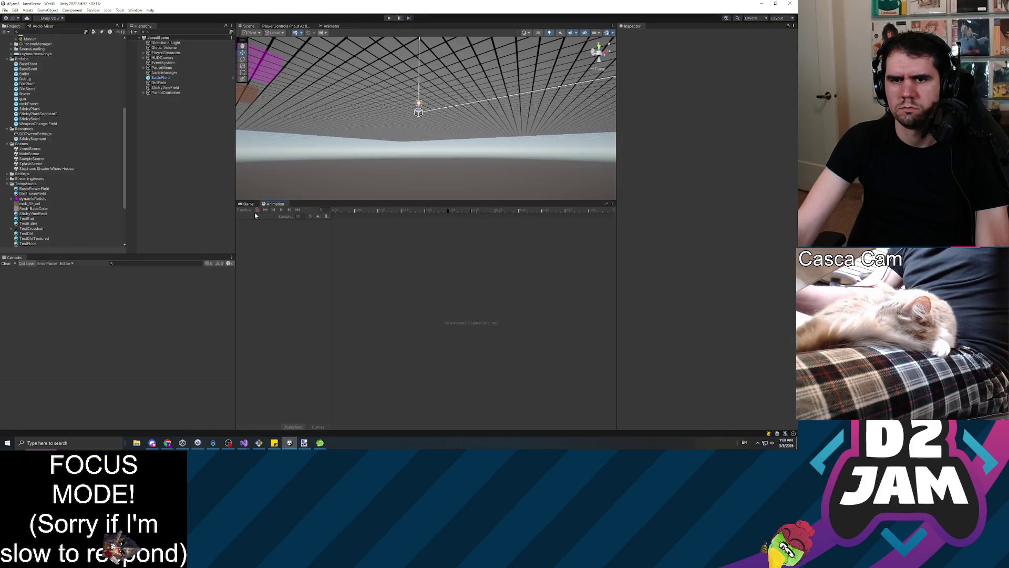
Step: Switch the docked Game view to Play Focused, start the game and fire a seed
click(249, 204)
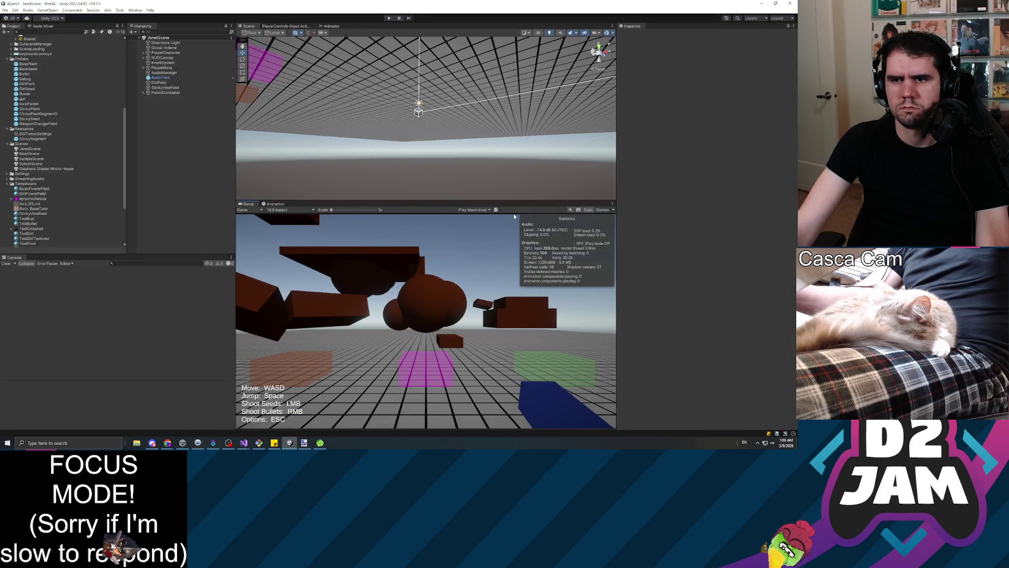
click(478, 210)
click(476, 217)
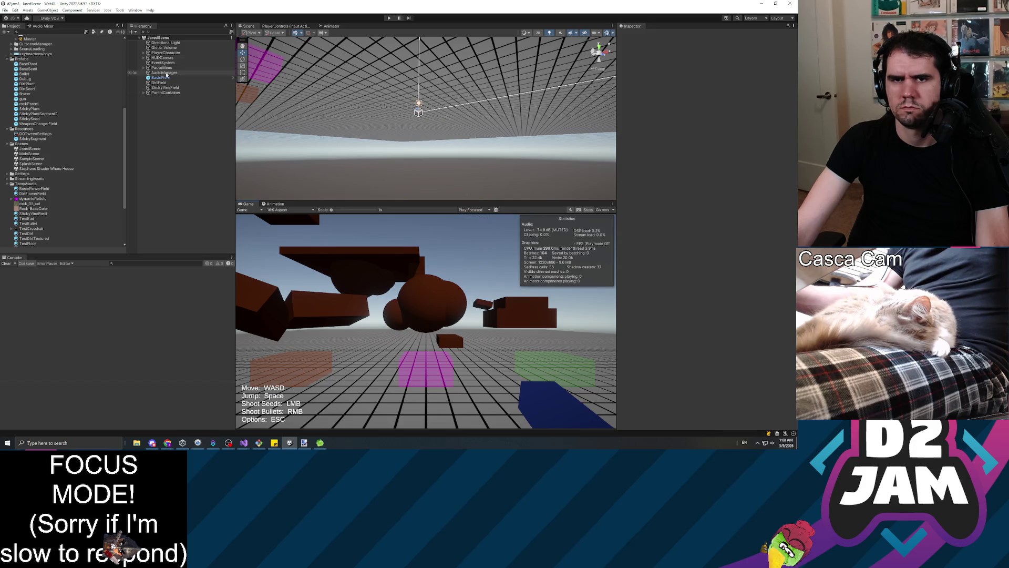
click(389, 18)
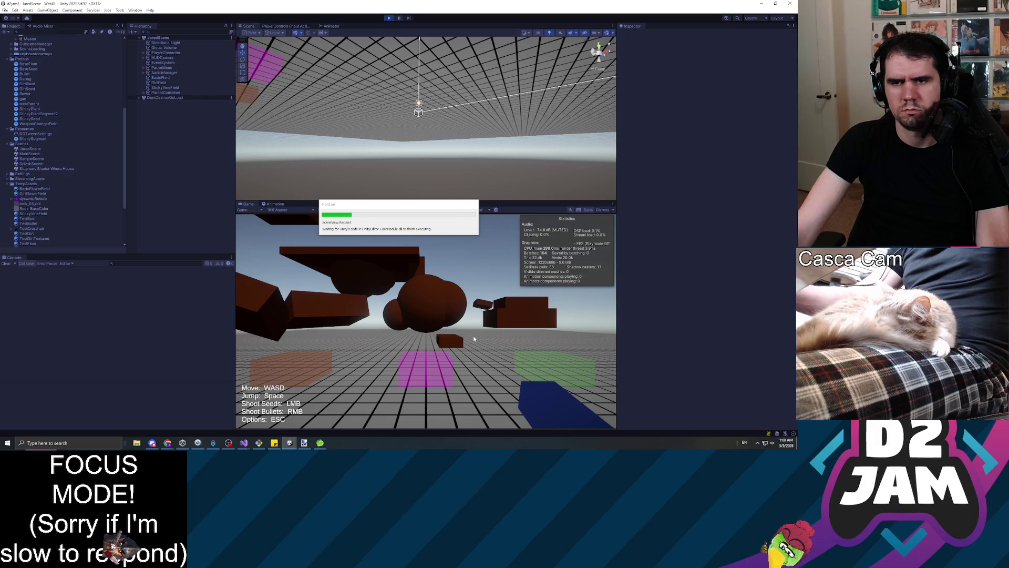
click(419, 329)
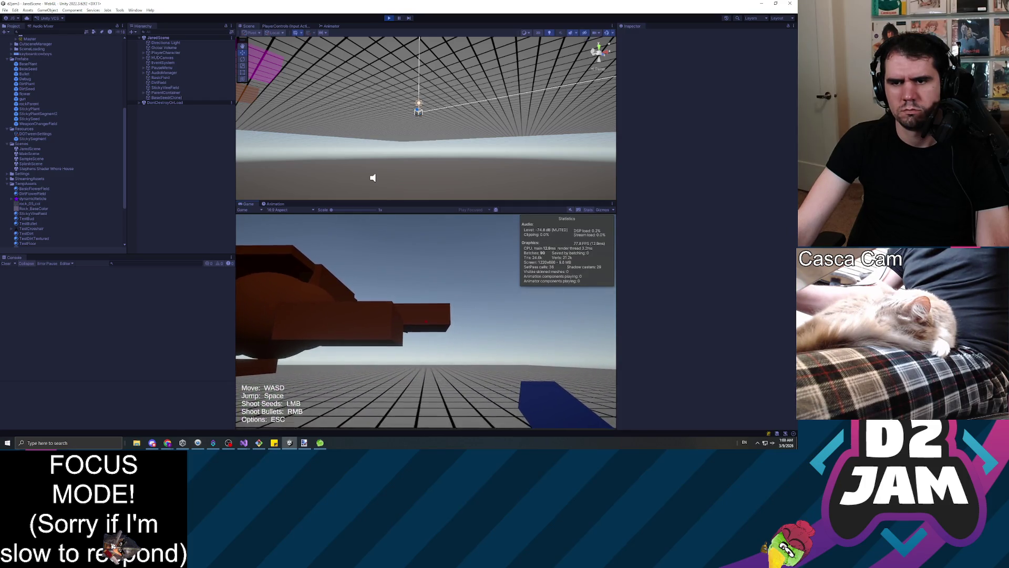
Step: Pause to expand BasePlant(Clone) down to flower and flowerHead, then resume and shoot the flower off the log
key(Escape)
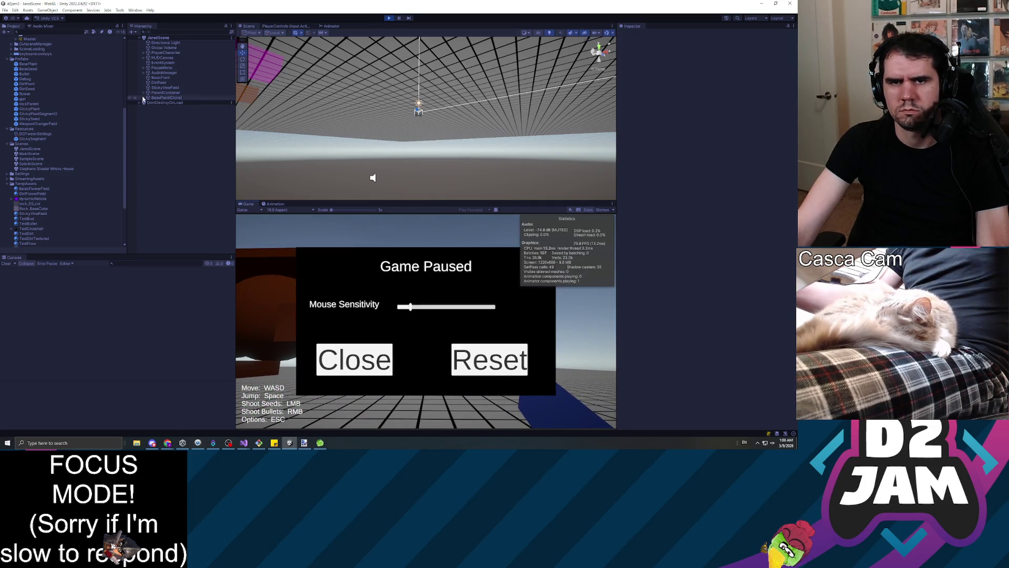
click(200, 98)
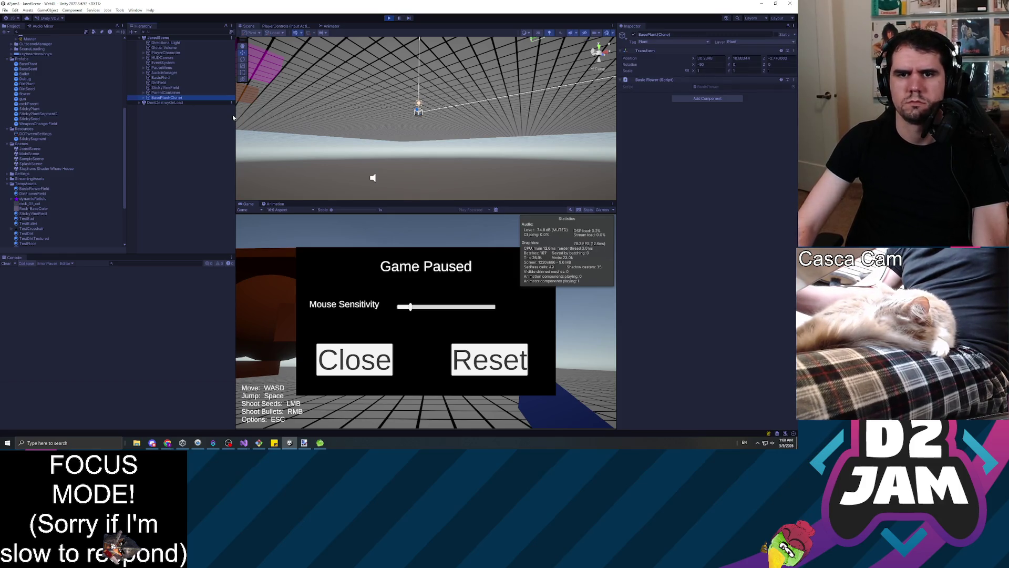
key(Right)
key(Down)
key(Down)
key(Down)
key(Right)
key(Down)
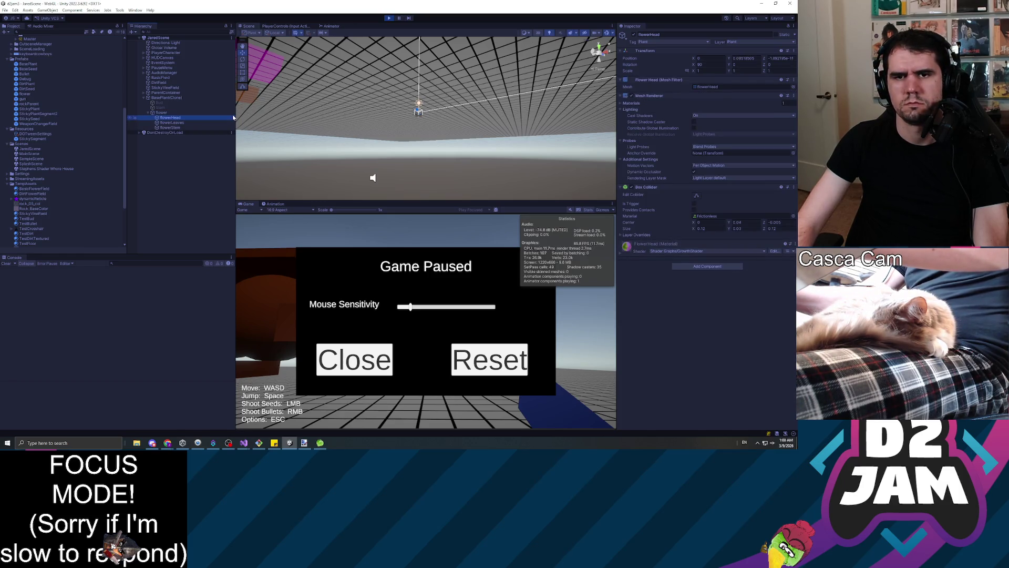
key(Up)
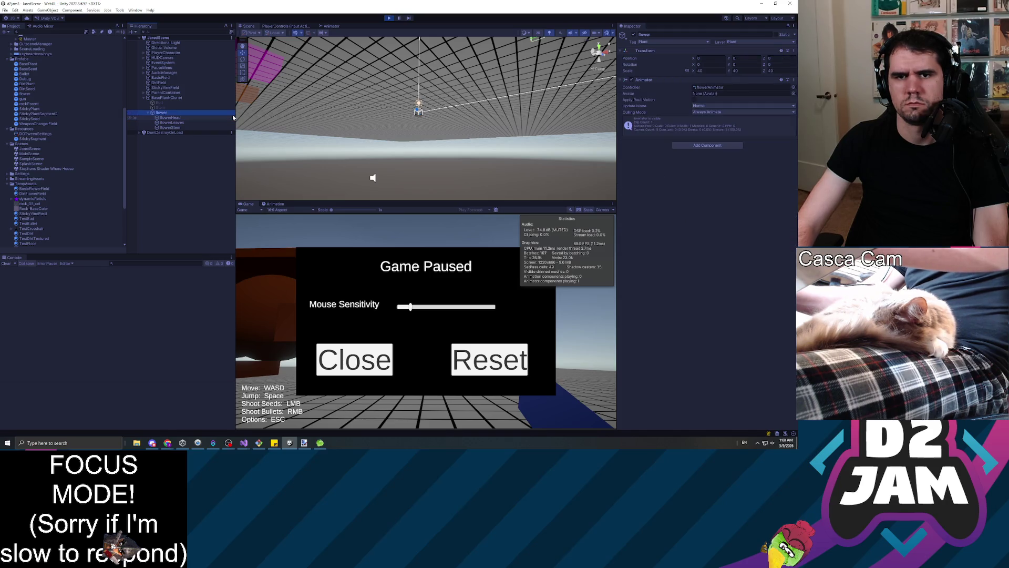
key(Down)
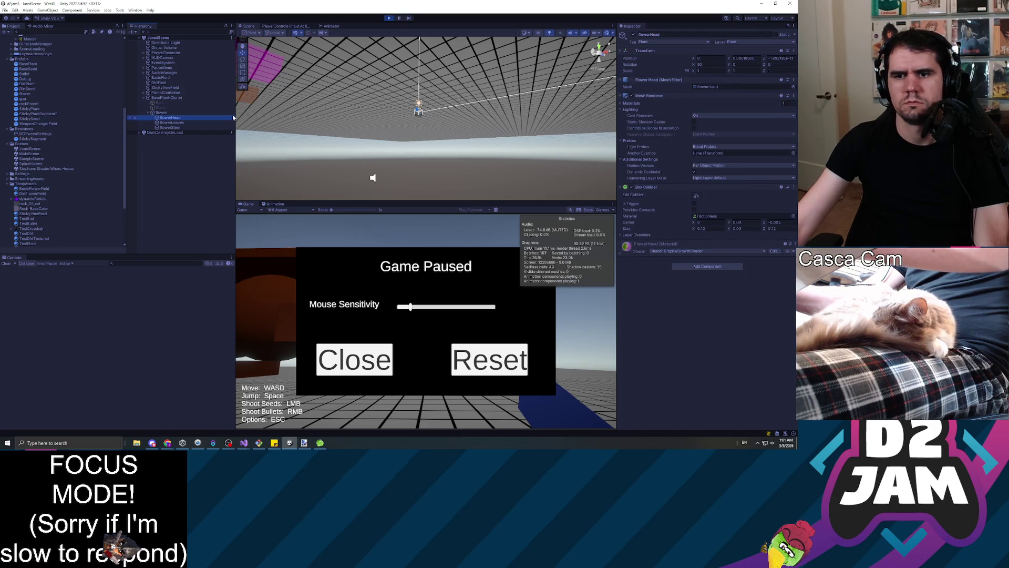
click(368, 358)
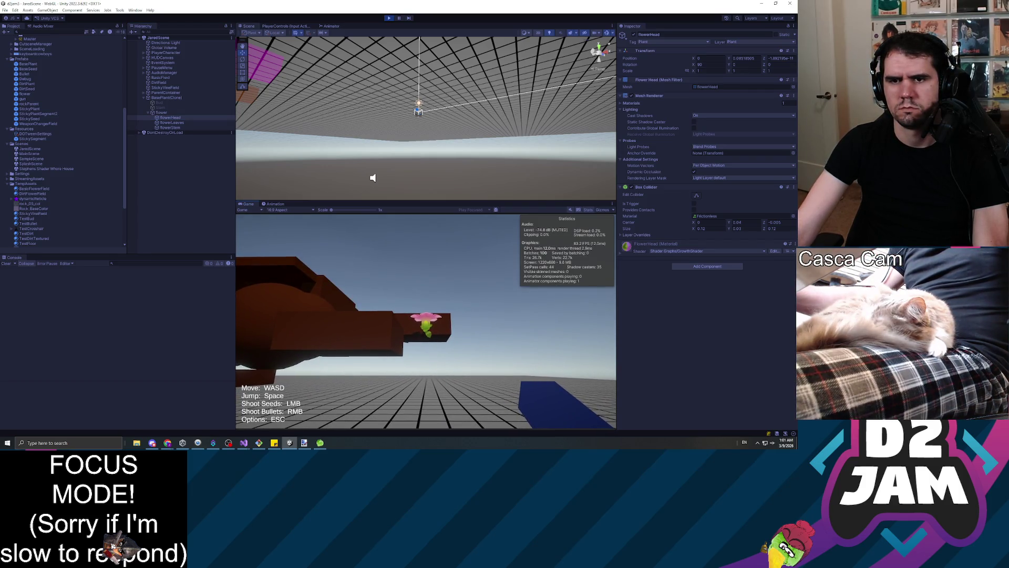
right_click(426, 322)
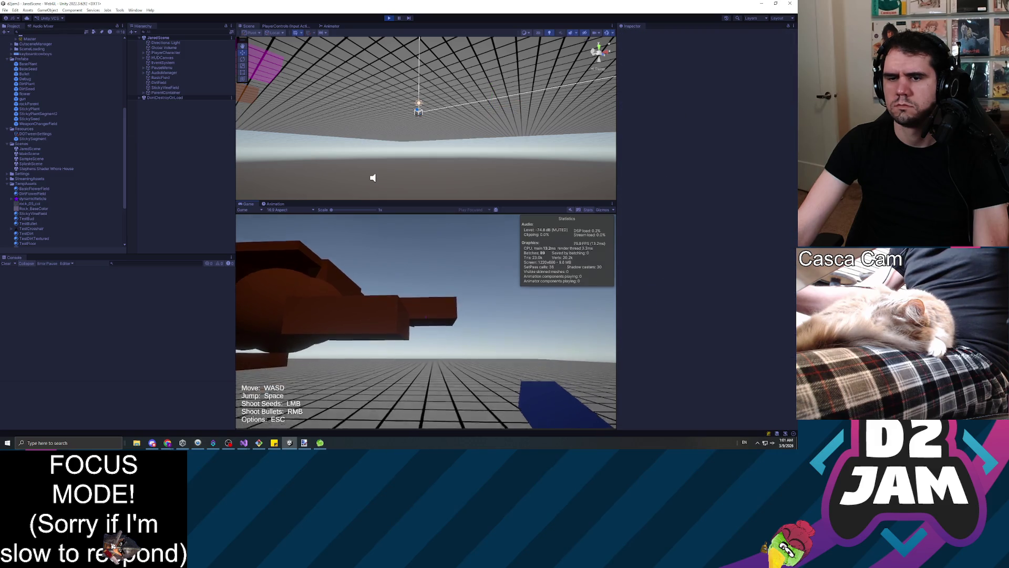
Step: Plant a seed on the log, inspect the new plant, then shoot the flower apart
click(426, 322)
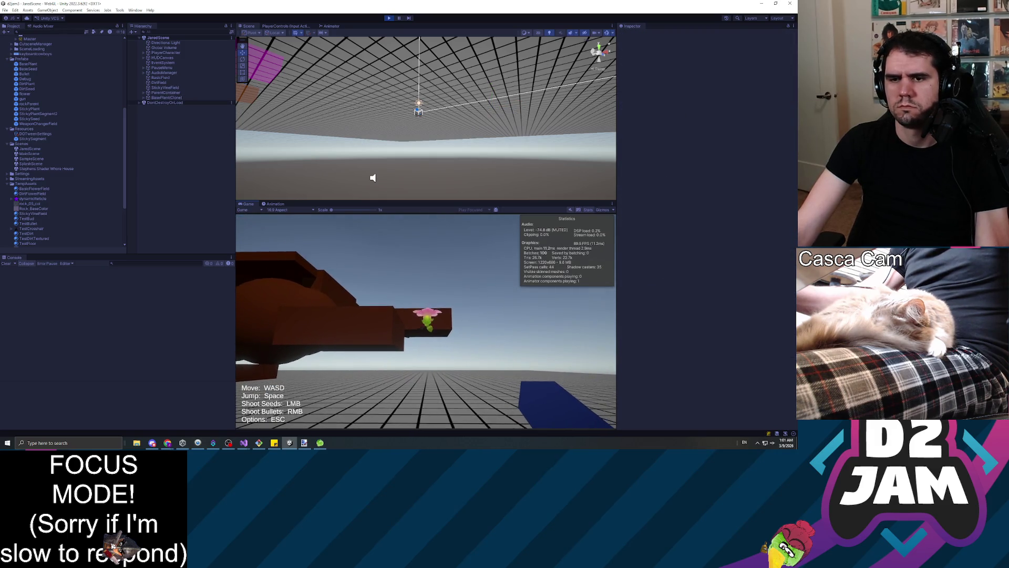
key(Escape)
click(167, 98)
click(355, 359)
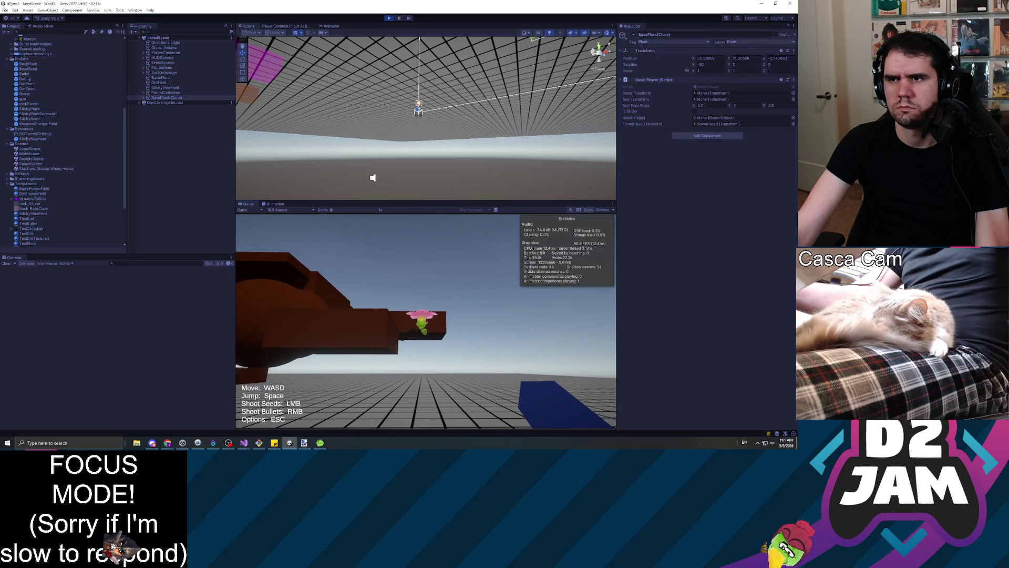
right_click(426, 322)
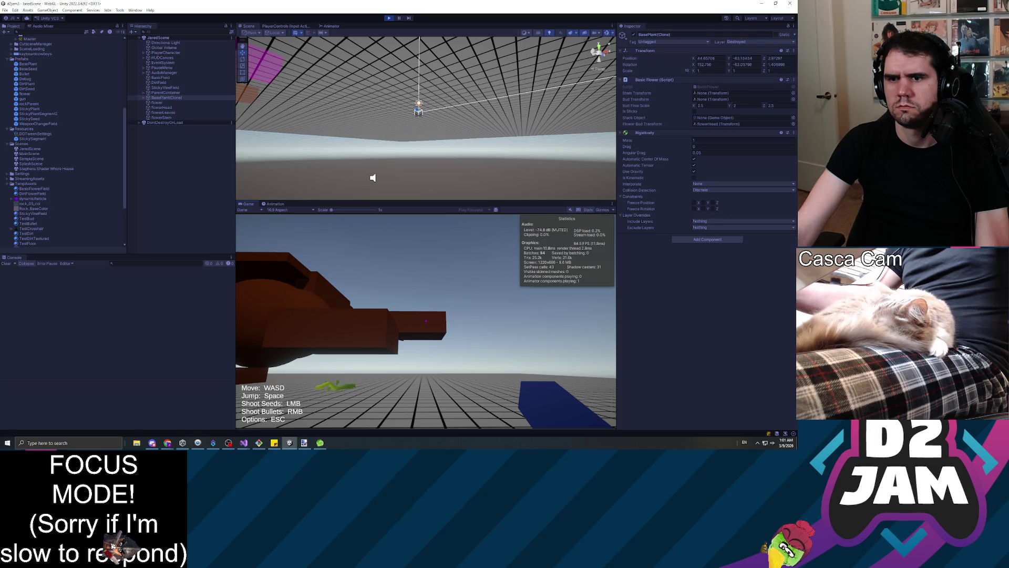
key(Escape)
click(337, 362)
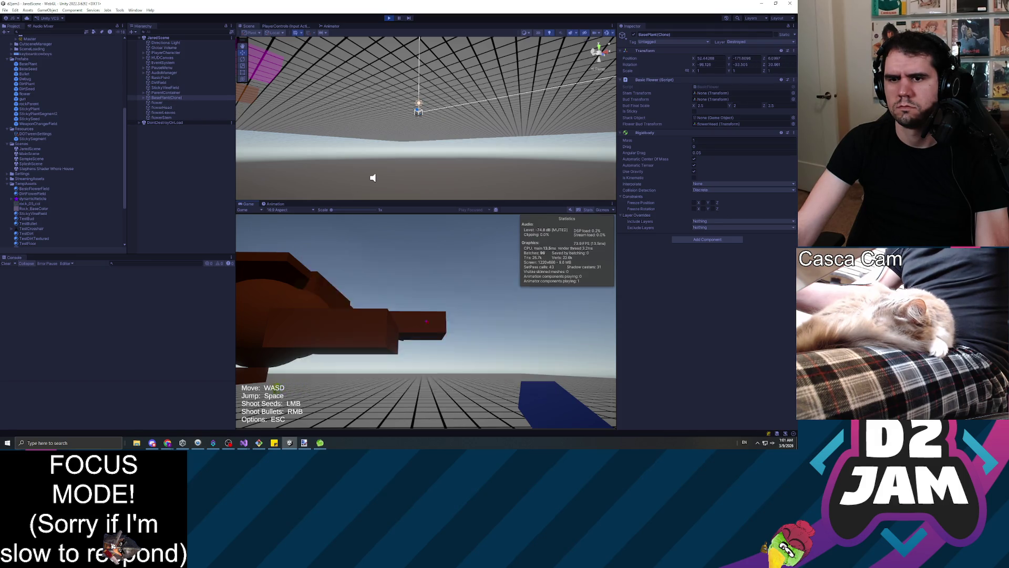
key(Escape)
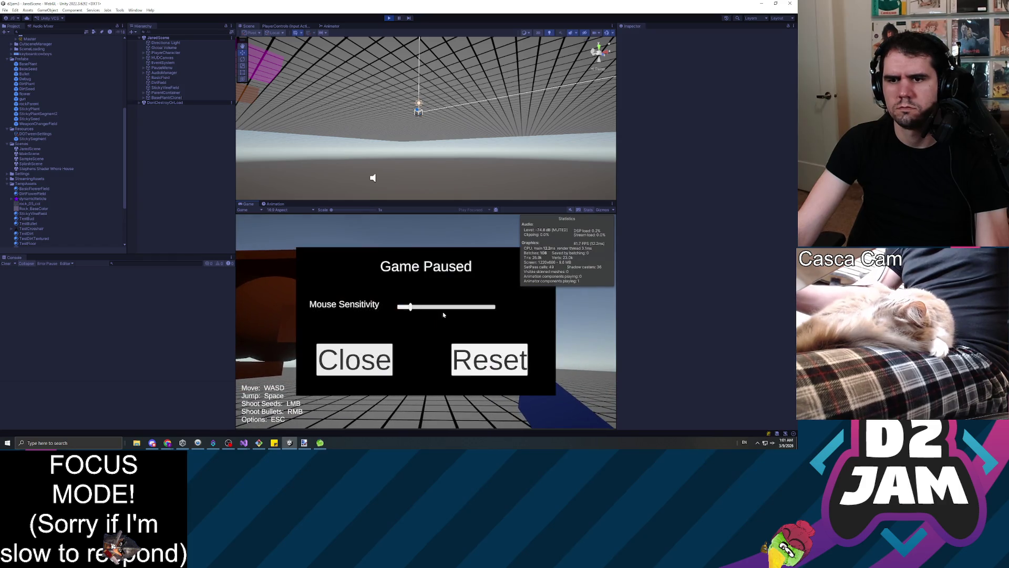
click(354, 358)
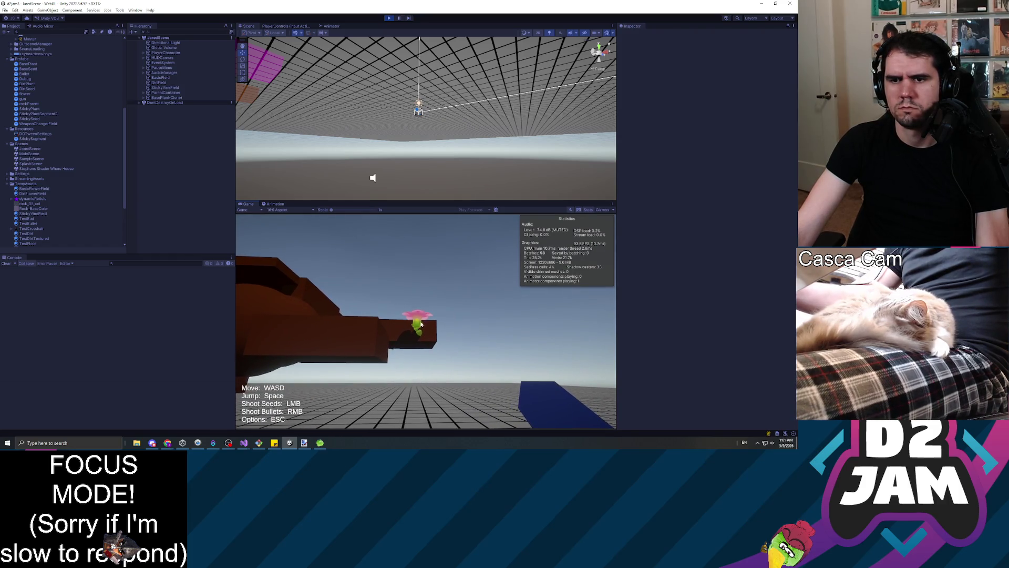
right_click(426, 312)
Step: Pause and step through the broken flower's flowerHead, flowerStem, flower and ParentContainer objects
key(Escape)
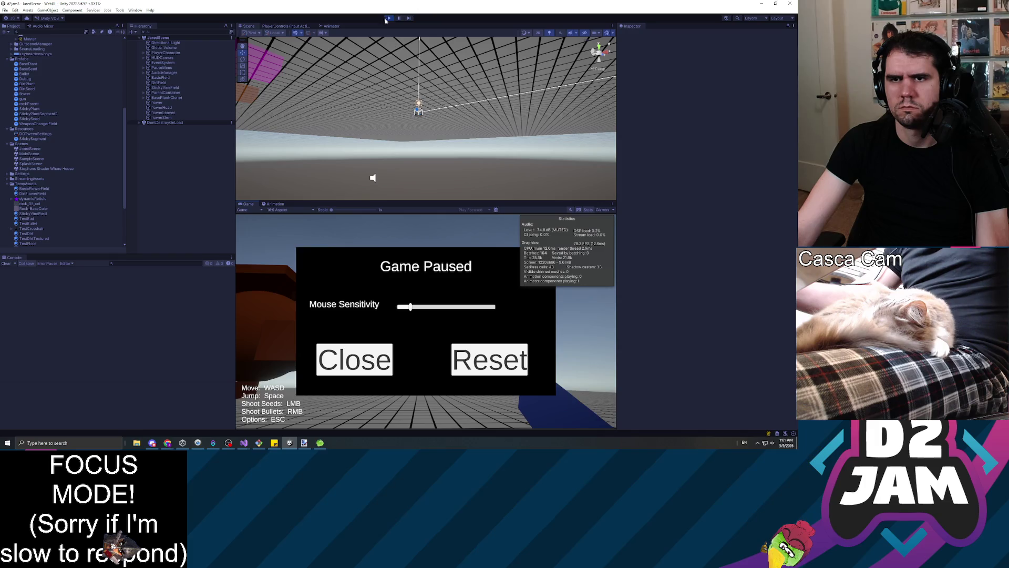
click(210, 109)
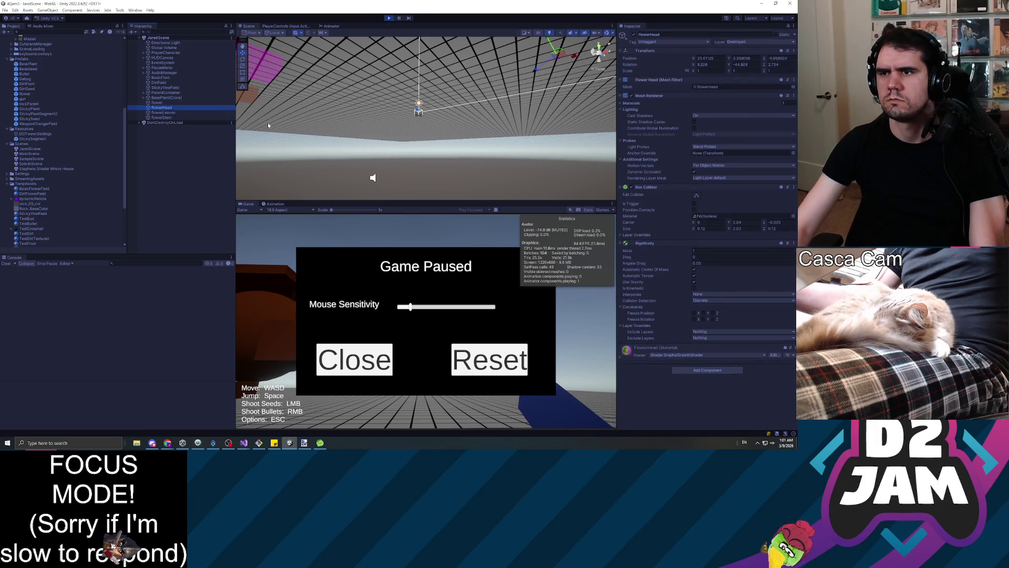
key(Down)
key(Down)
key(Up)
key(Up)
key(Up)
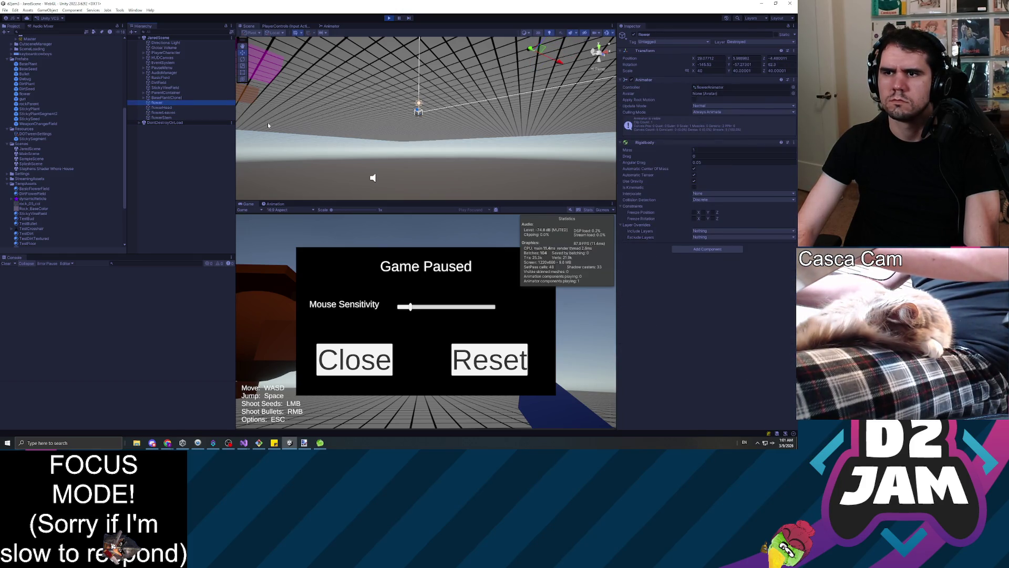
key(Up)
key(Up)
key(Down)
key(Down)
key(Down)
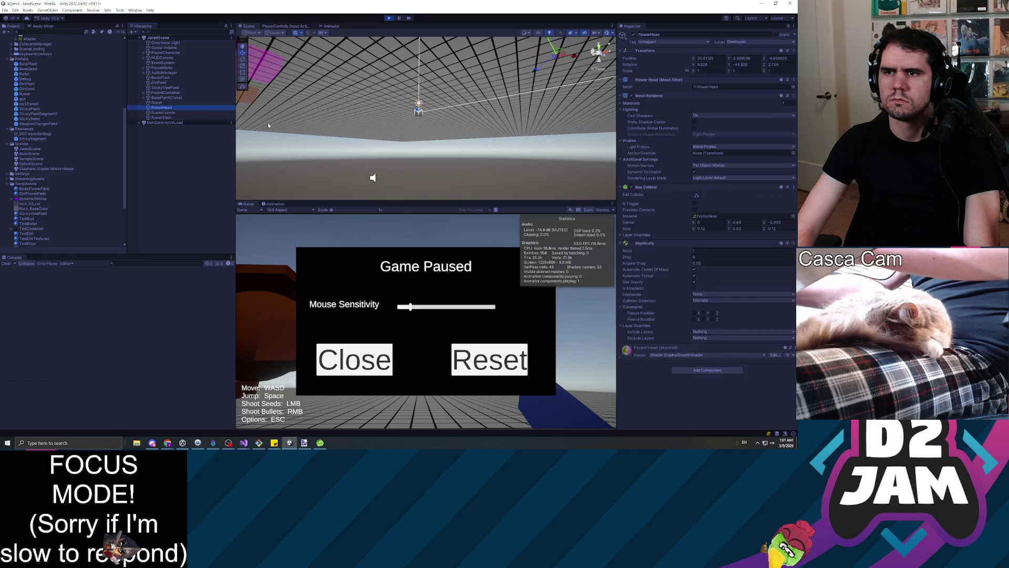
key(Up)
key(Up)
key(Up)
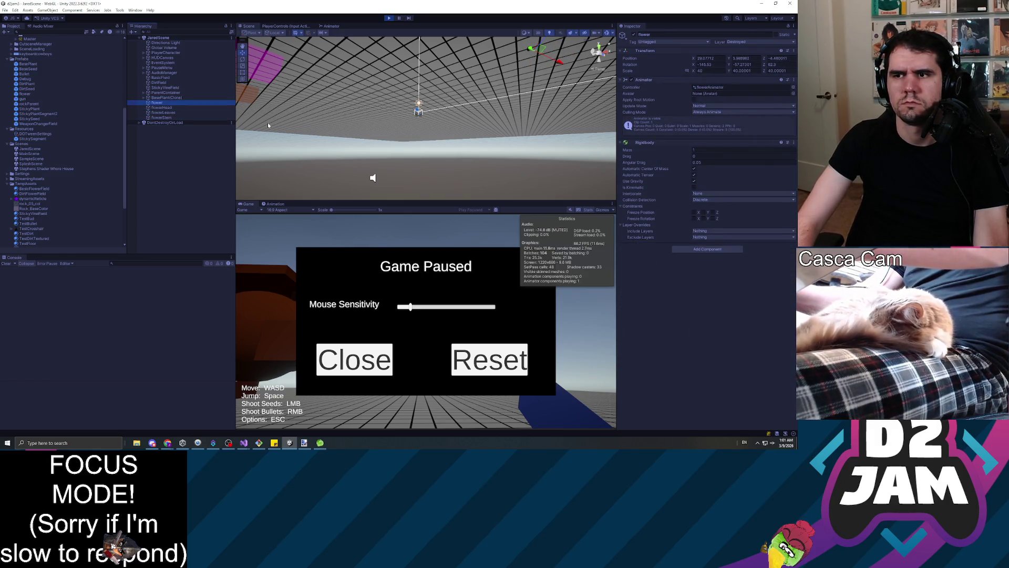
Step: Check BasePlant(Clone), flower and flowerHead, then stop playing and open the BasePlant prefab
key(Up)
key(Down)
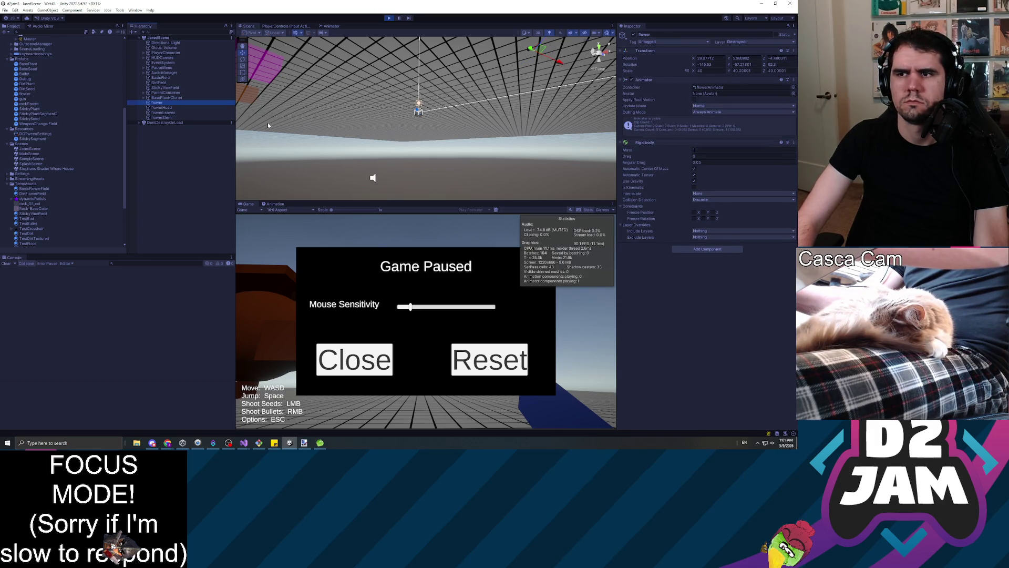
key(Down)
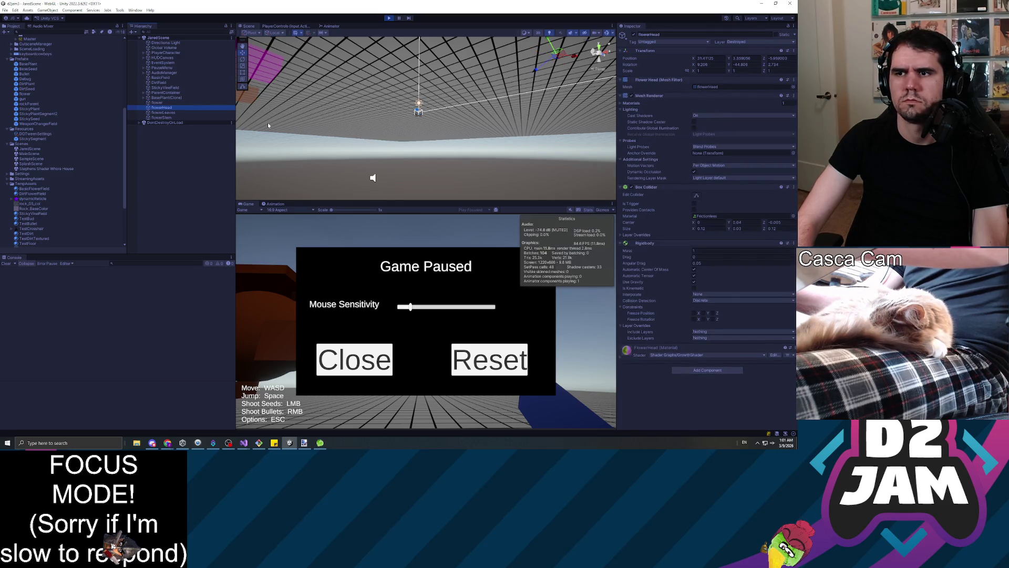
key(Up)
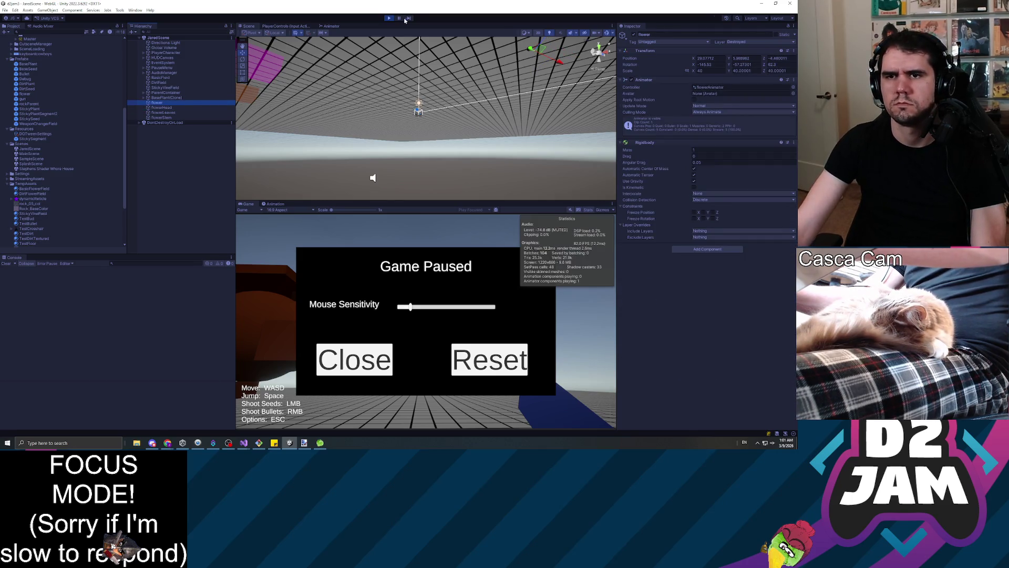
click(389, 18)
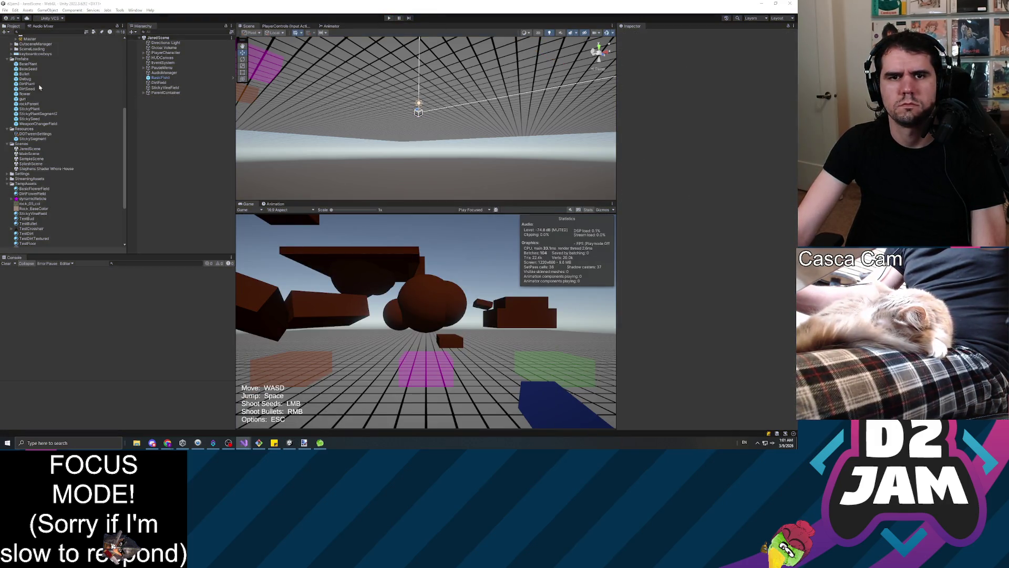
double_click(28, 64)
Step: Inspect the prefab's flower, flowerStem and flowerHead objects in turn
click(171, 61)
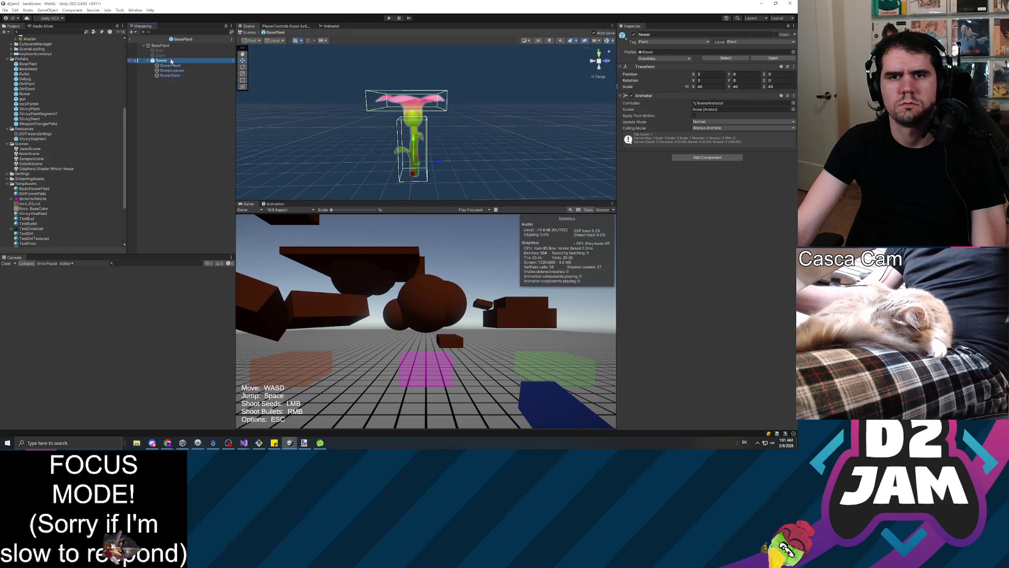
click(179, 75)
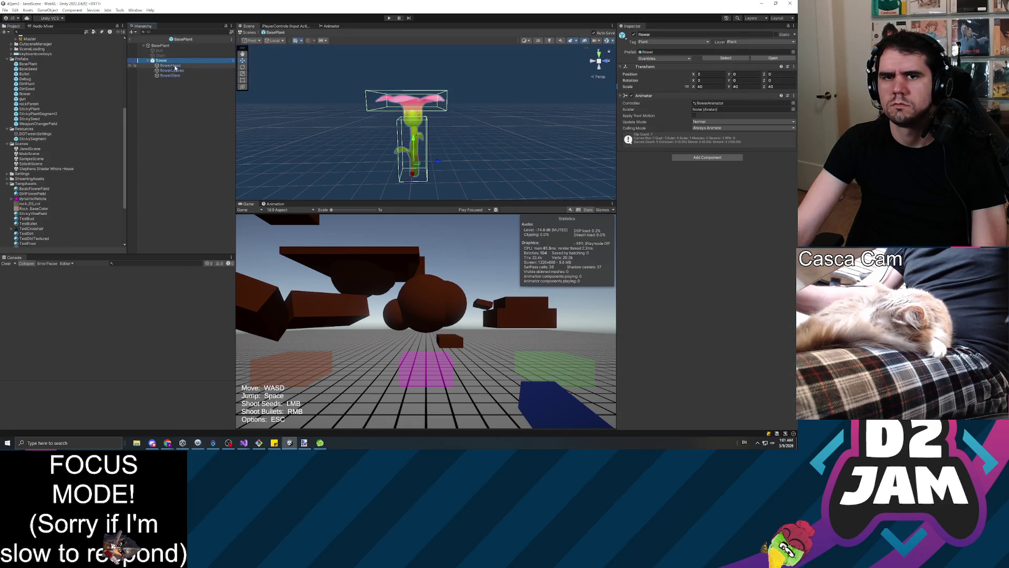
click(170, 65)
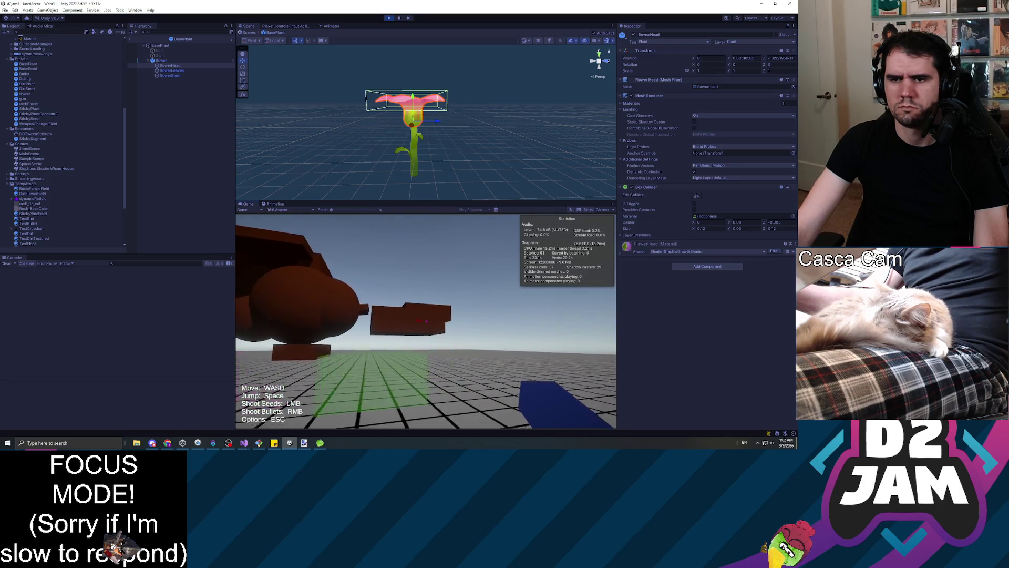
Step: Fire two seeds while walking across the floor so a green vine sprouts
click(426, 321)
key(d)
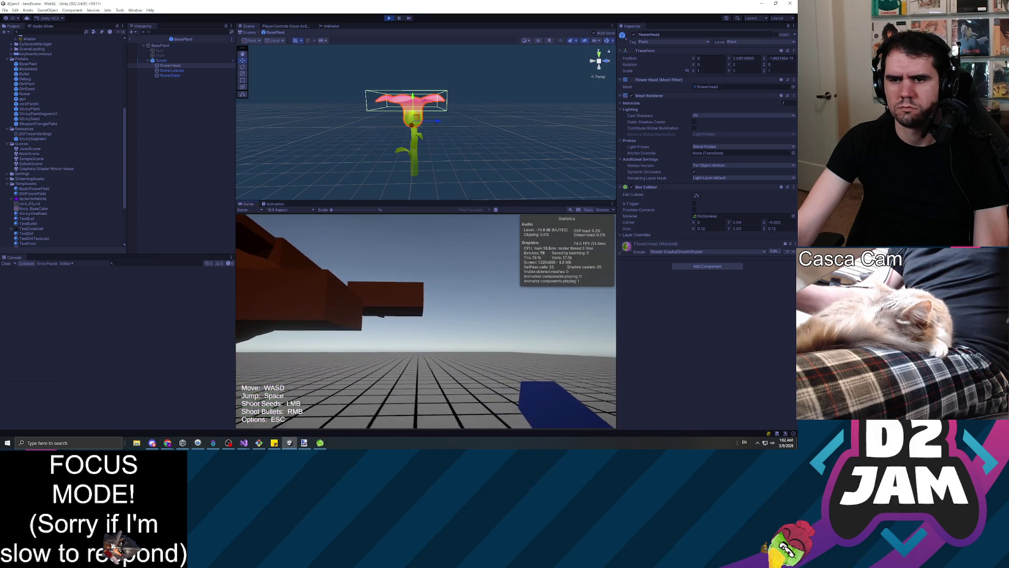
click(425, 322)
key(w)
Step: Pause the game and leave Prefab Mode back to the level scene
key(Escape)
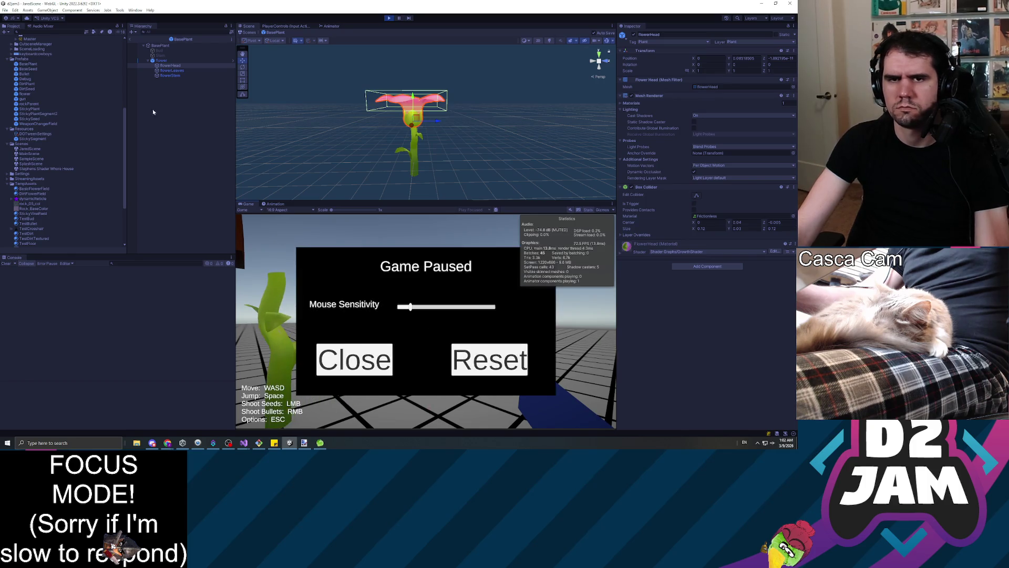
click(247, 28)
click(132, 40)
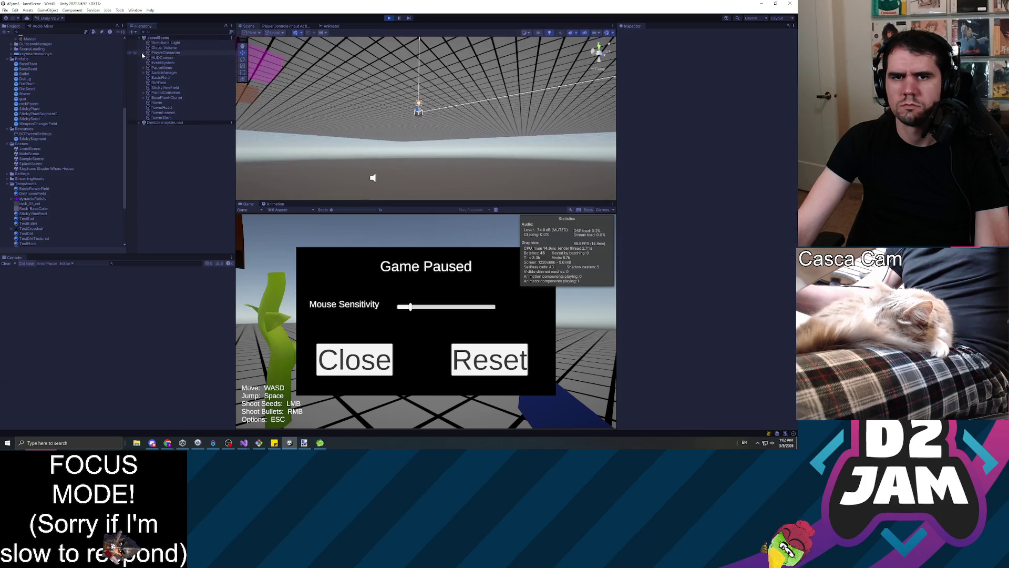
Step: Frame the spawned flowerHead and flowerLeaves in the Scene view, orbiting around the leaves
click(162, 107)
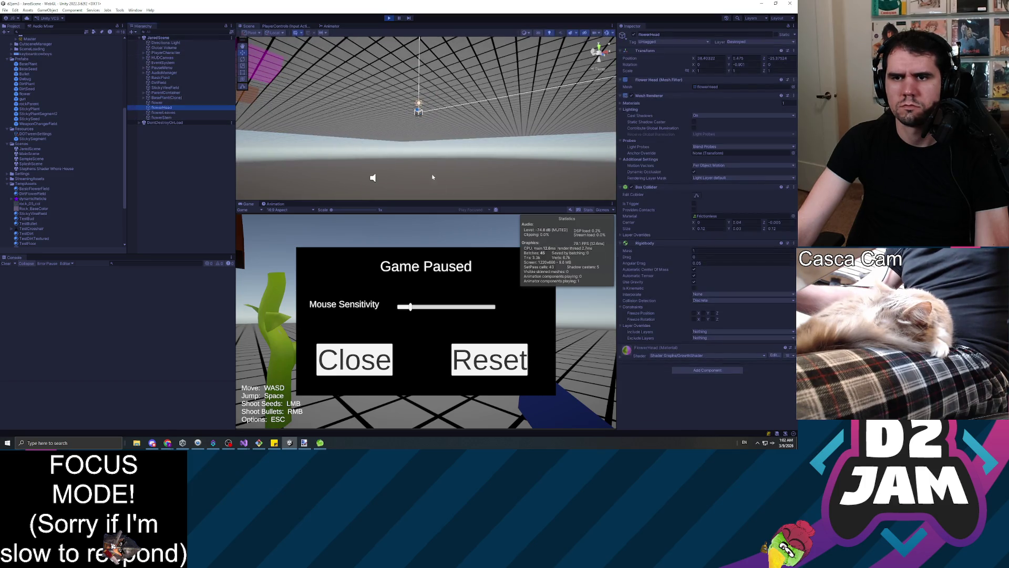
key(f)
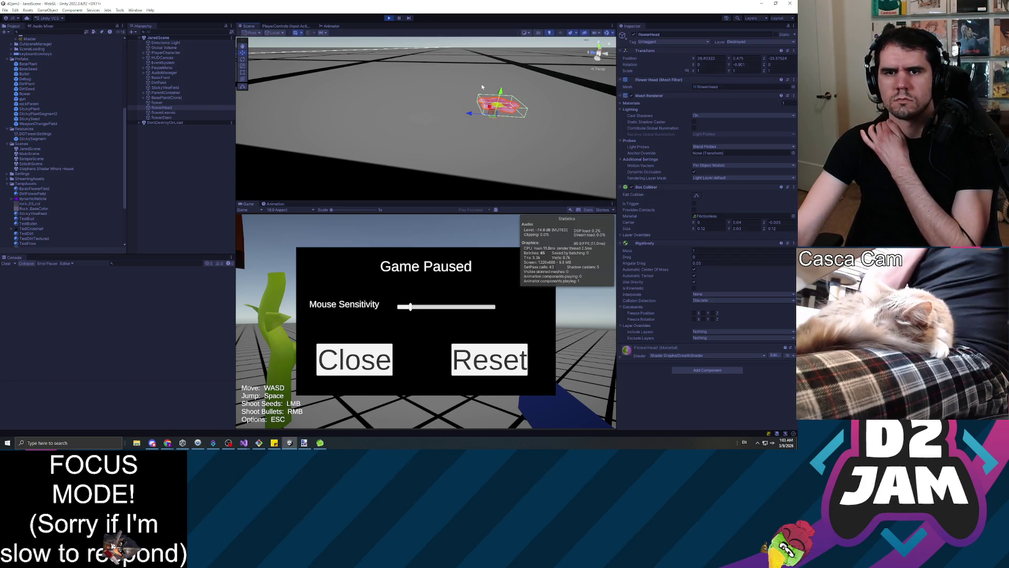
click(494, 105)
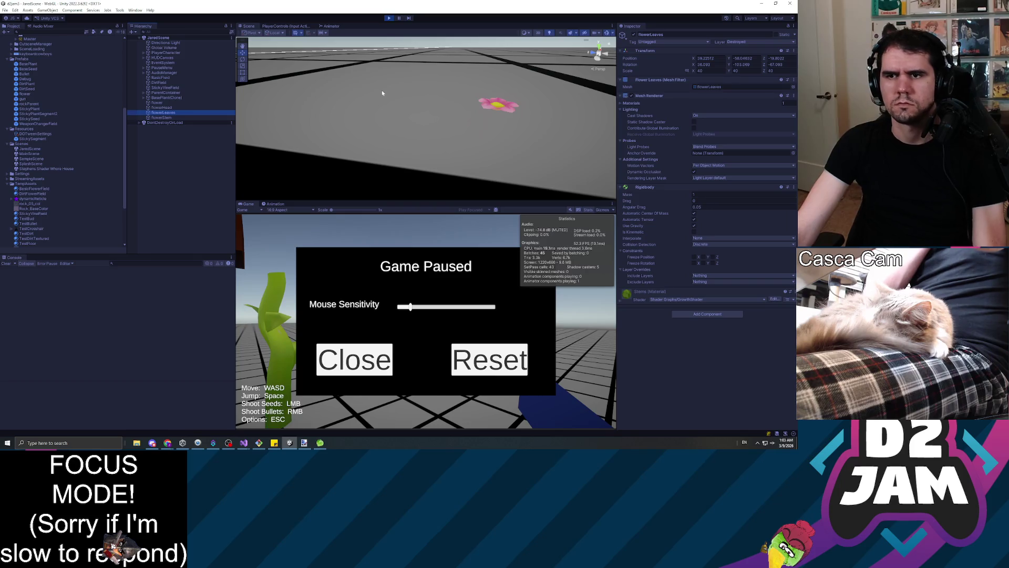
key(f)
mouse_move(471, 7)
mouse_down()
mouse_move(460, 92)
mouse_move(325, 105)
mouse_up()
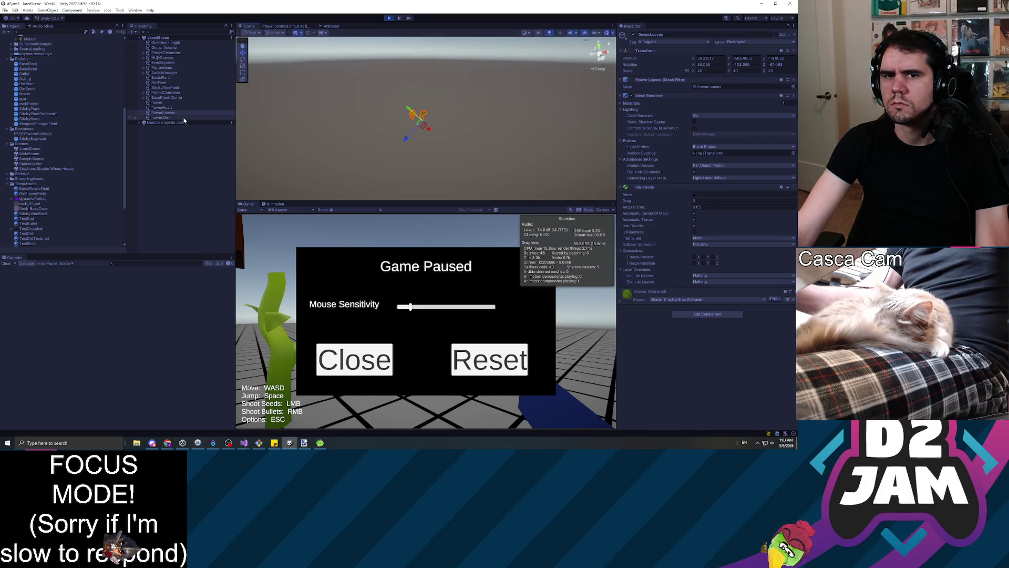
Step: Frame and orbit the flowerStem, reframe flowerLeaves, then restart the playtest
click(204, 117)
key(f)
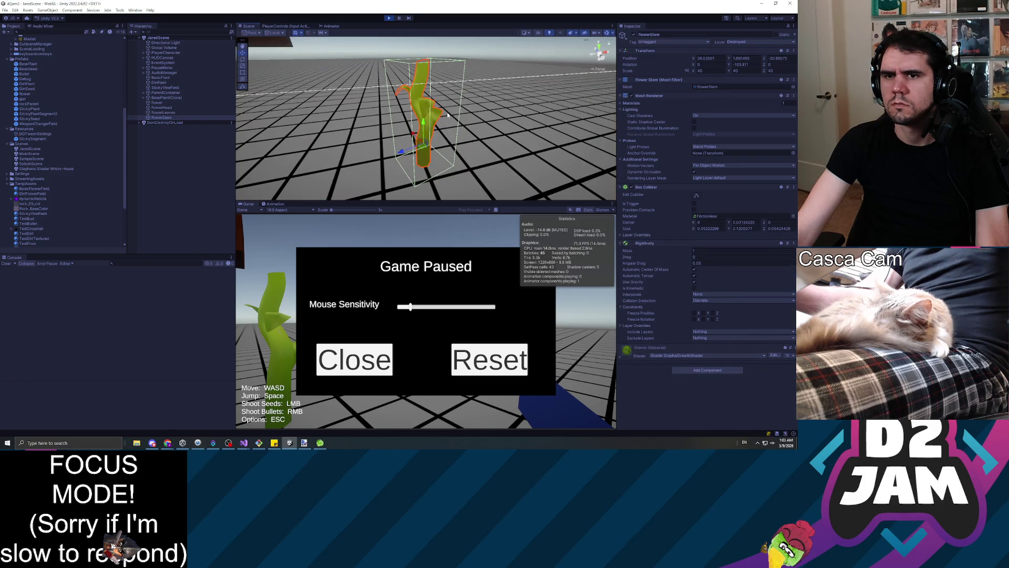
drag(447, 115, 179, 125)
click(166, 113)
key(f)
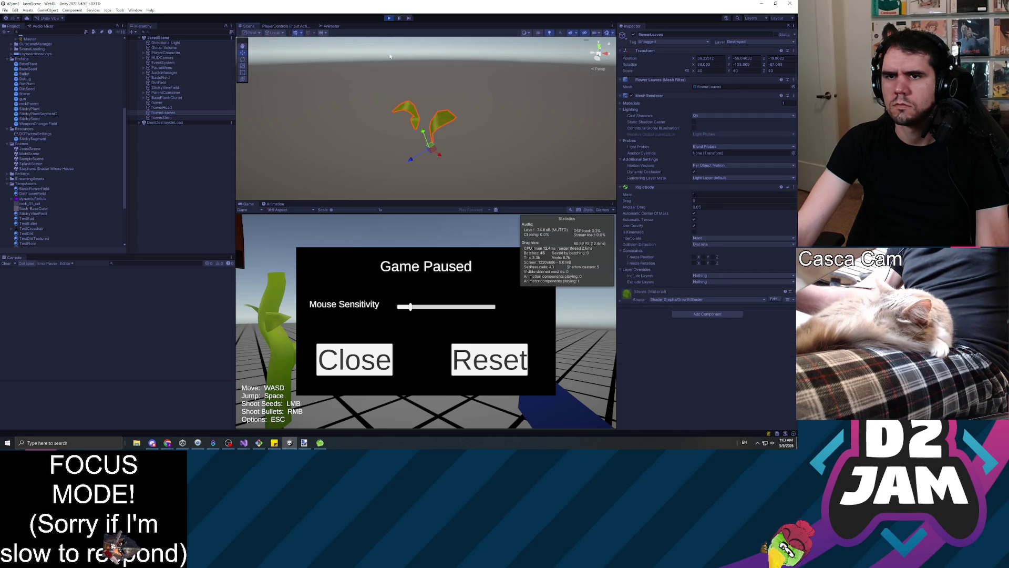
click(389, 19)
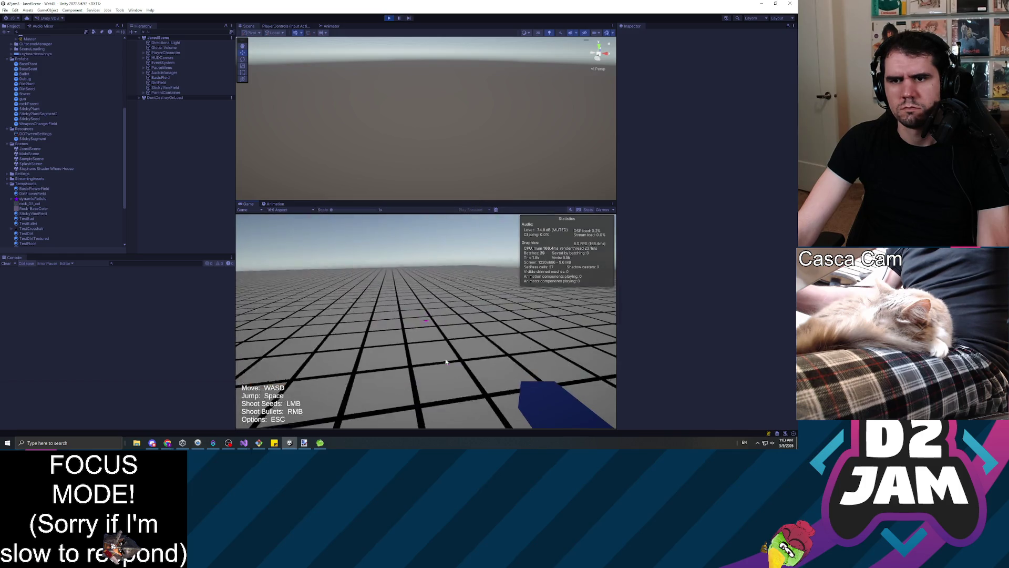
Step: Fire five seeds across the floor so five flower plants sprout
click(330, 359)
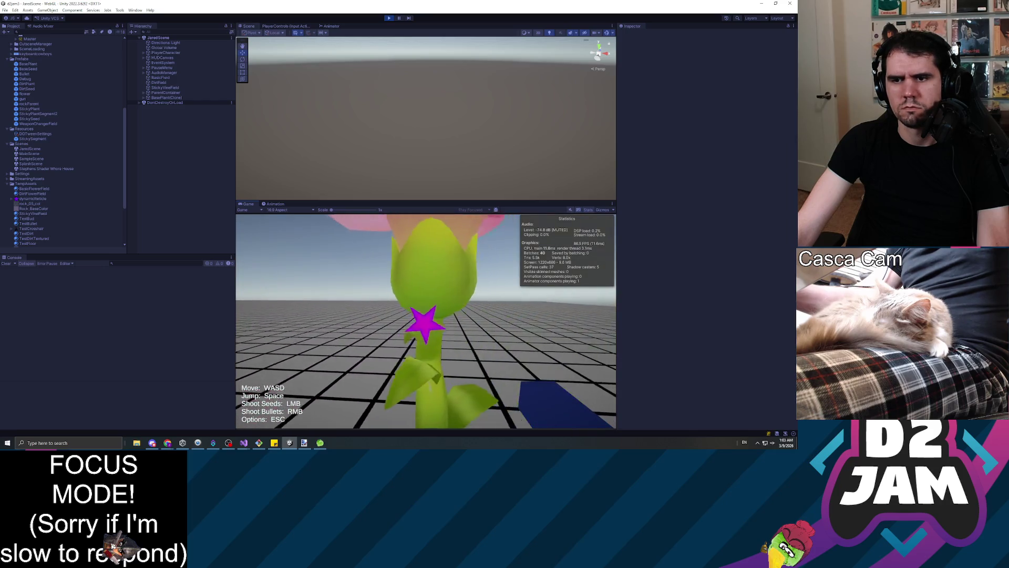
click(426, 319)
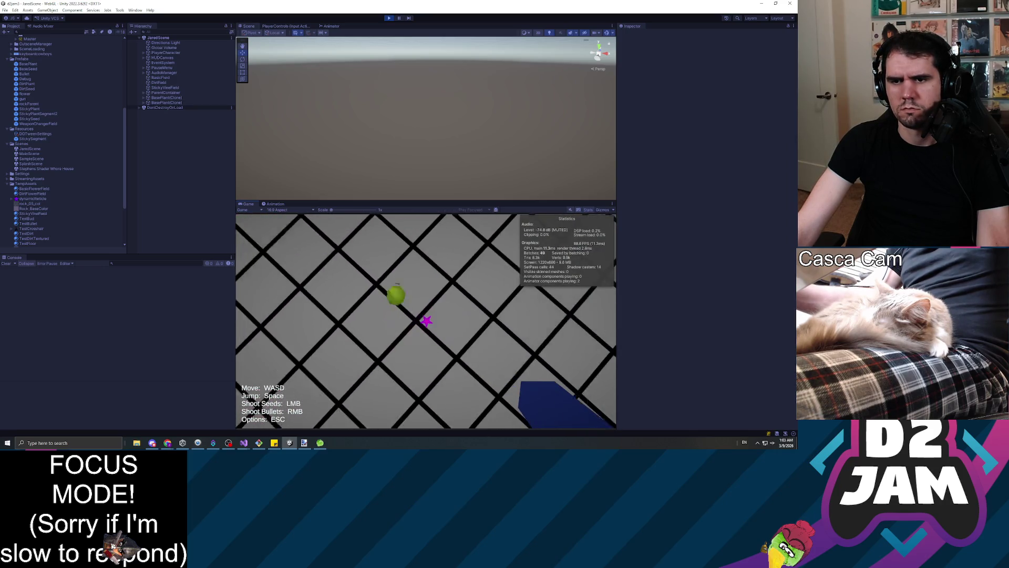
click(425, 322)
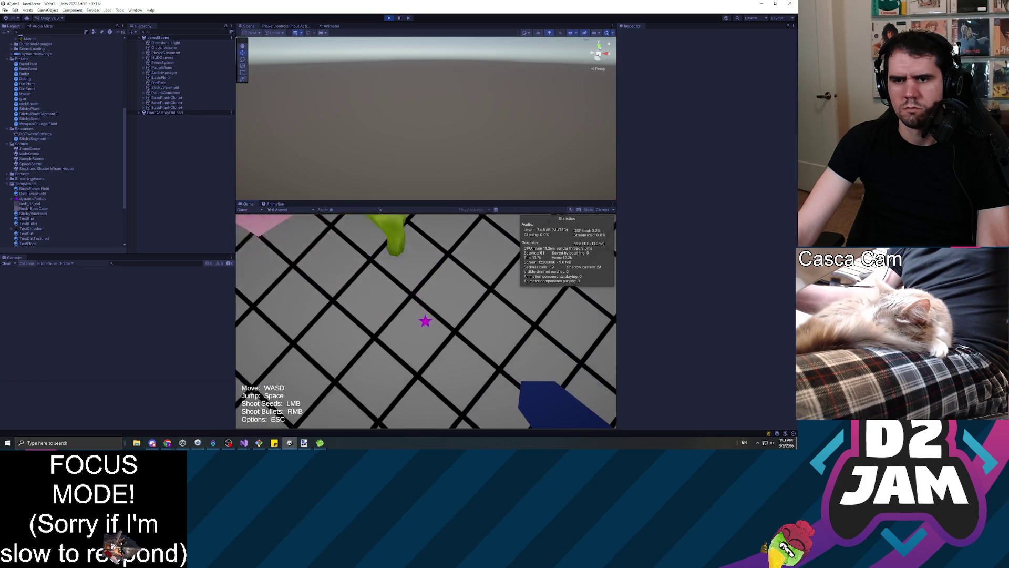
click(425, 319)
click(426, 320)
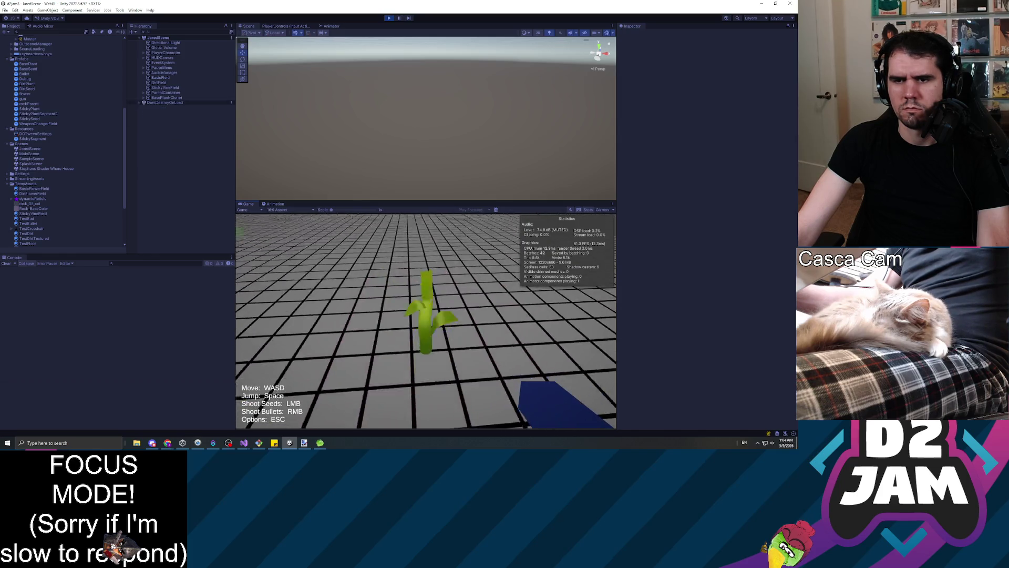
Step: Pause, stop the playtest with Ctrl+P, and start a new one
key(Escape)
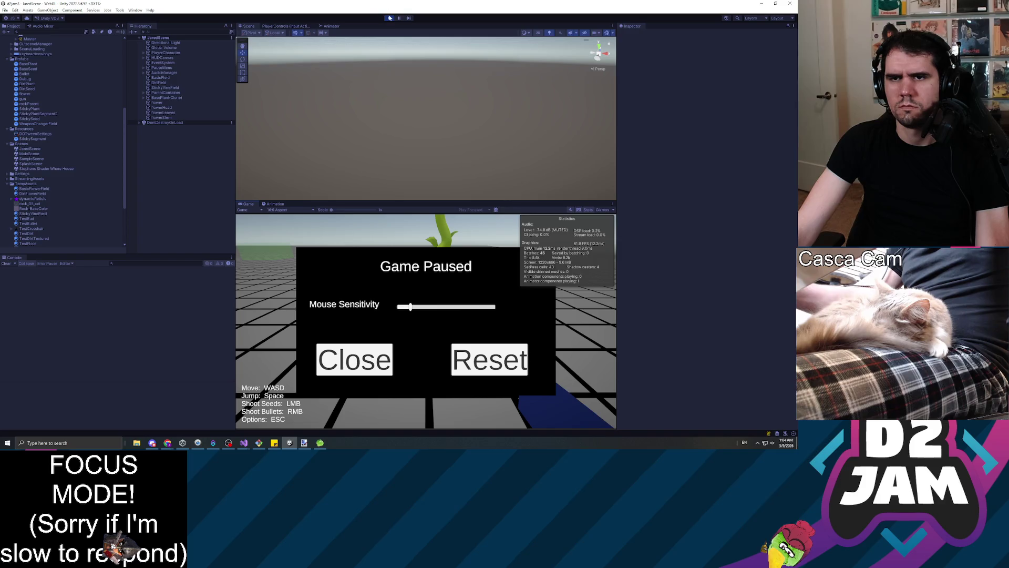
key(ctrl+p)
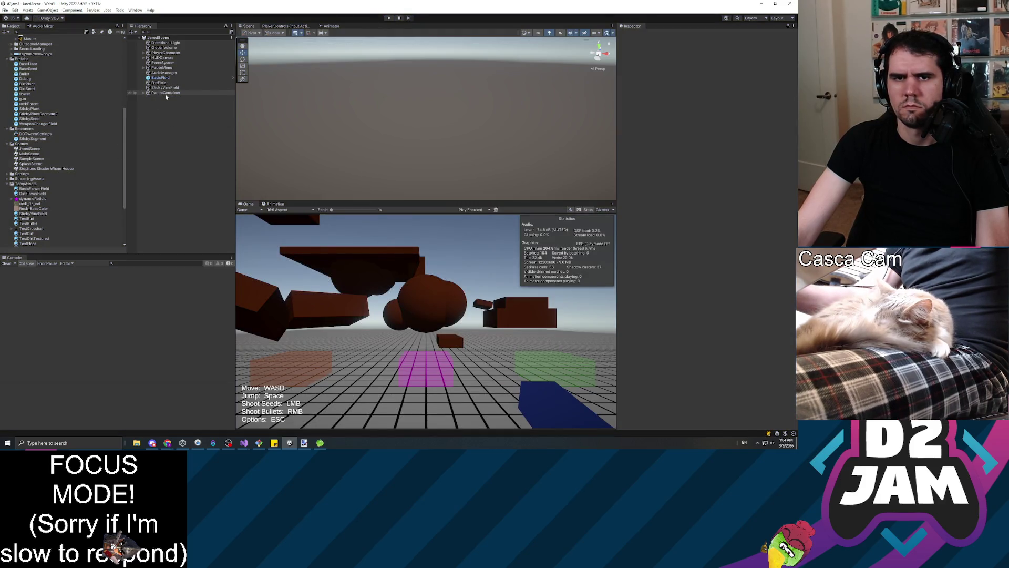
key(ctrl+p)
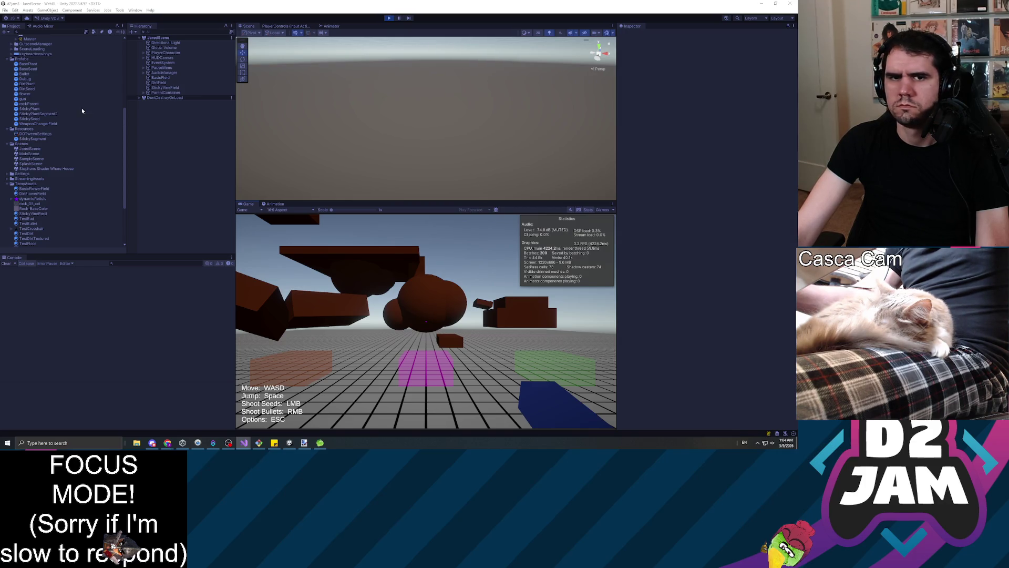
Step: Open the BasePlant prefab and inspect its flower, flowerLeaves, flowerHead and flowerStem parts
click(30, 64)
double_click(29, 64)
click(165, 62)
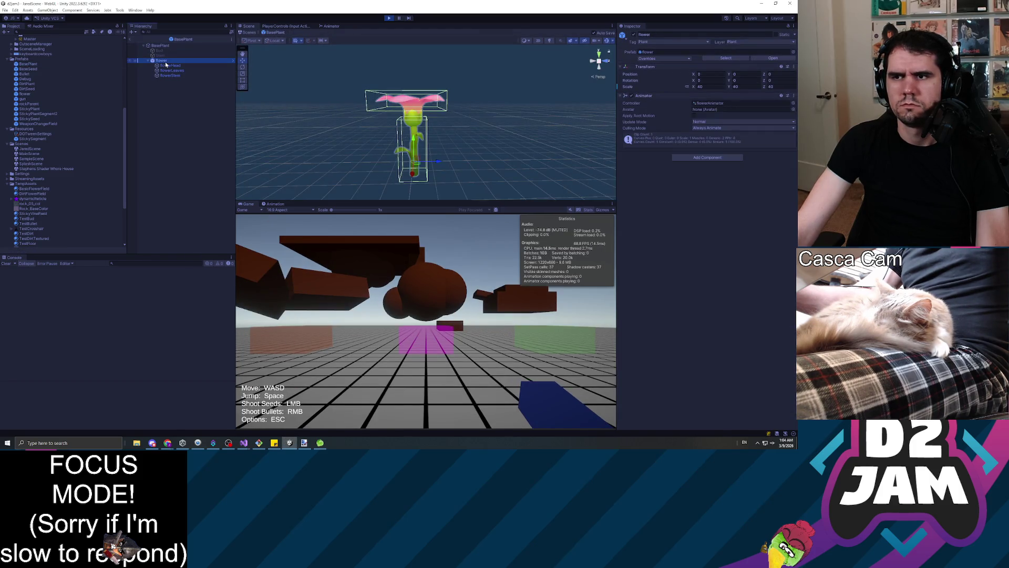
click(171, 70)
key(Up)
click(177, 77)
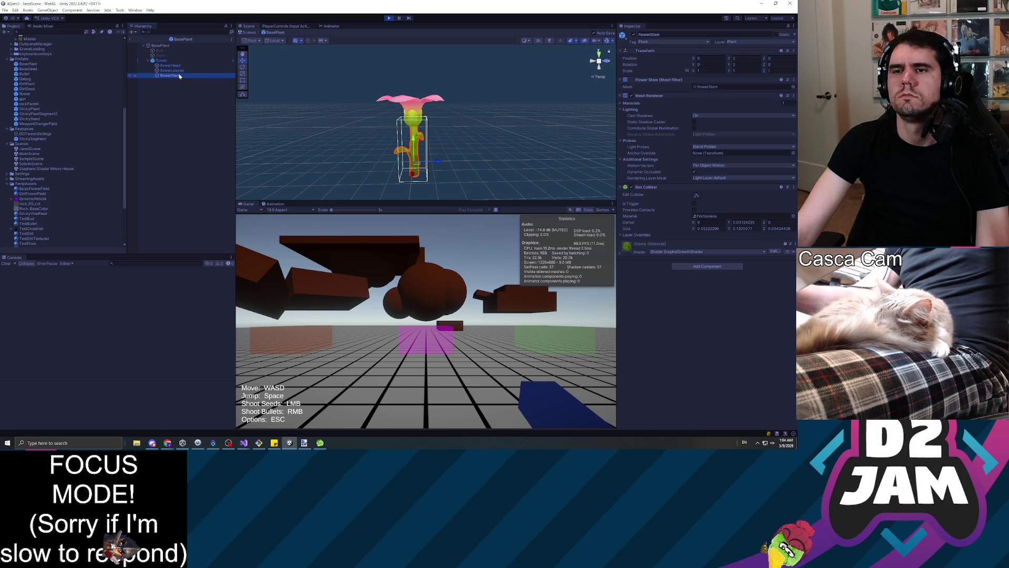
click(163, 60)
key(Down)
key(Down)
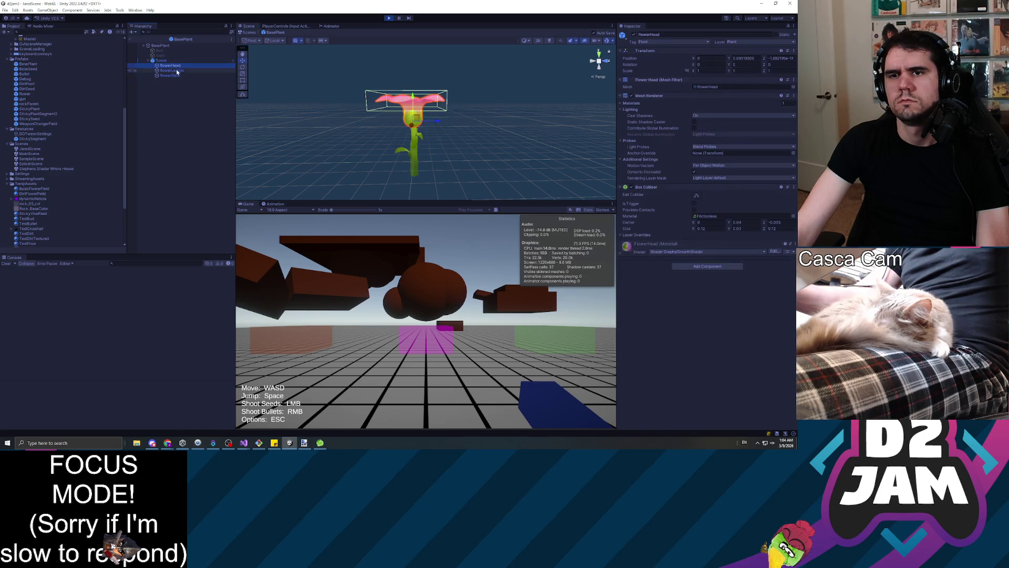
click(167, 62)
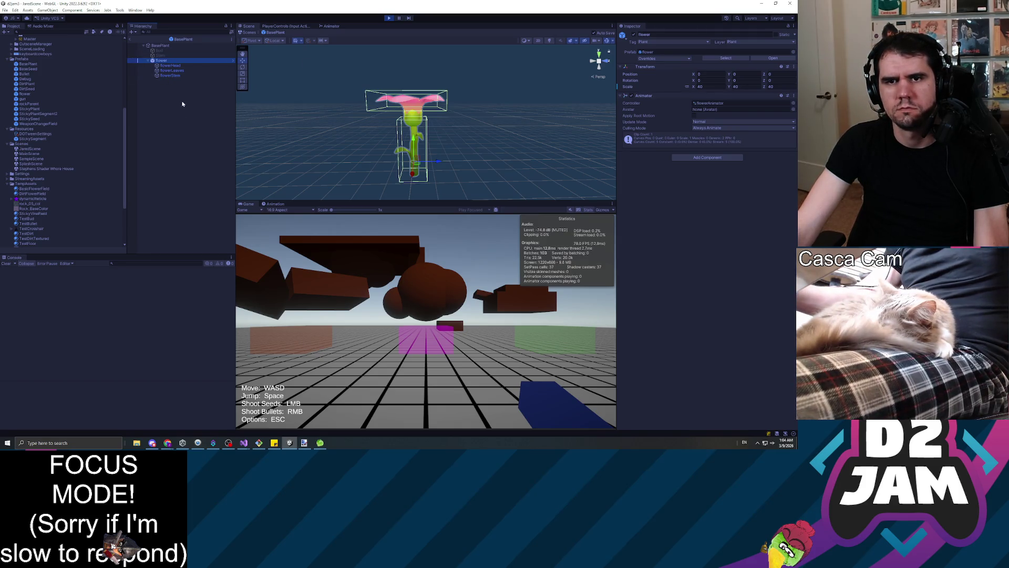
Step: Stop the playtest, recheck flowerHead and flowerStem, and select the parent flower object
click(388, 19)
click(173, 71)
key(Up)
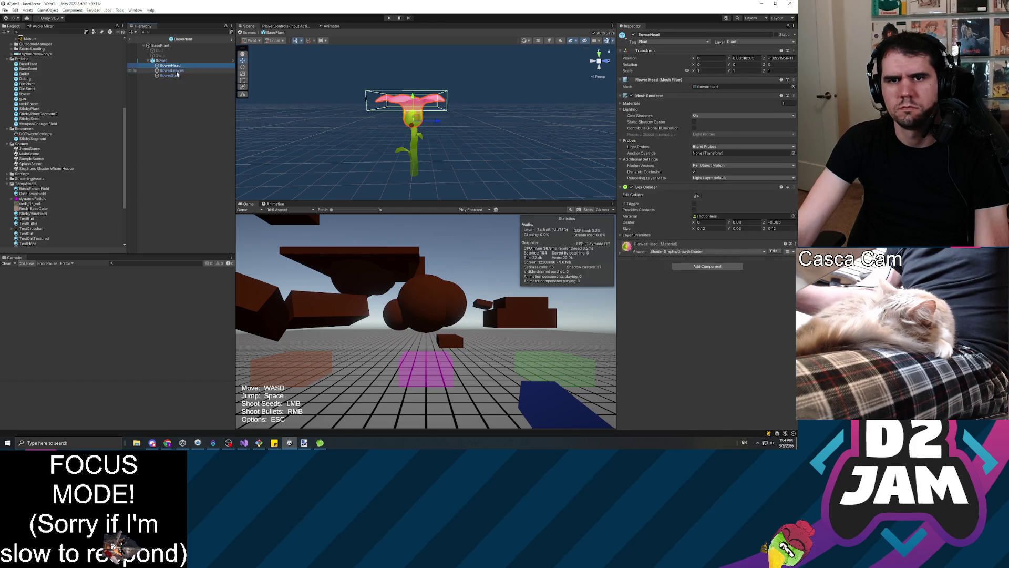
key(Down)
key(Down)
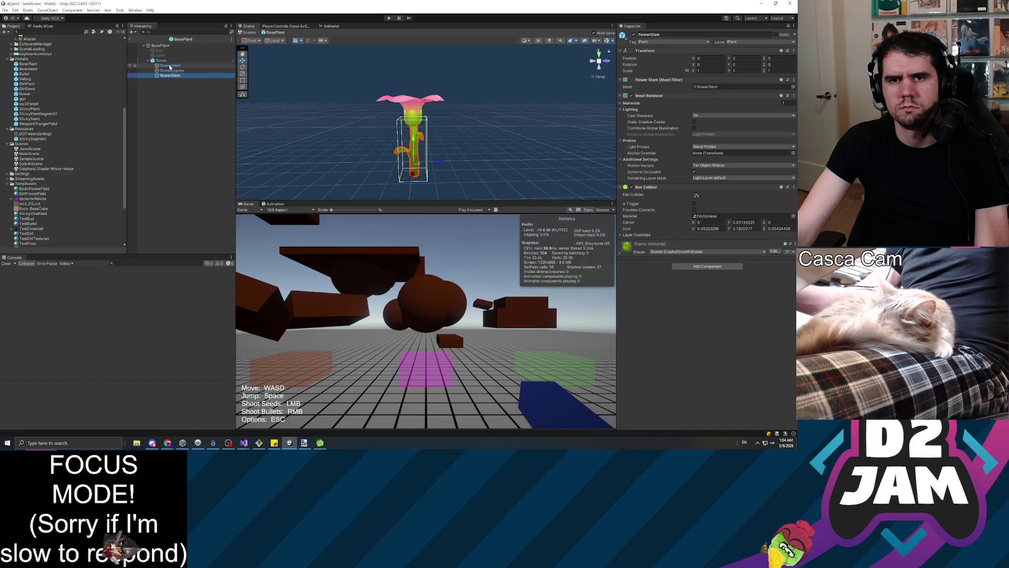
click(167, 61)
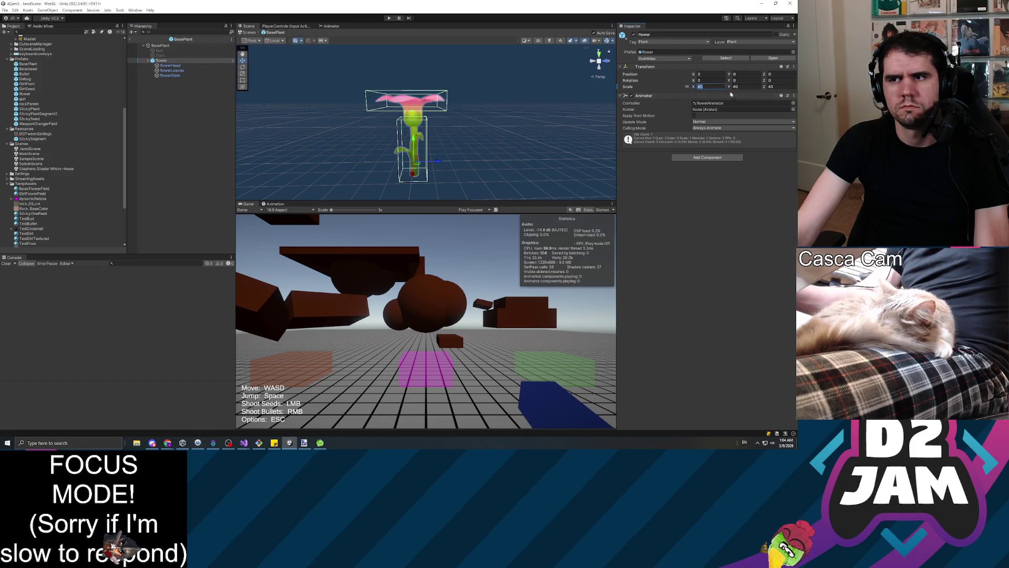
Step: Set the flower's scale to 1 and give head, leaves and stem scale 40,40,40
text(1)
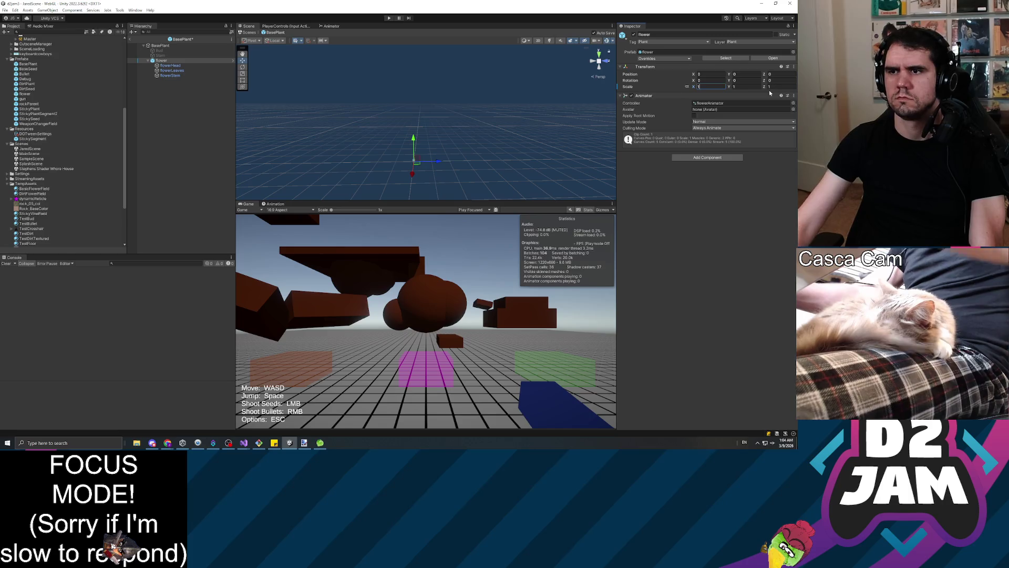
click(169, 65)
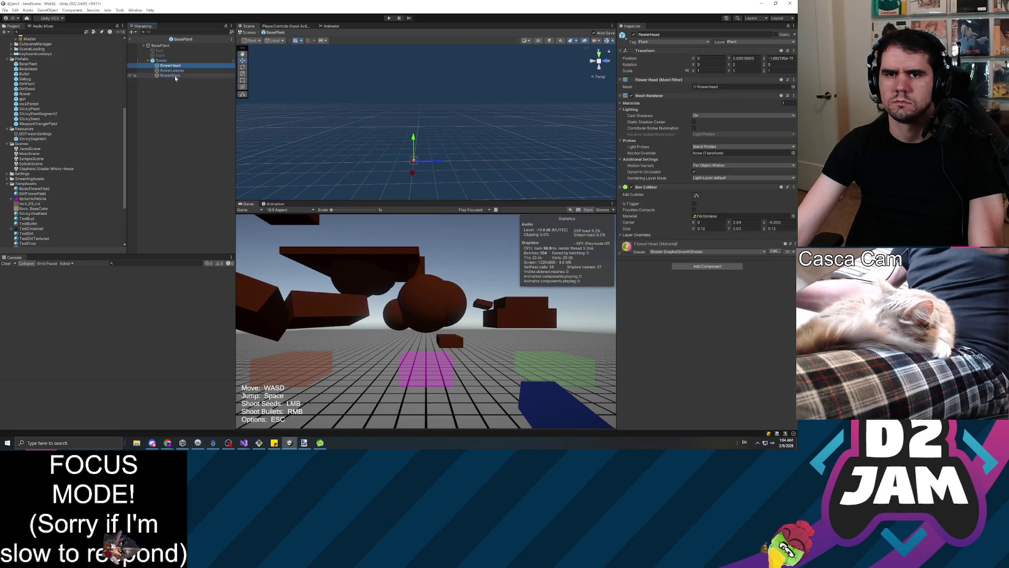
shift+click(170, 75)
text(40)
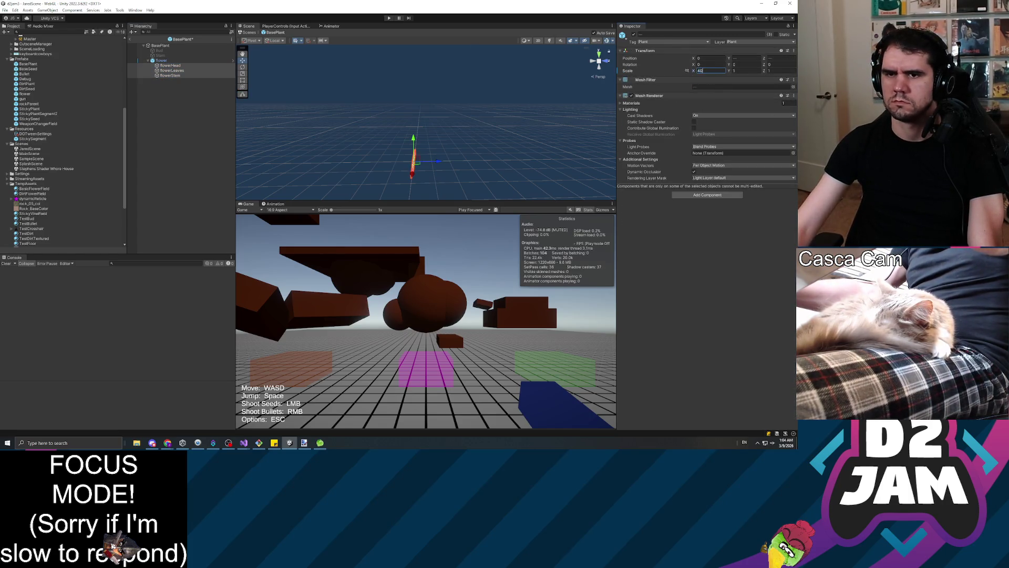
key(Tab)
text(40)
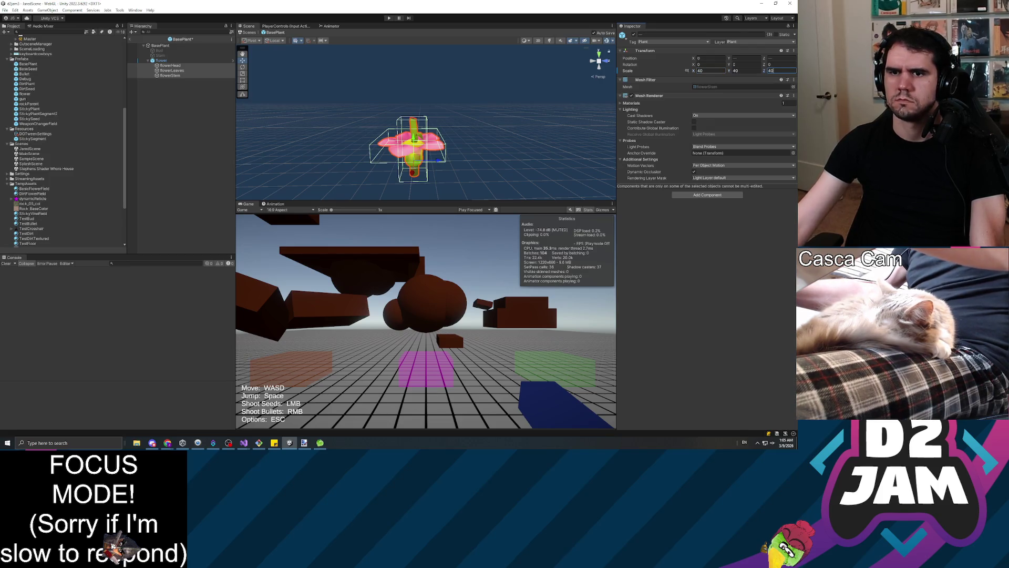
click(169, 68)
Step: Raise flowerHead to Position Y 3.84 atop the stem, check leaves and stem, and open FlowerGrowth
click(170, 66)
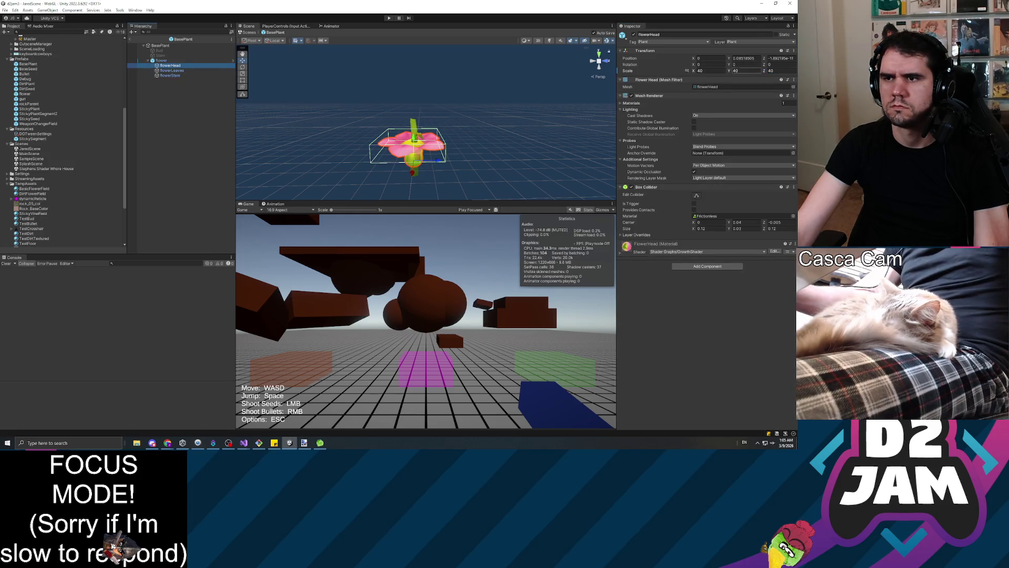
drag(733, 61, 773, 71)
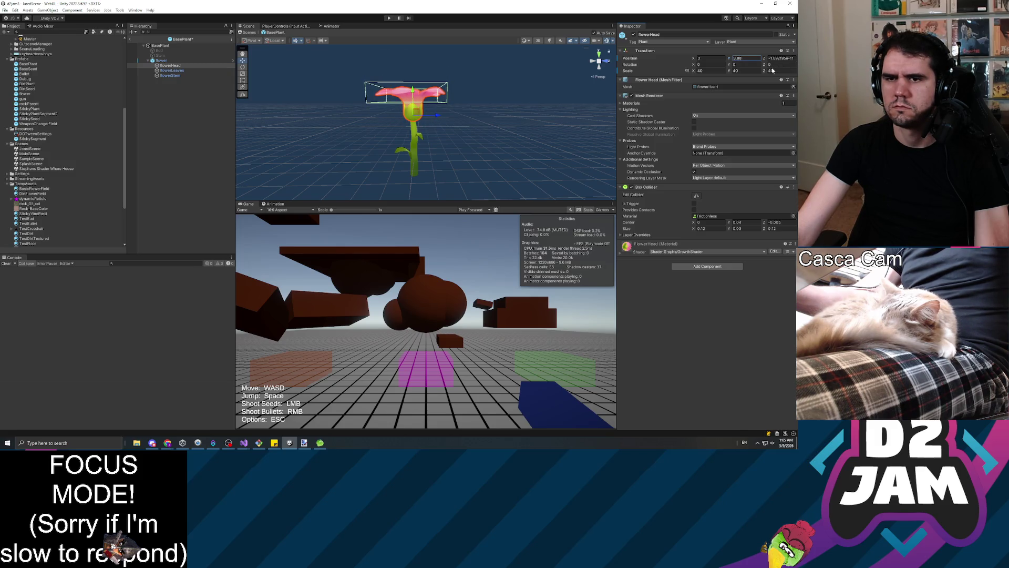
click(173, 71)
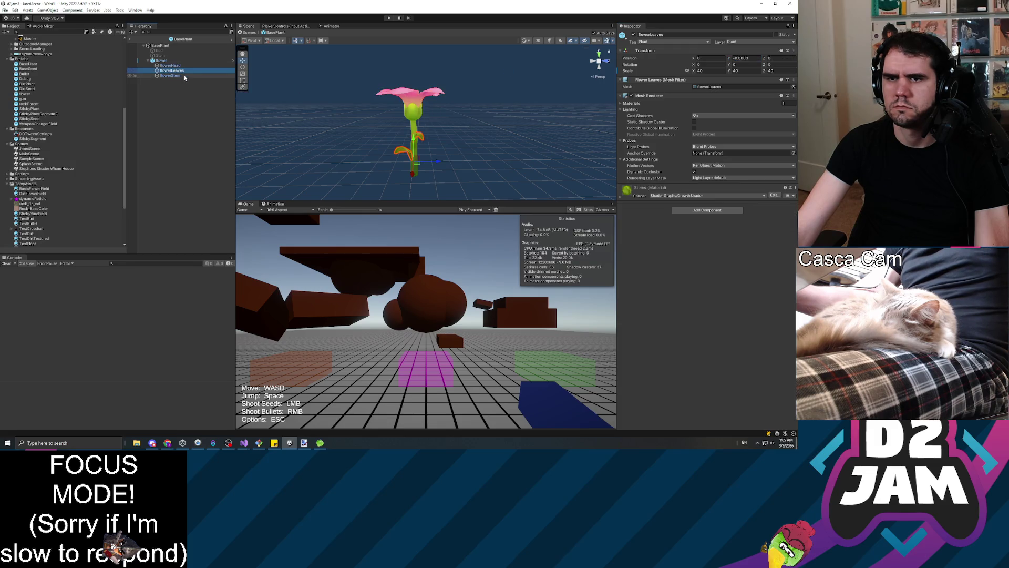
click(177, 76)
click(176, 72)
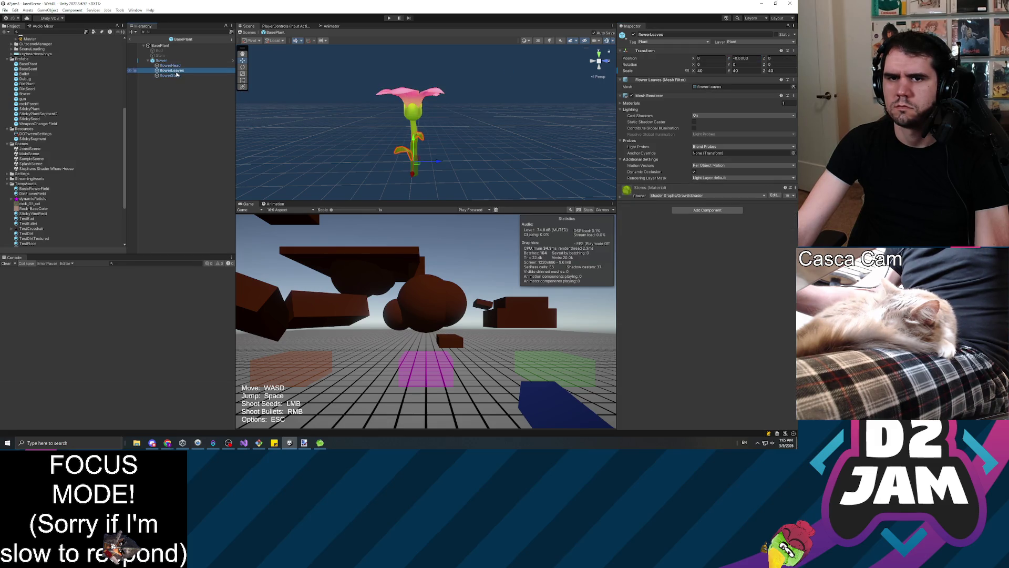
click(275, 204)
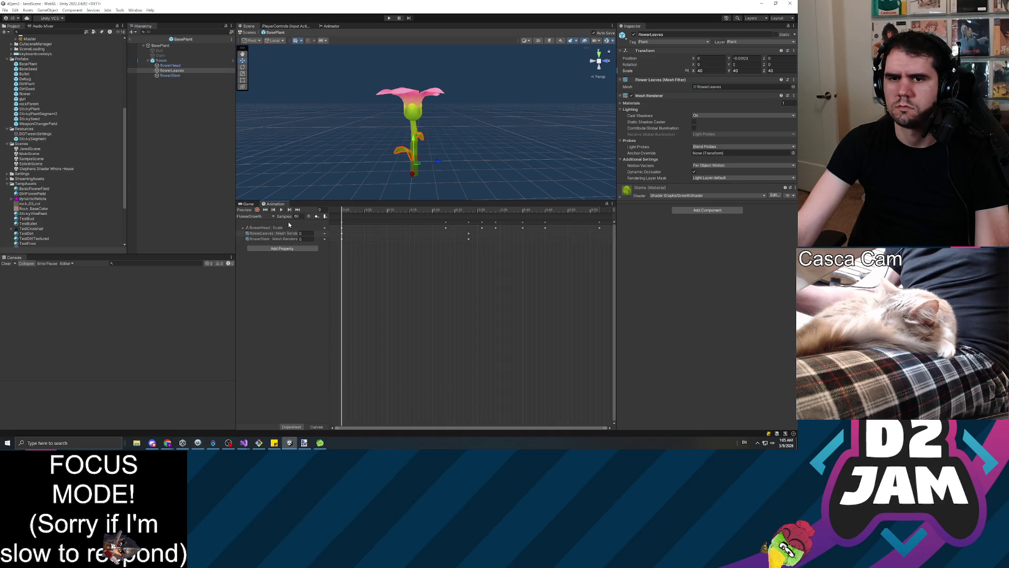
Step: Preview the FlowerGrowth animation with flowerHead selected, and run a quick playtest
click(282, 210)
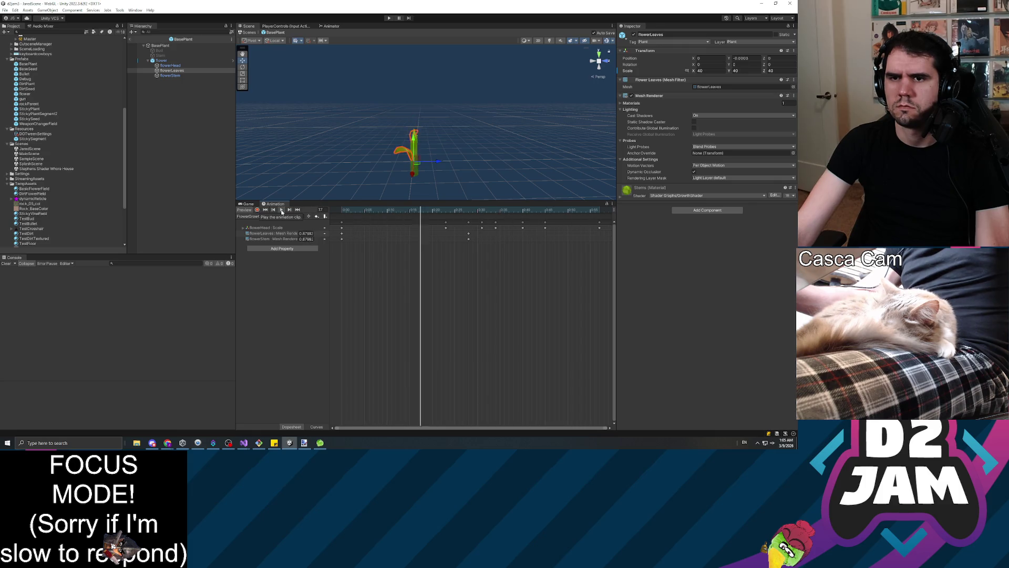
click(175, 66)
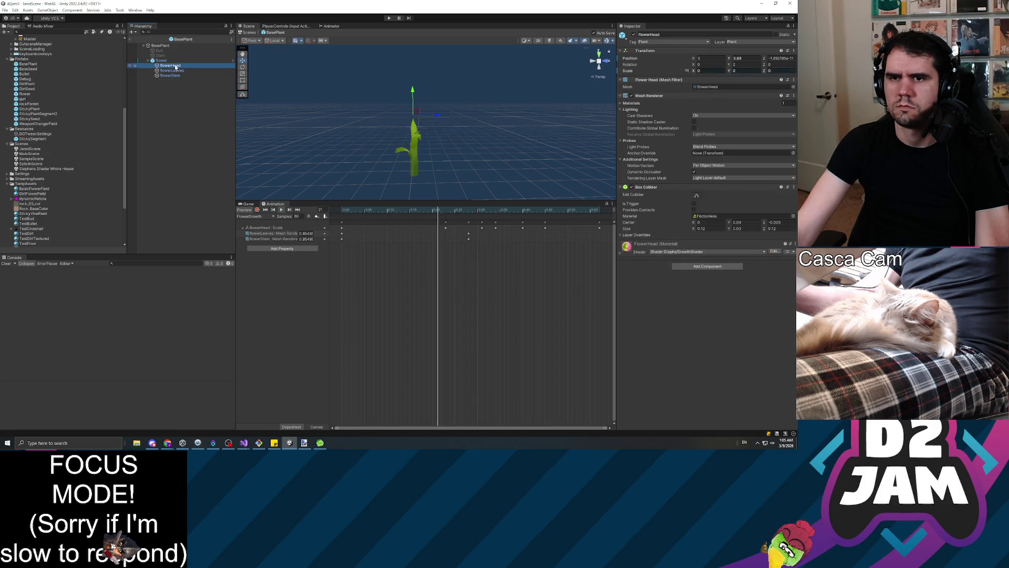
click(400, 18)
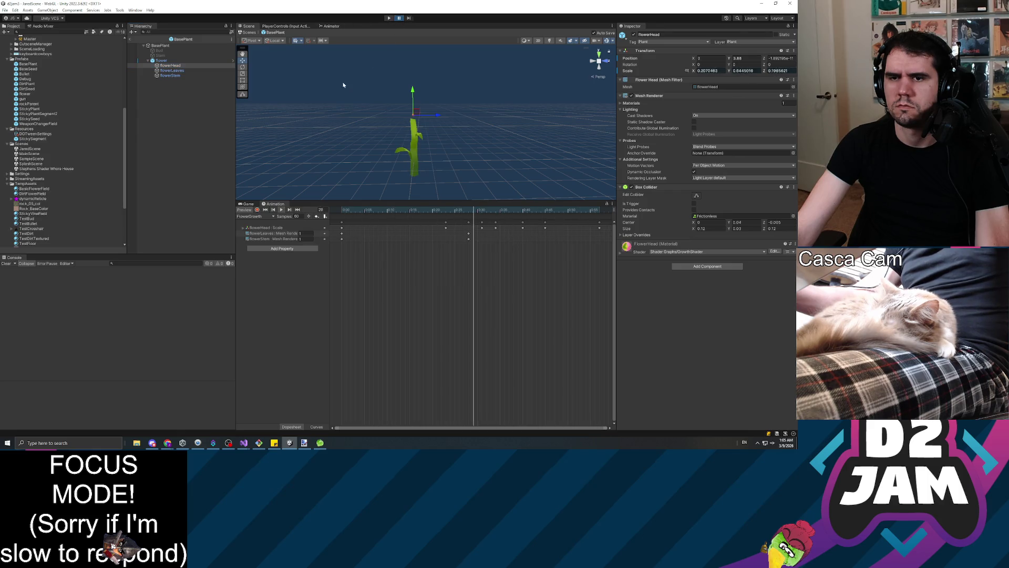
click(389, 18)
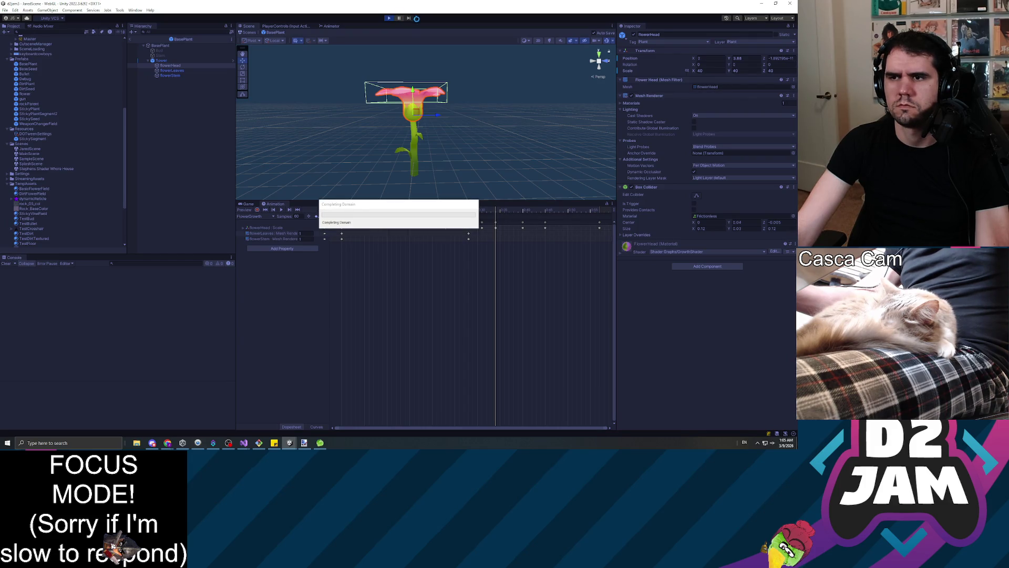
click(389, 18)
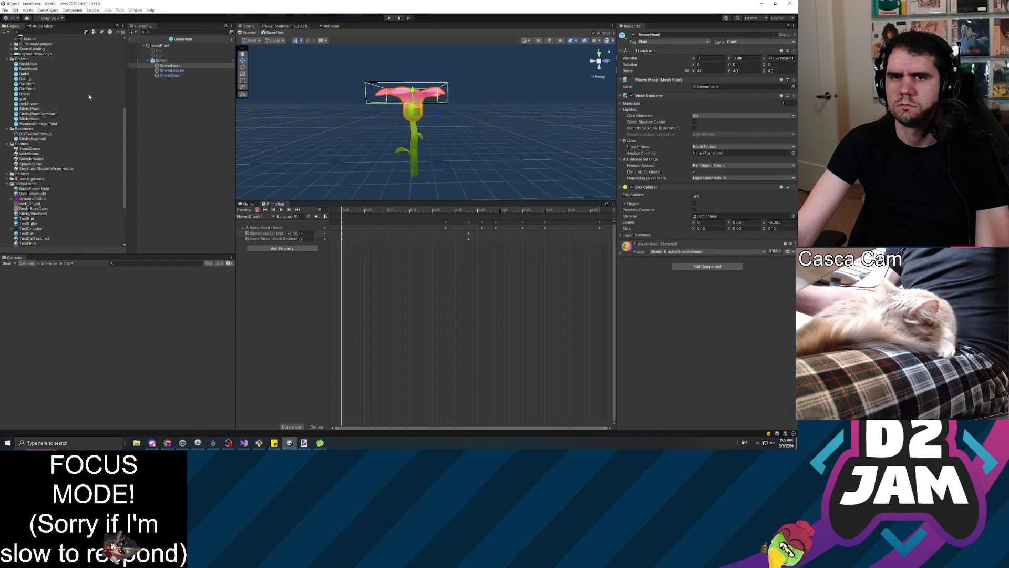
Step: Scrub the FlowerGrowth timeline to frames 38 and 46, then select flowerHead
drag(358, 212, 601, 209)
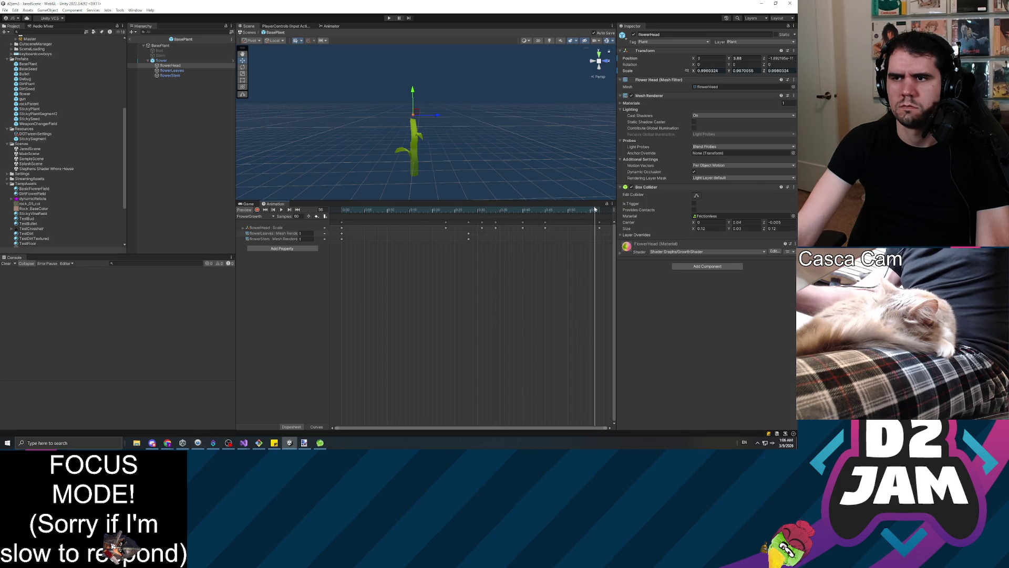
scroll(570, 235, down, 3)
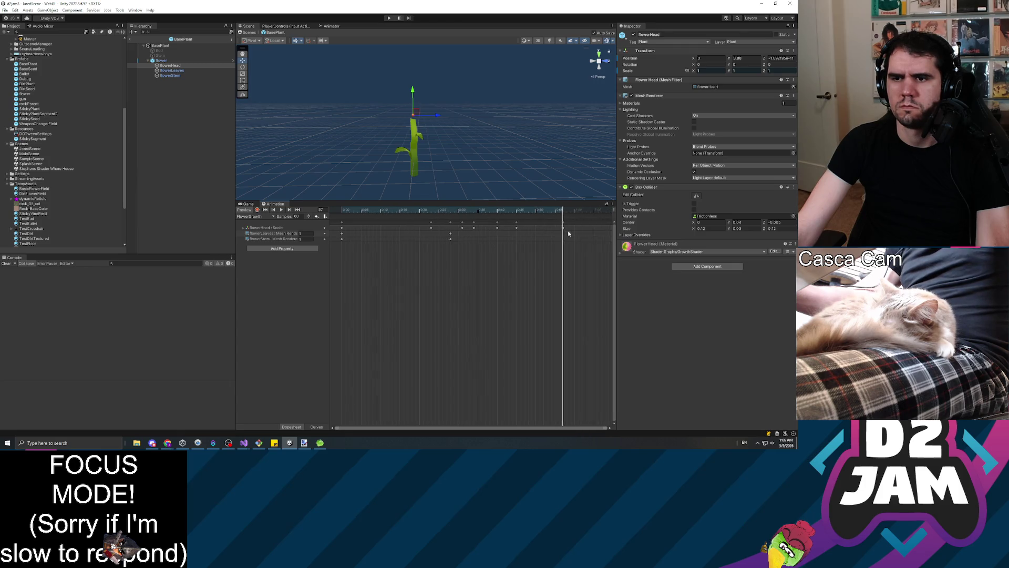
mouse_move(545, 209)
mouse_down()
mouse_move(475, 209)
mouse_move(601, 209)
mouse_move(448, 208)
mouse_move(319, 188)
mouse_up()
click(169, 67)
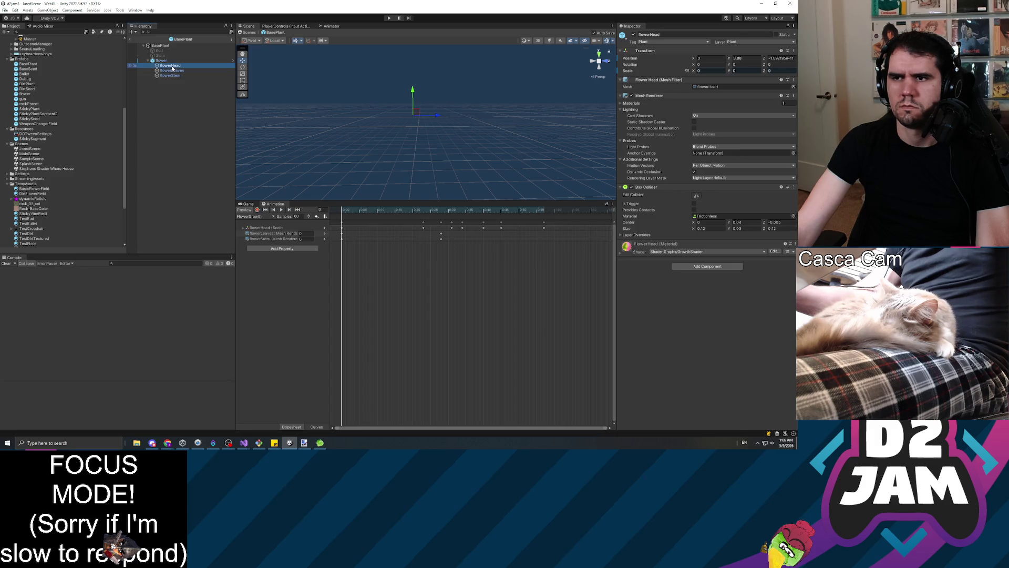
Step: Select the flower, flowerHead, flowerLeaves and flowerStem objects in the BasePlant prefab Hierarchy
click(161, 61)
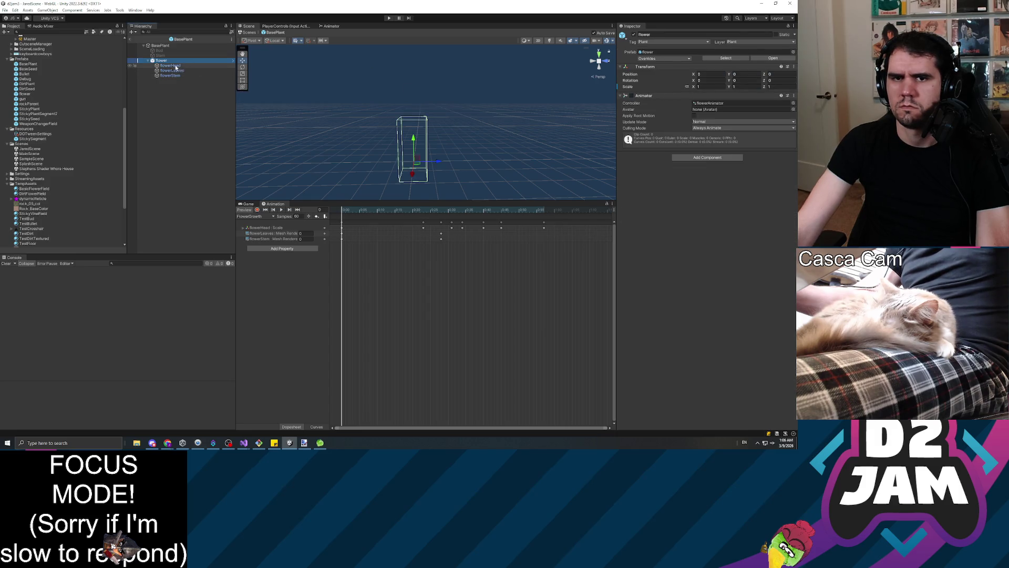
click(170, 65)
shift+click(178, 75)
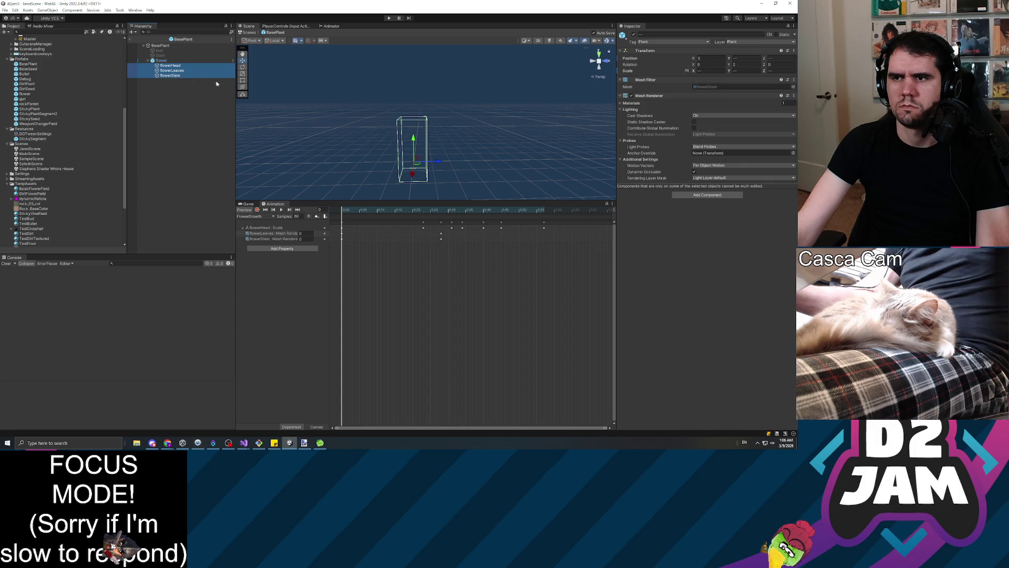
click(250, 204)
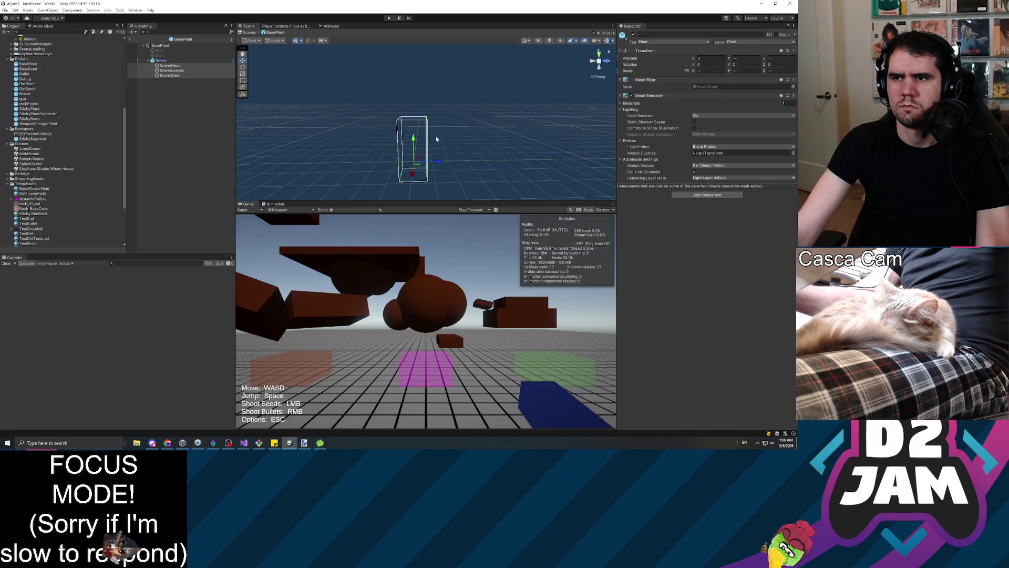
click(160, 61)
click(170, 65)
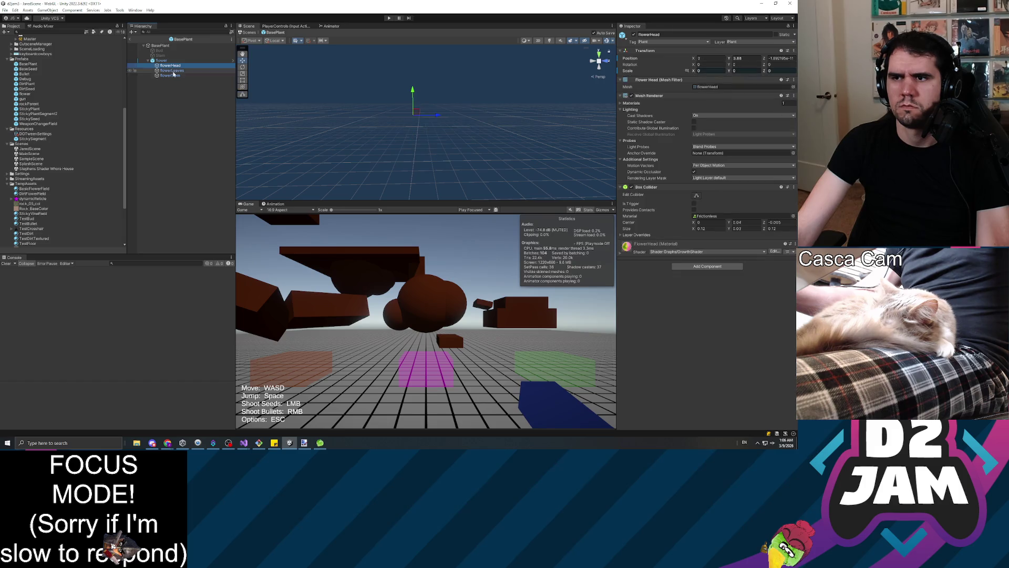
click(174, 80)
click(171, 71)
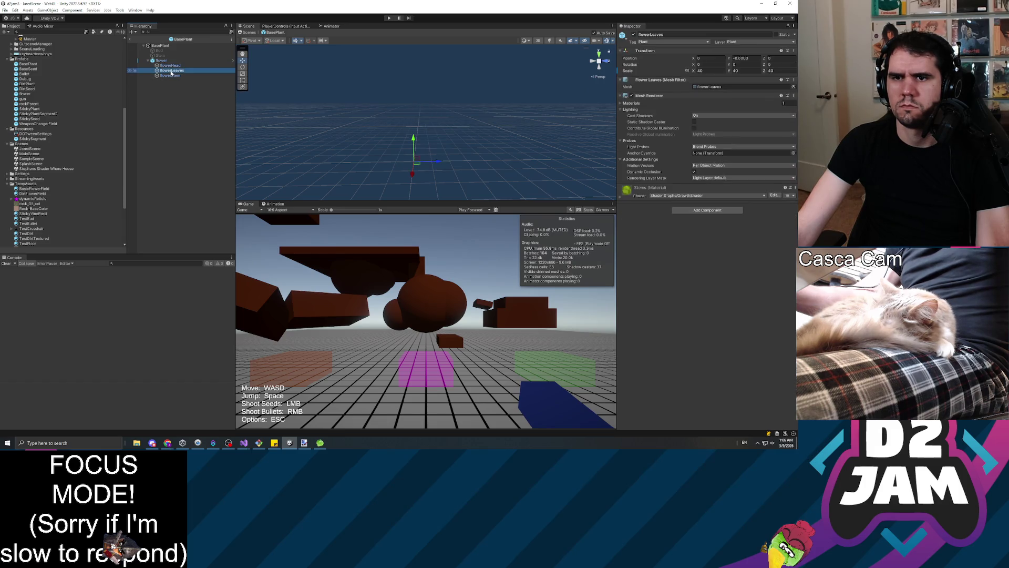
click(174, 76)
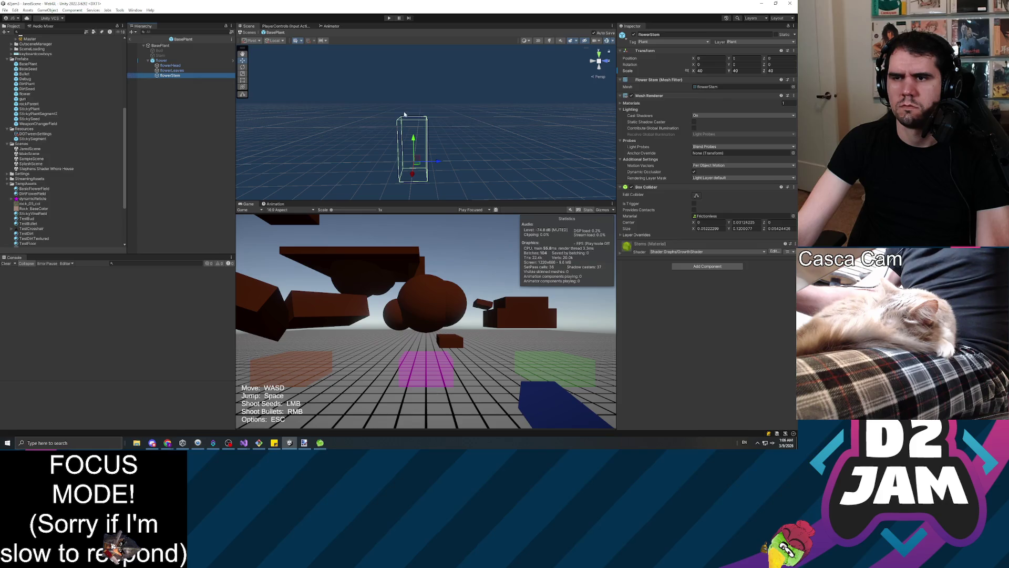
click(172, 66)
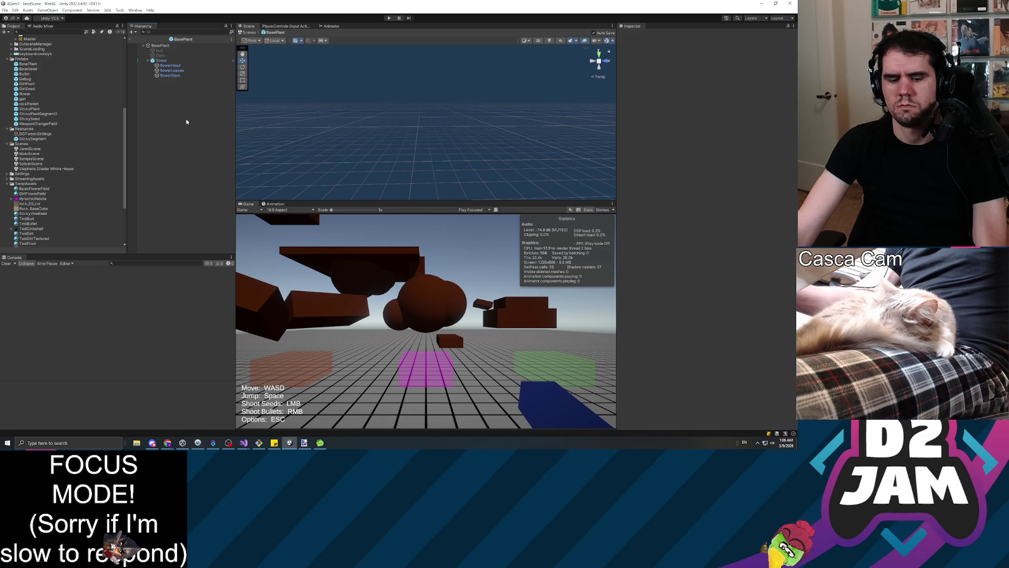
Step: Step through the flower parts, reselect flowerHead and show its FlowerGrowth animation timeline
key(Down)
key(Down)
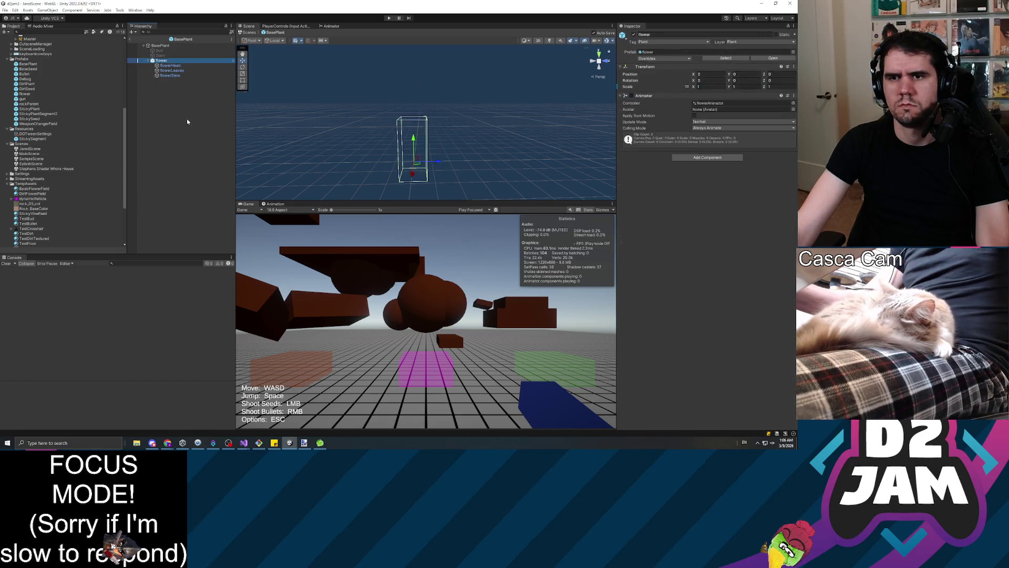
key(Up)
key(Down)
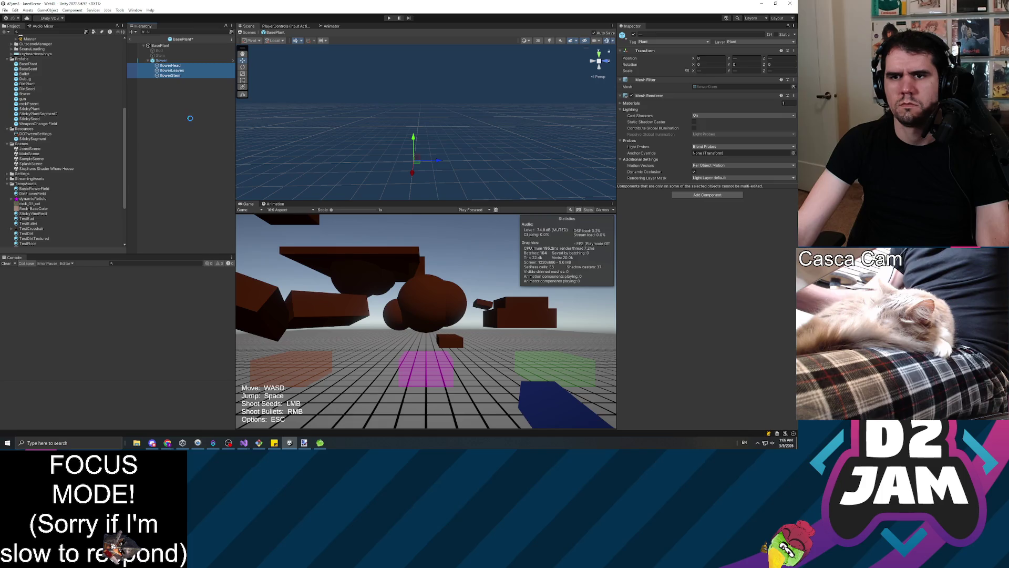
key(Up)
key(Up)
key(Up)
key(Down)
key(Up)
click(193, 120)
click(169, 65)
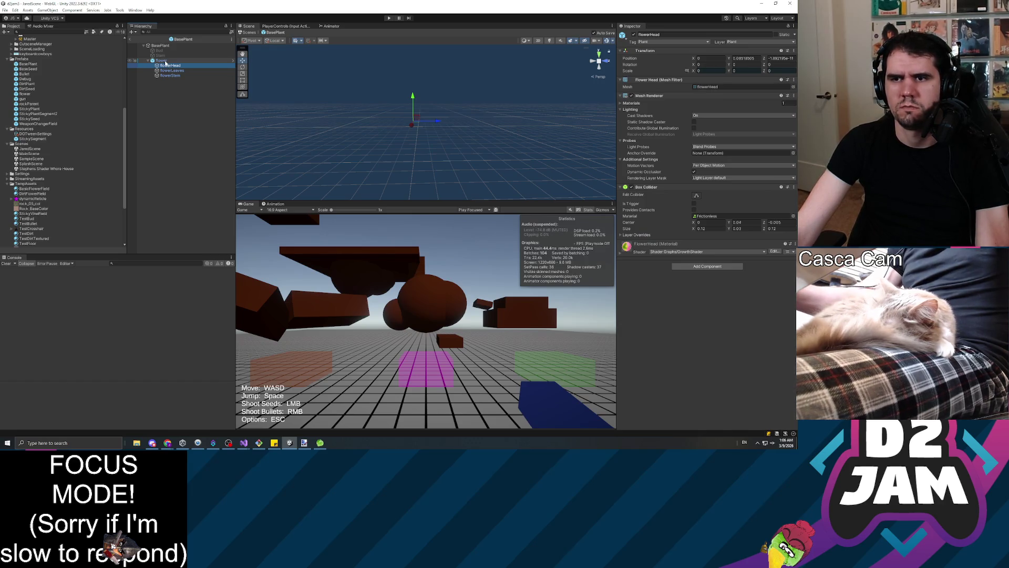
click(165, 62)
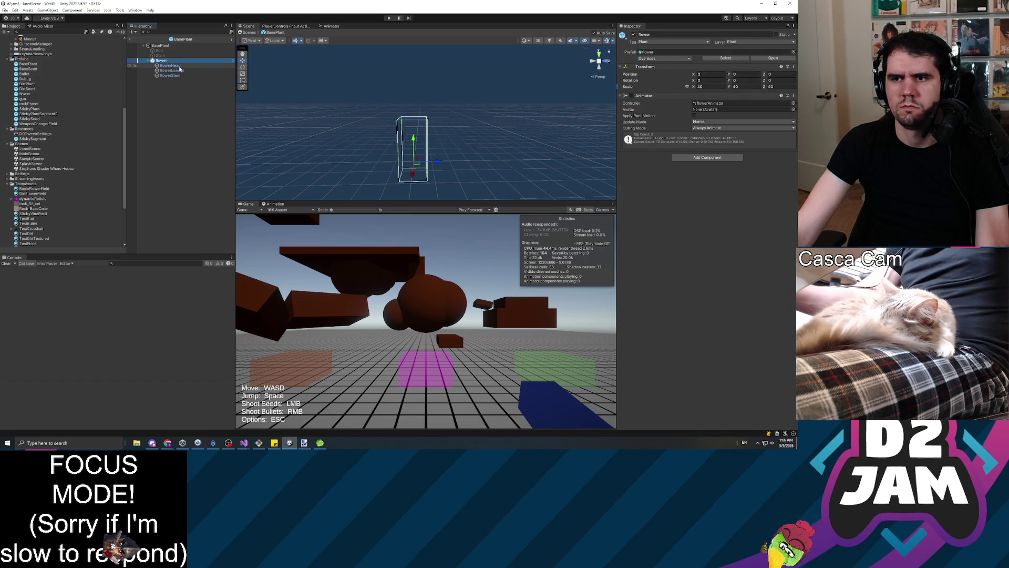
click(180, 70)
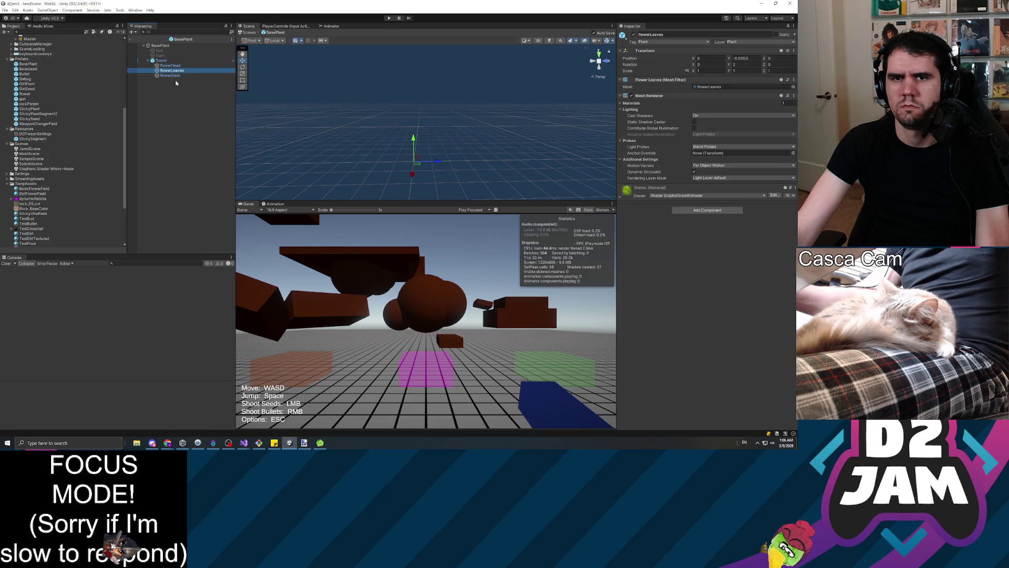
click(172, 76)
click(173, 65)
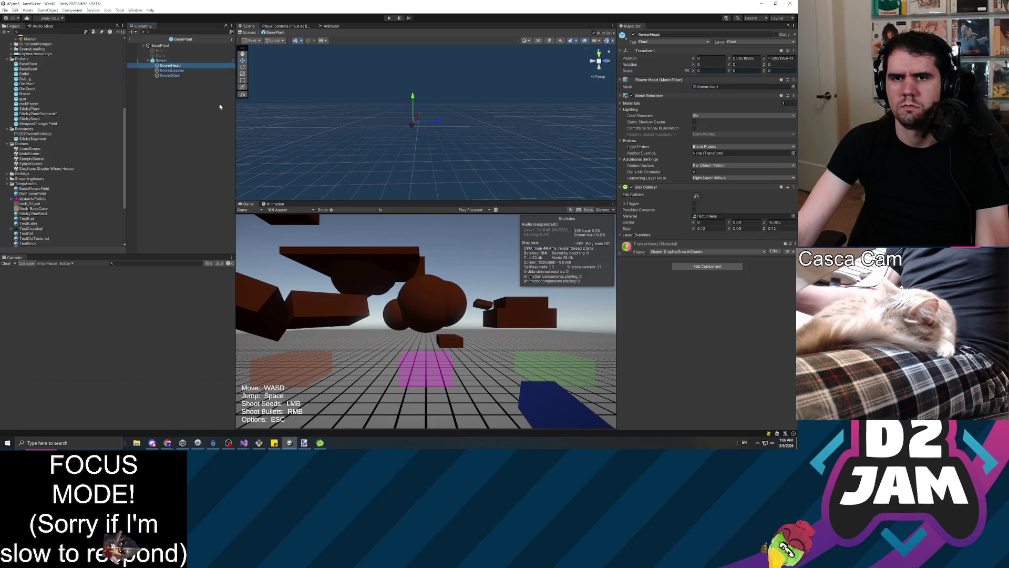
click(277, 203)
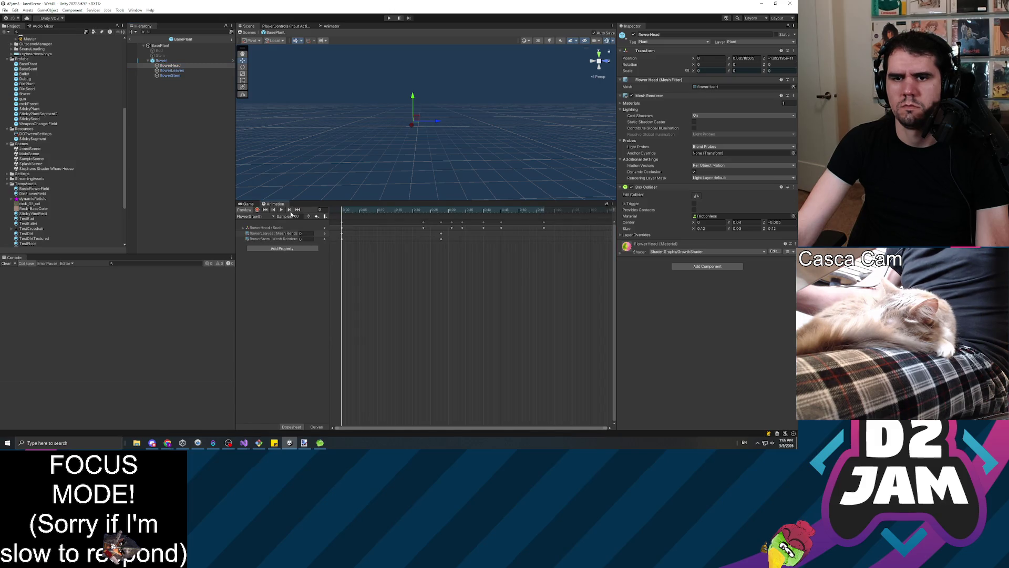
Step: Preview FlowerGrowth and scrub the playhead to full bloom at frame 61
click(281, 210)
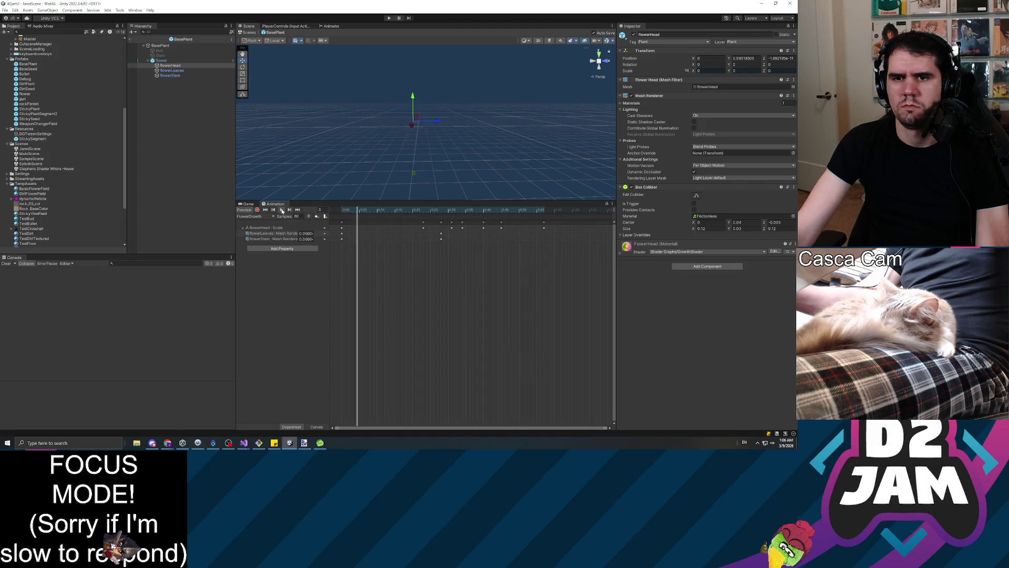
click(181, 144)
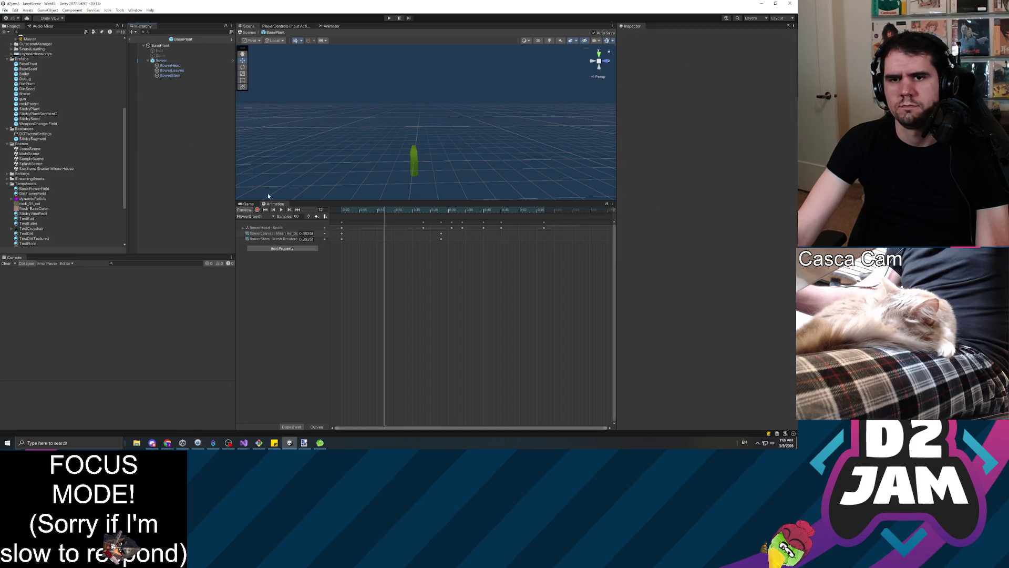
mouse_move(375, 210)
mouse_down()
mouse_move(355, 210)
mouse_move(574, 210)
mouse_move(432, 213)
mouse_move(245, 196)
mouse_up()
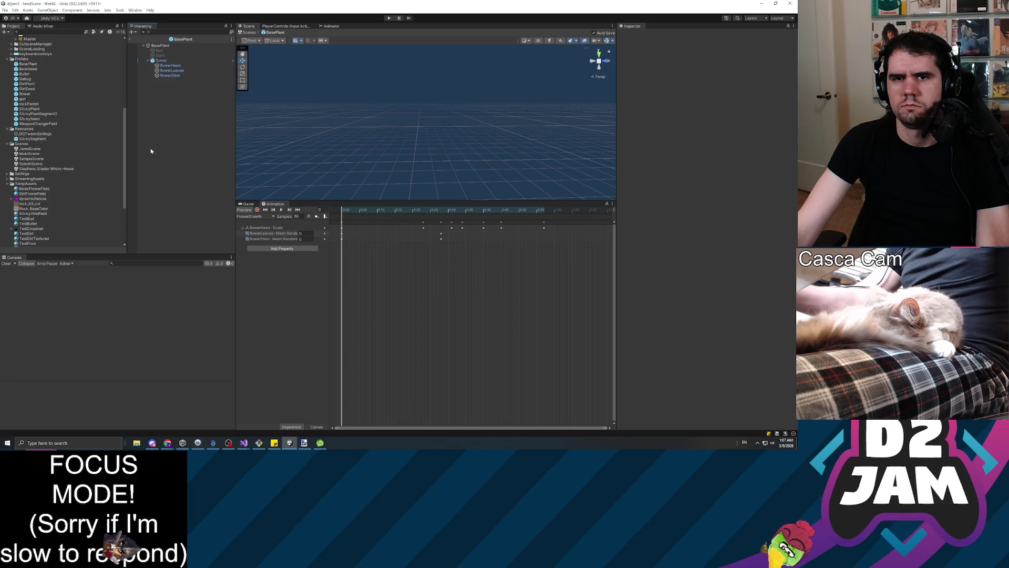
Step: Inspect the flower root, flowerLeaves and flowerStem, then replay the growth animation from the start
click(169, 61)
click(175, 71)
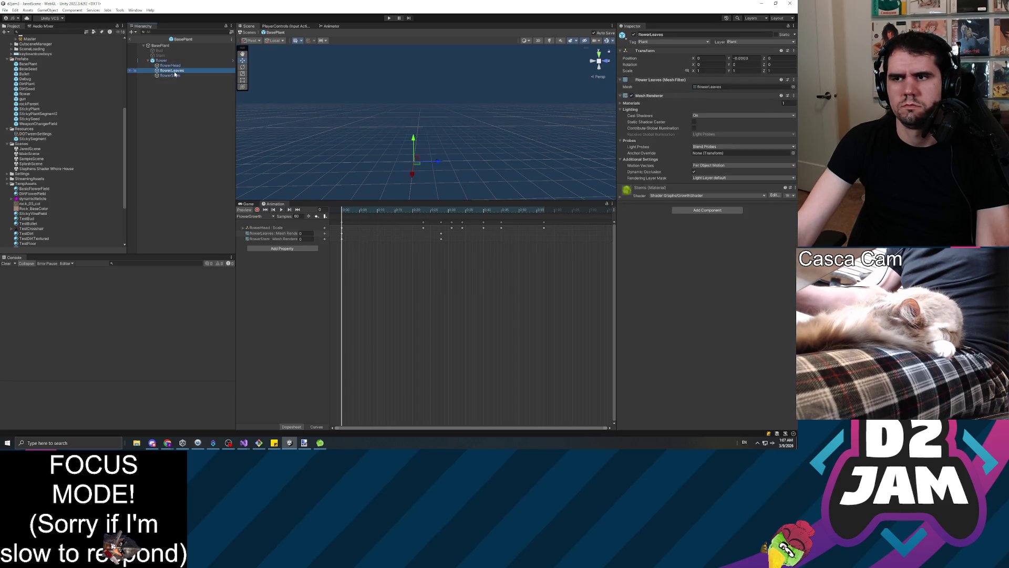
click(182, 76)
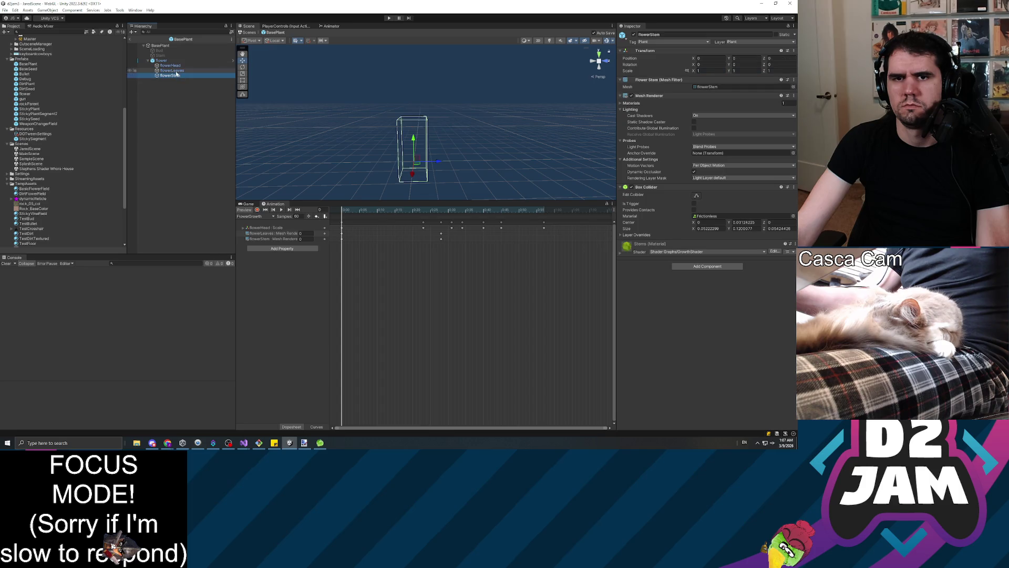
click(176, 70)
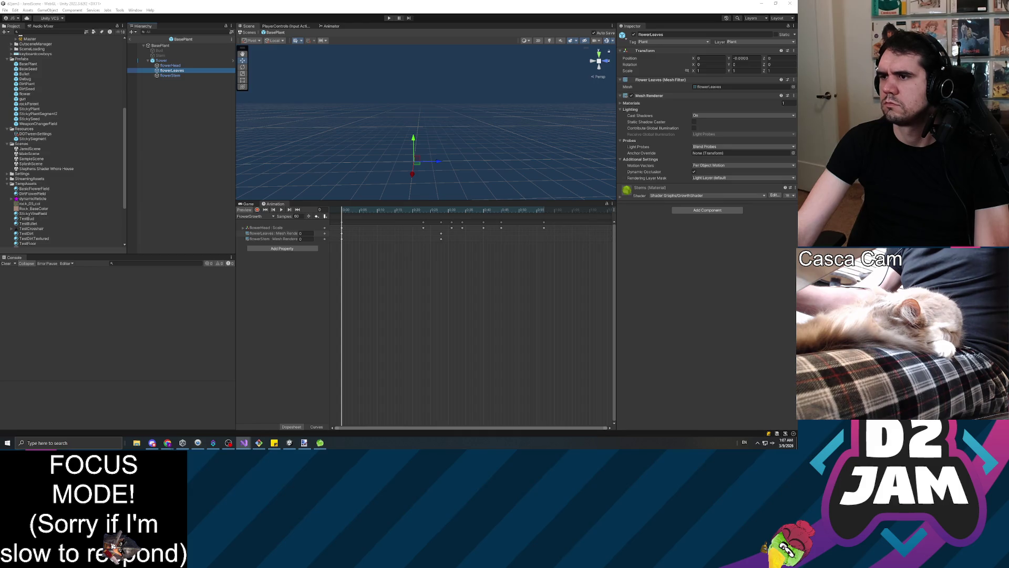
click(161, 61)
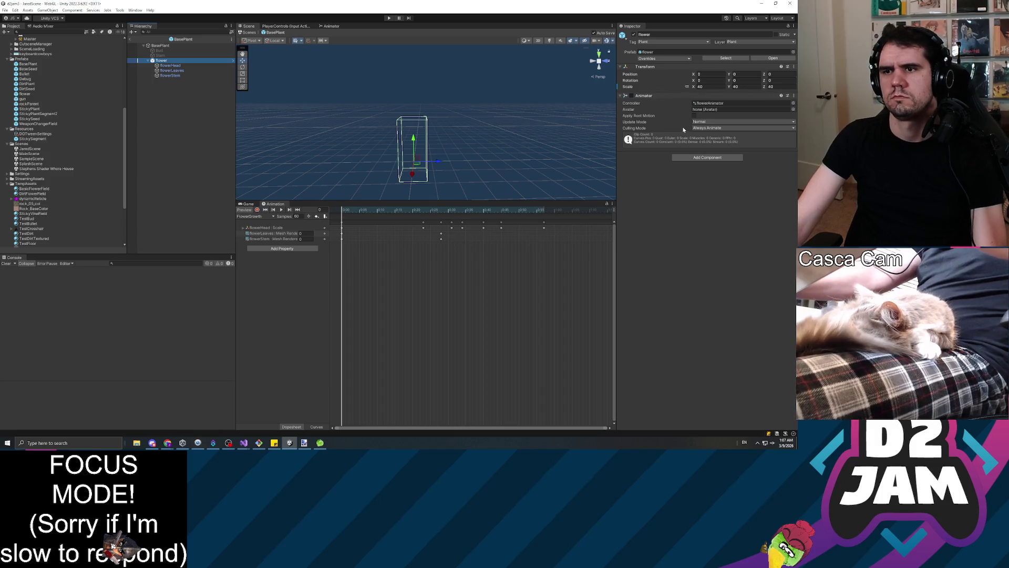
click(179, 70)
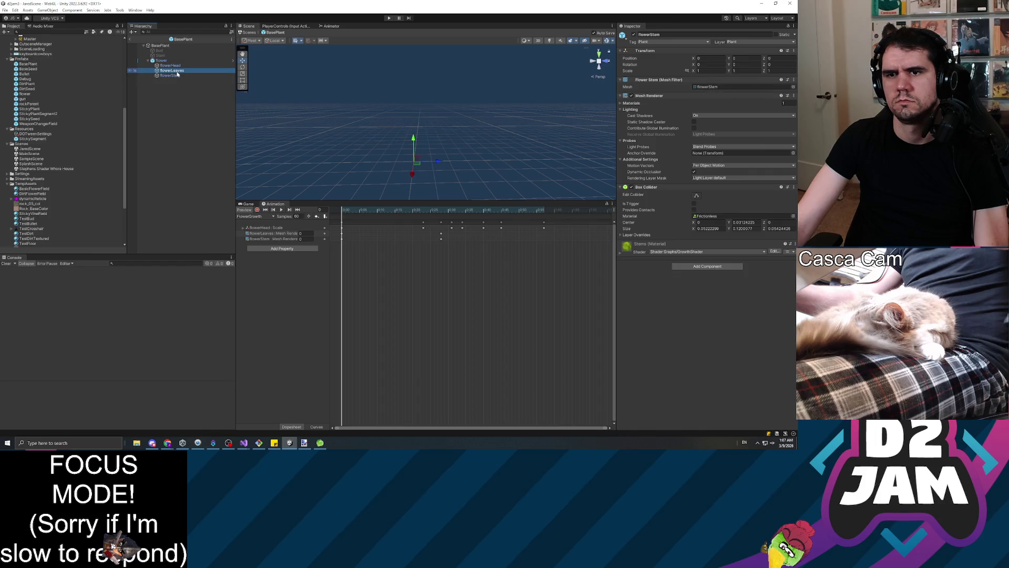
click(181, 76)
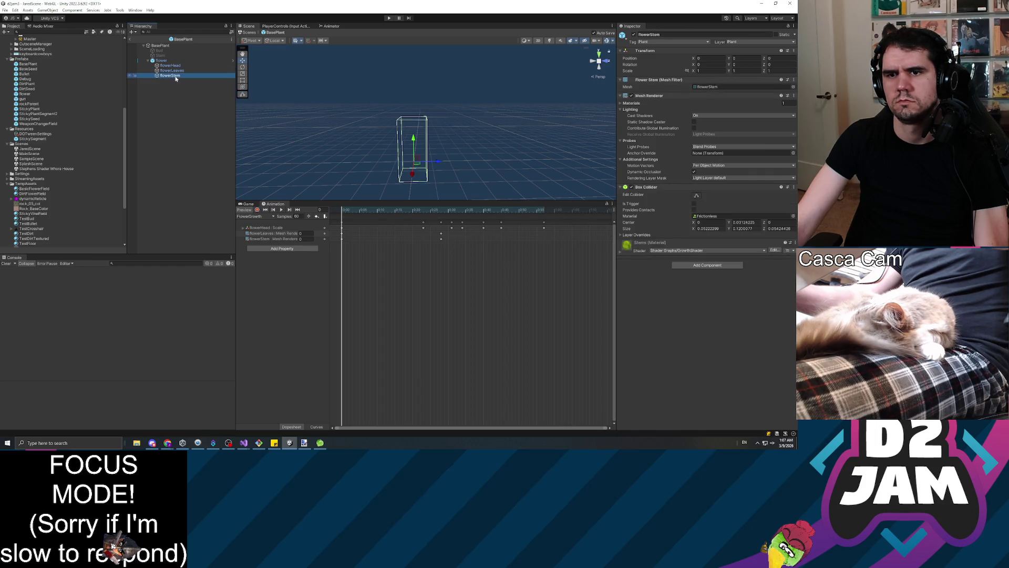
key(space)
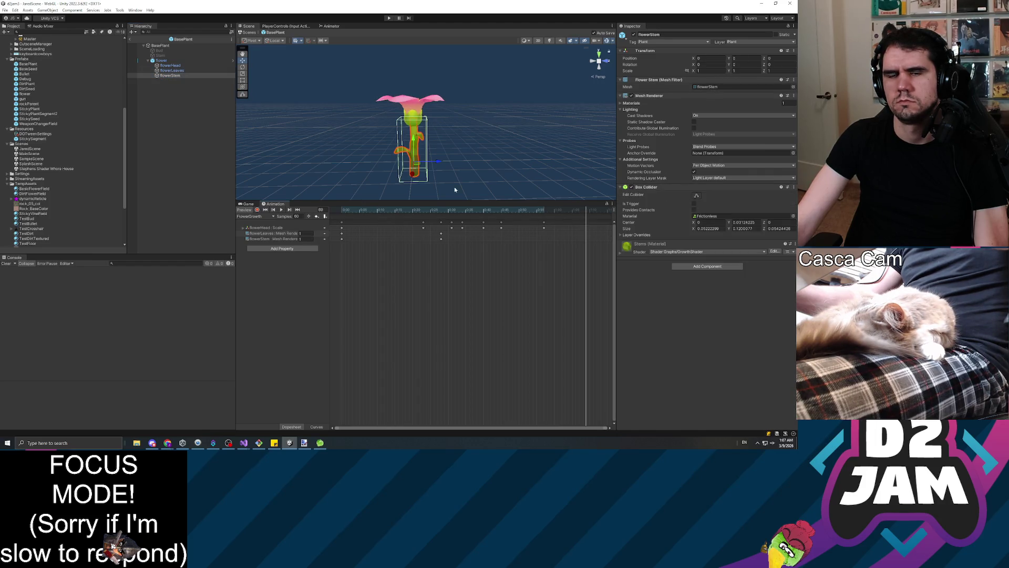
click(173, 60)
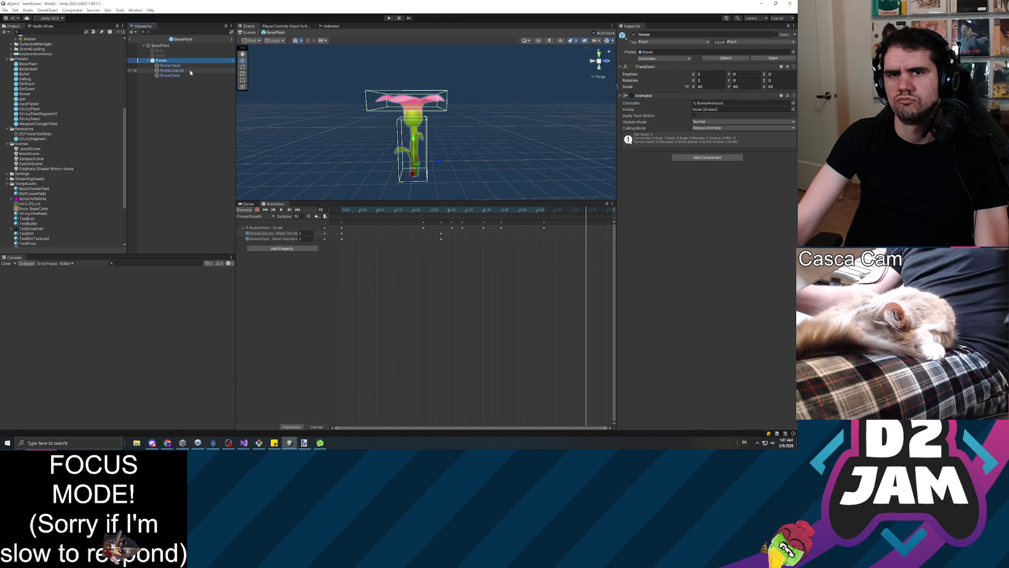
click(172, 65)
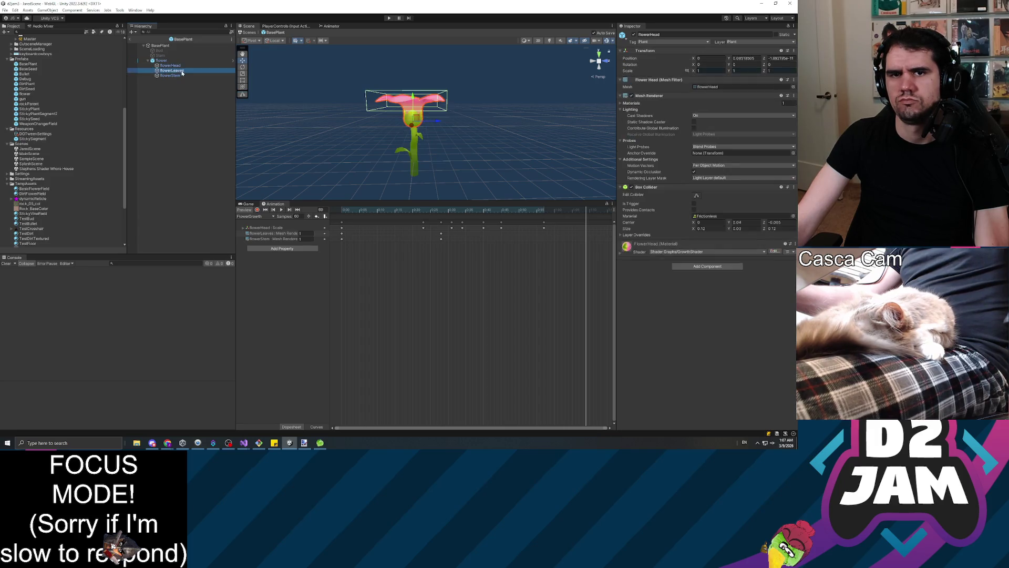
click(179, 70)
click(184, 76)
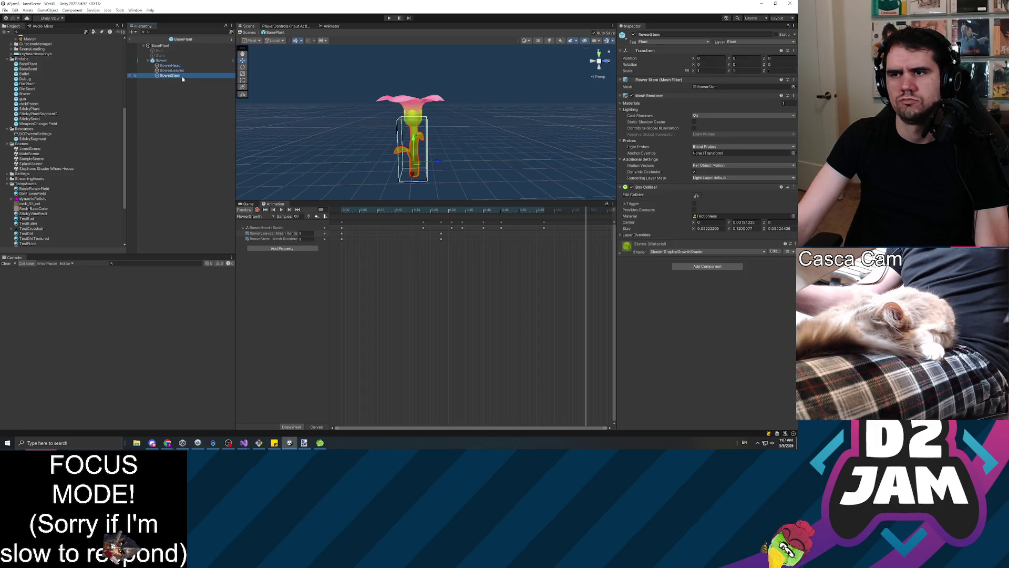
click(174, 71)
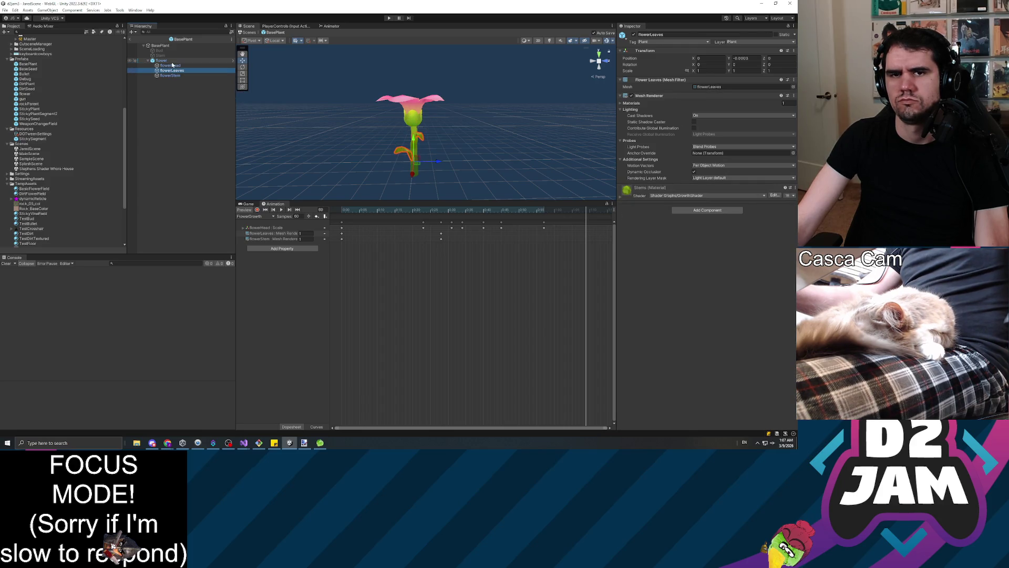
click(177, 65)
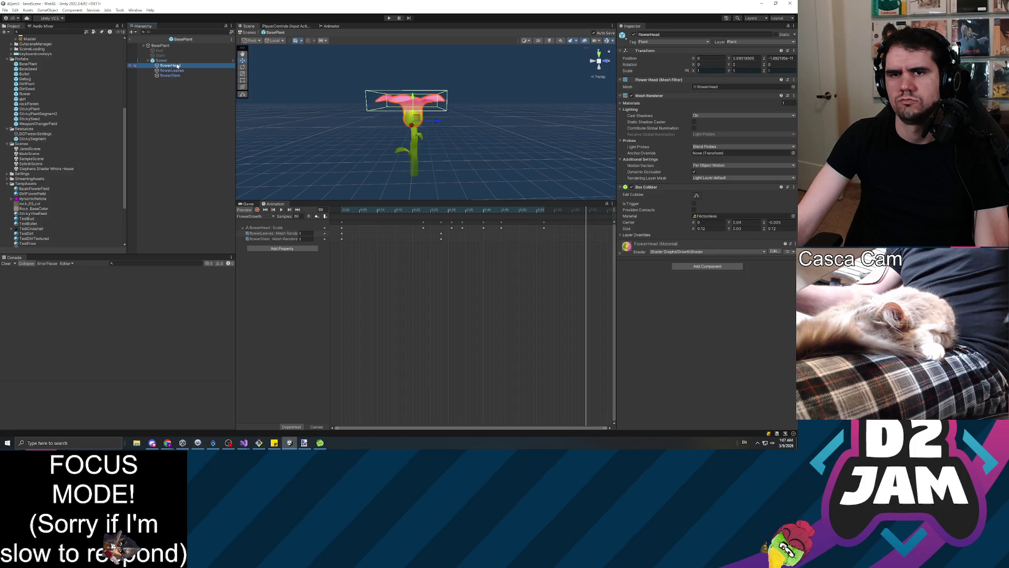
click(172, 71)
click(169, 76)
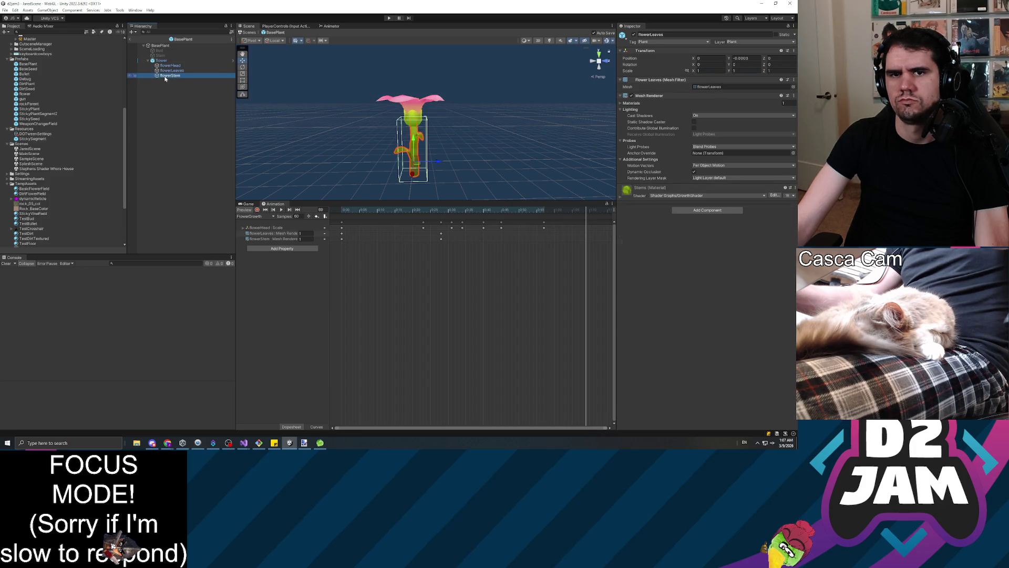
click(161, 61)
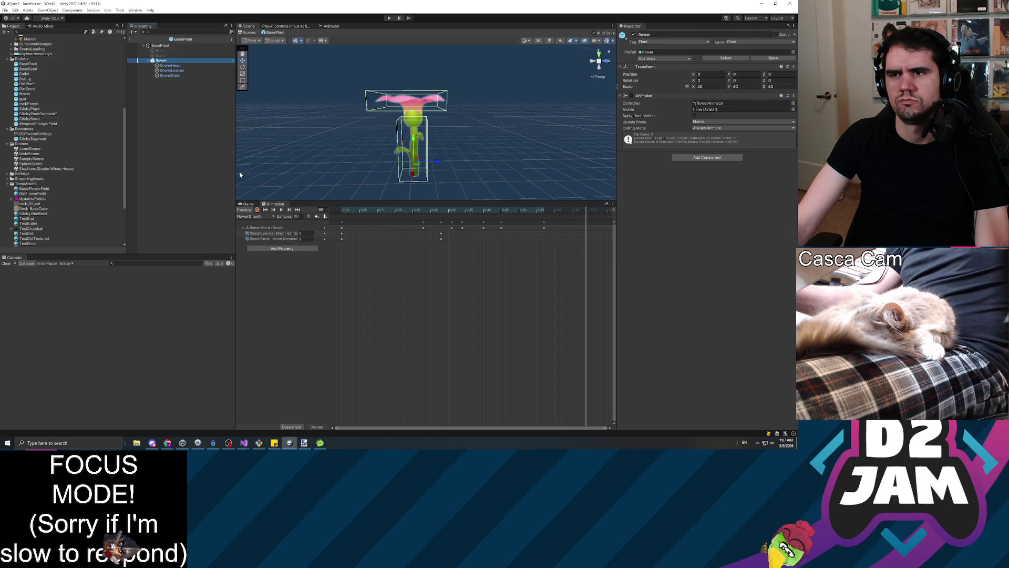
click(165, 154)
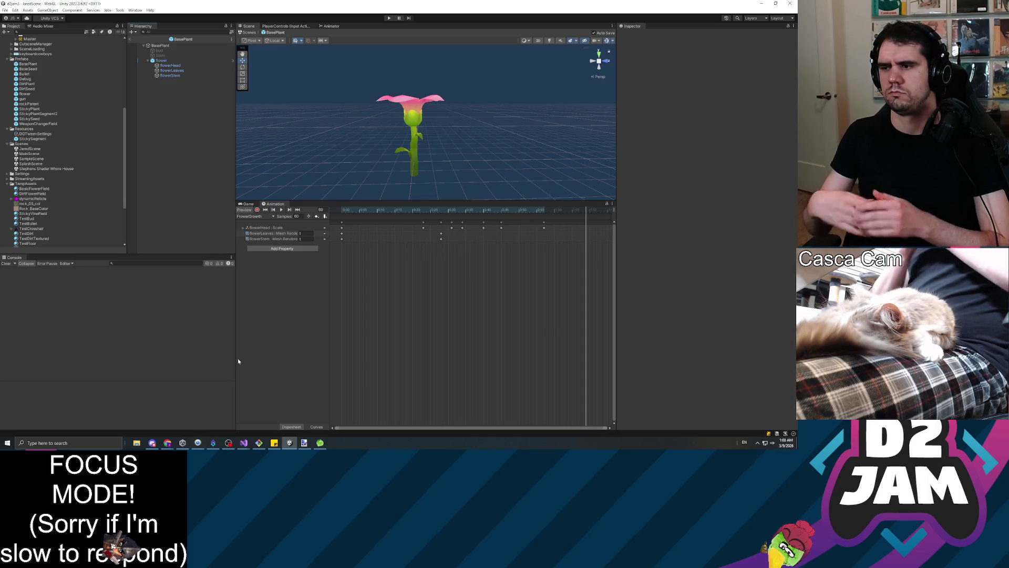
Step: Start a playtest and shoot seeds onto the brown block and the ground
click(389, 19)
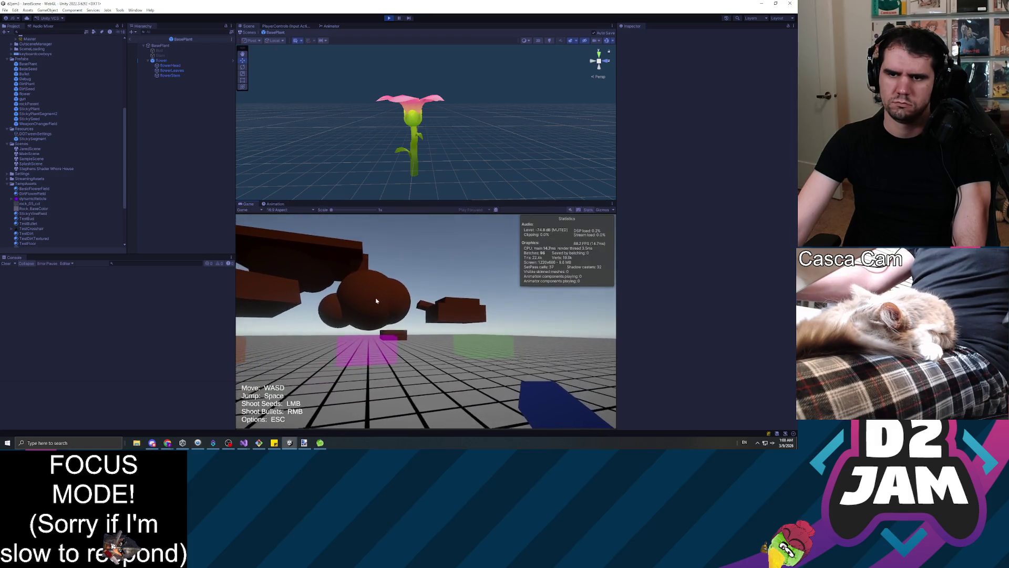
click(399, 311)
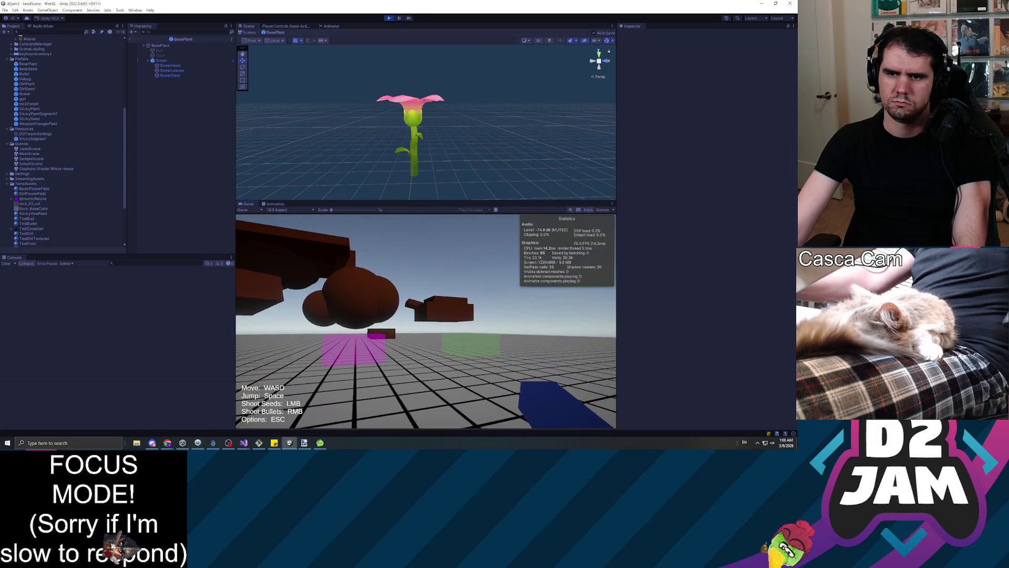
click(426, 321)
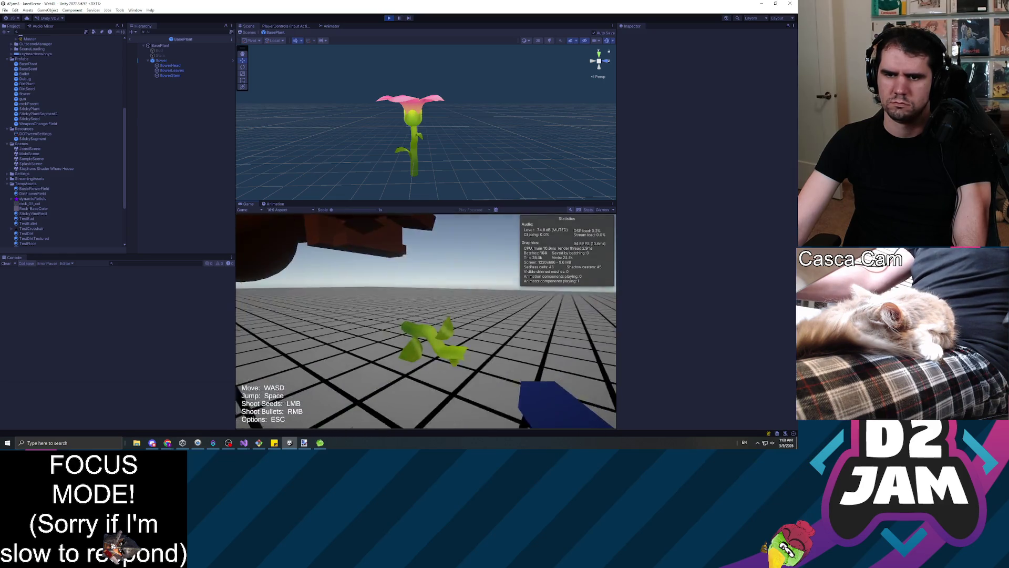
Step: Pause, return to the main scene, inspect the spawned flower's stem and leaves, then stop playing
key(Escape)
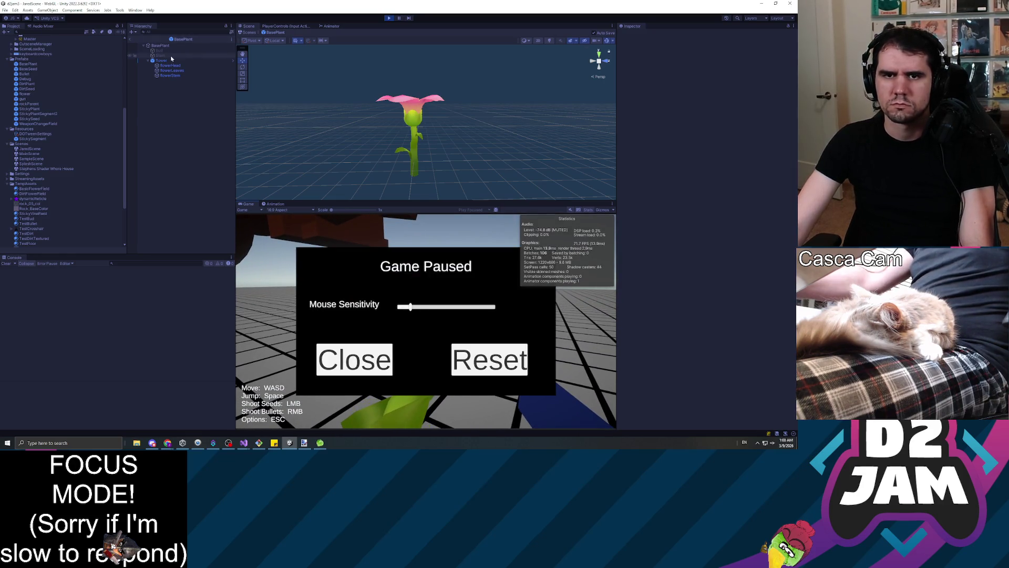
click(130, 40)
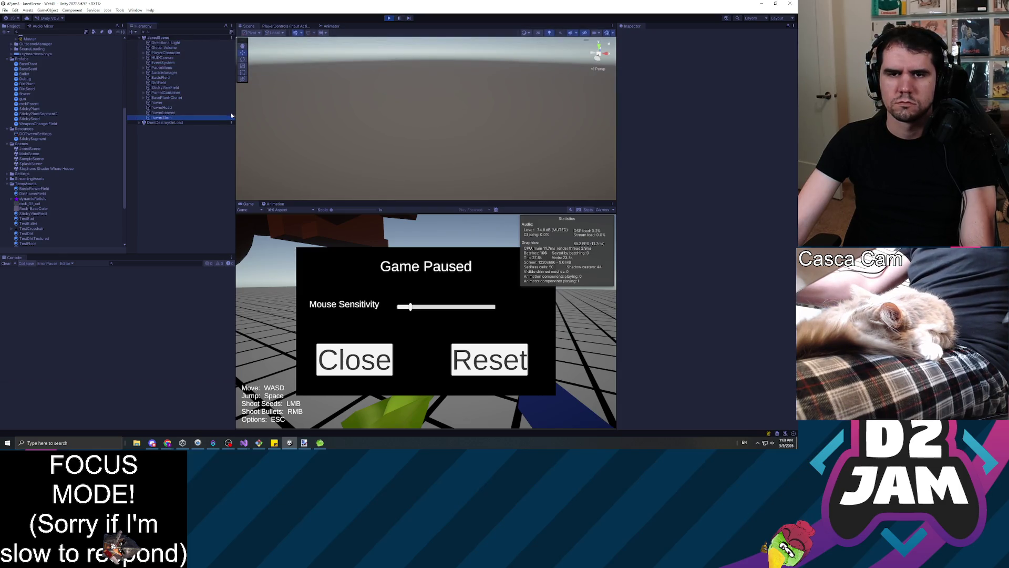
click(163, 112)
scroll(417, 103, down, 3)
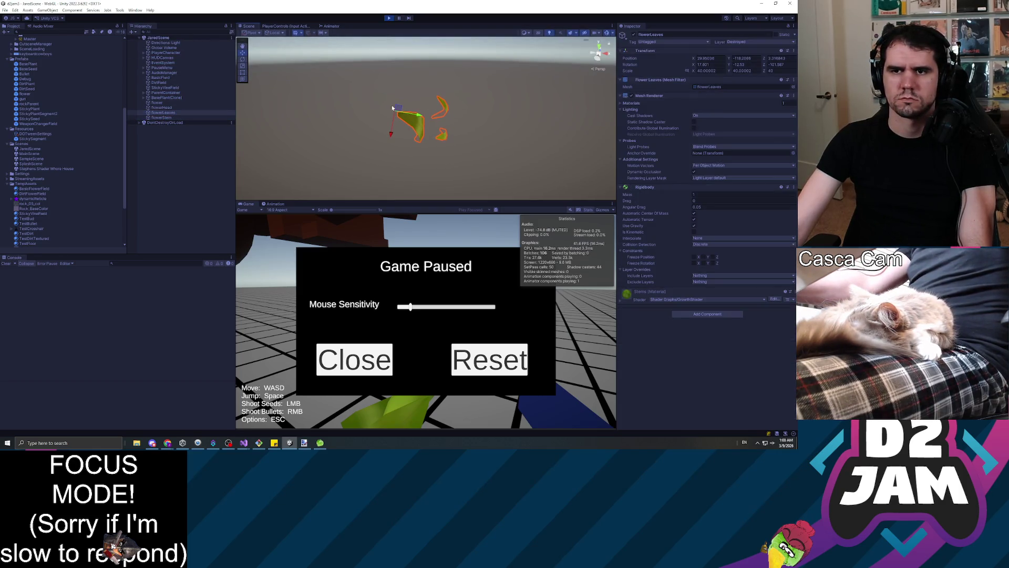
double_click(162, 117)
scroll(471, 112, down, 3)
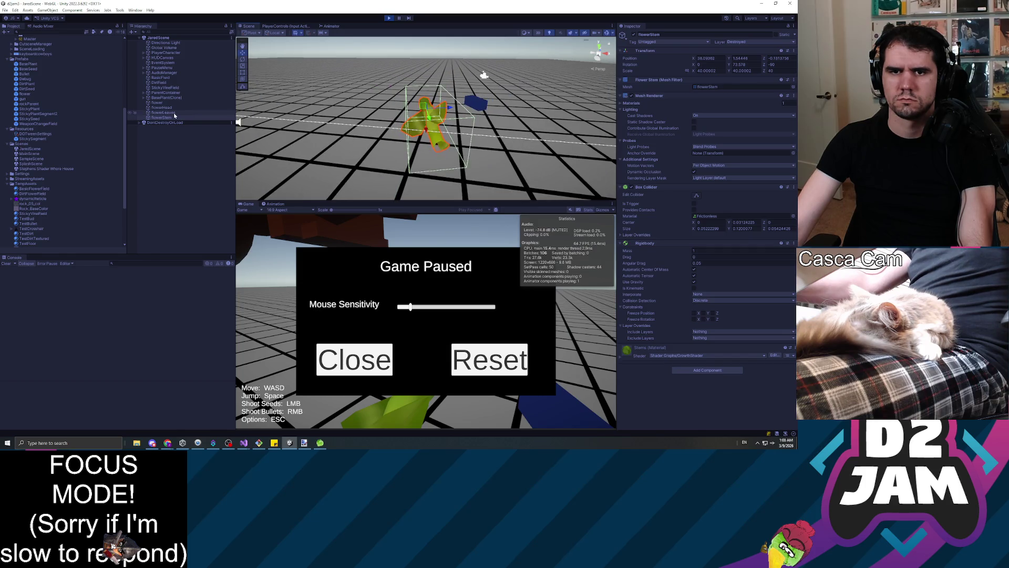
click(174, 113)
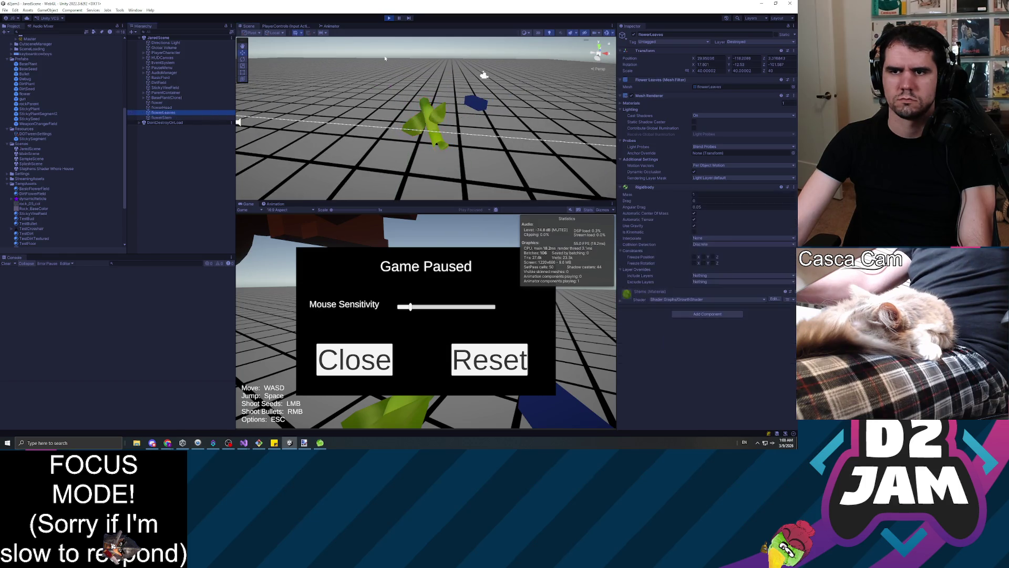
click(388, 18)
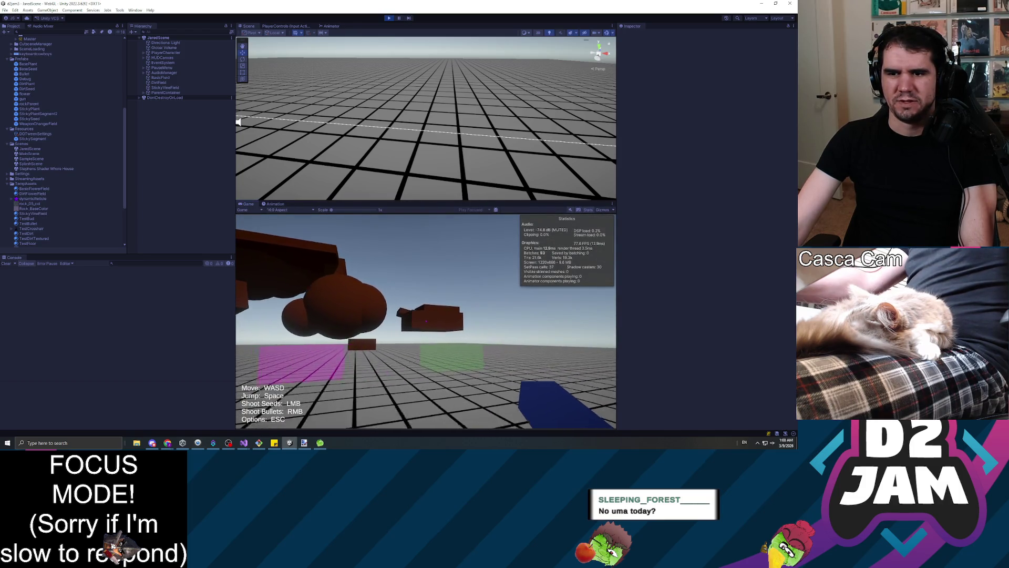
Step: Shoot a seed onto the brown blocks, walk back to face the pink flower, and pause
click(425, 322)
key(w)
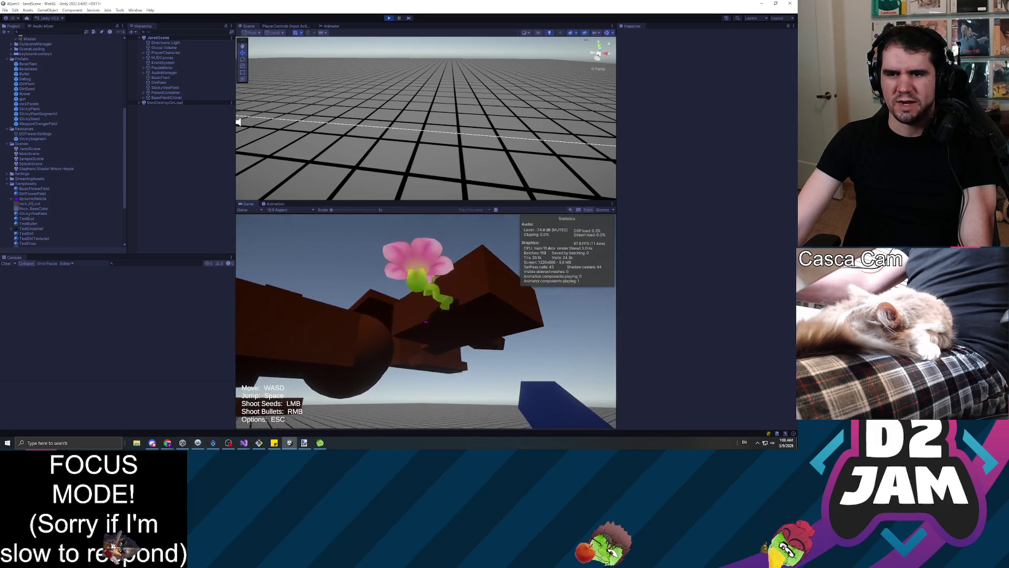
key(s)
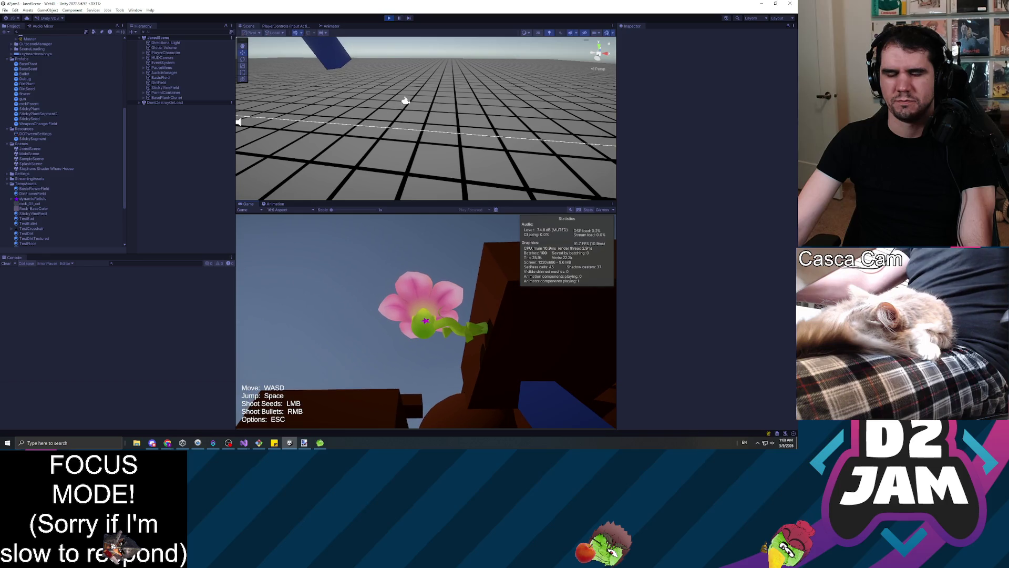
key(Escape)
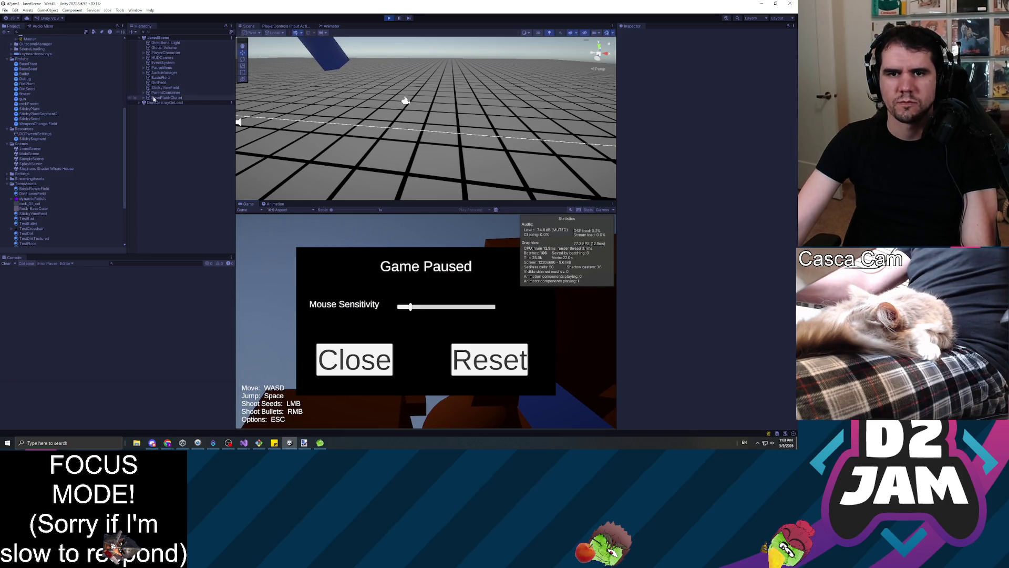
Step: Expand the spawned plant in the Hierarchy and frame its flowerLeaves among the blocks
right_click(176, 103)
key(Escape)
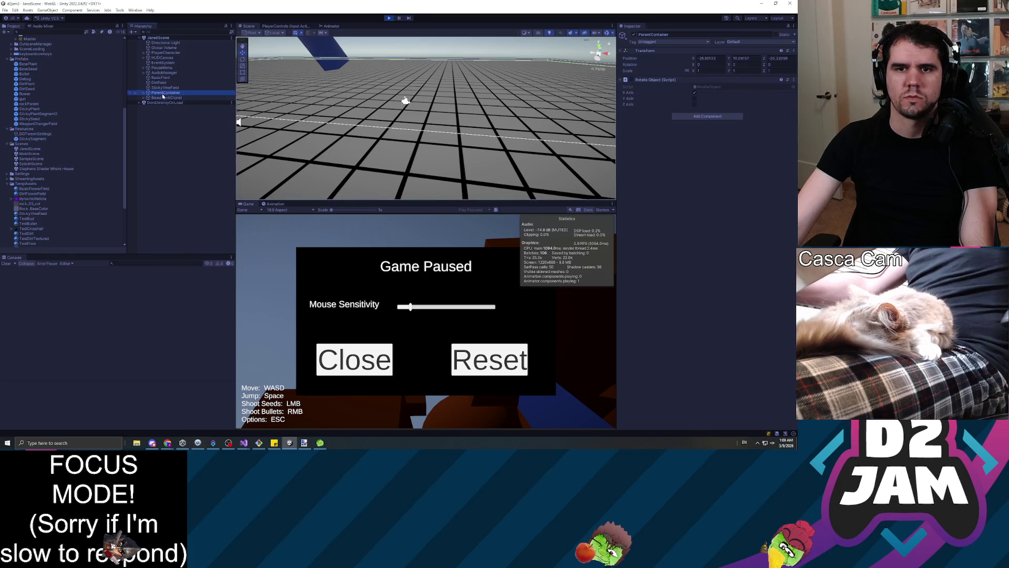
click(216, 94)
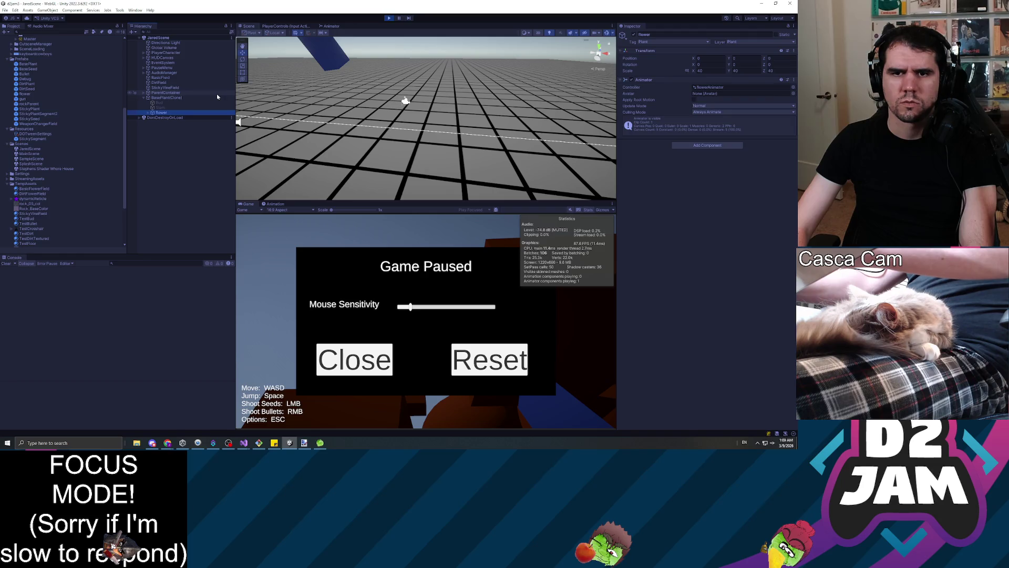
key(Down)
key(Right)
key(Down)
key(Down)
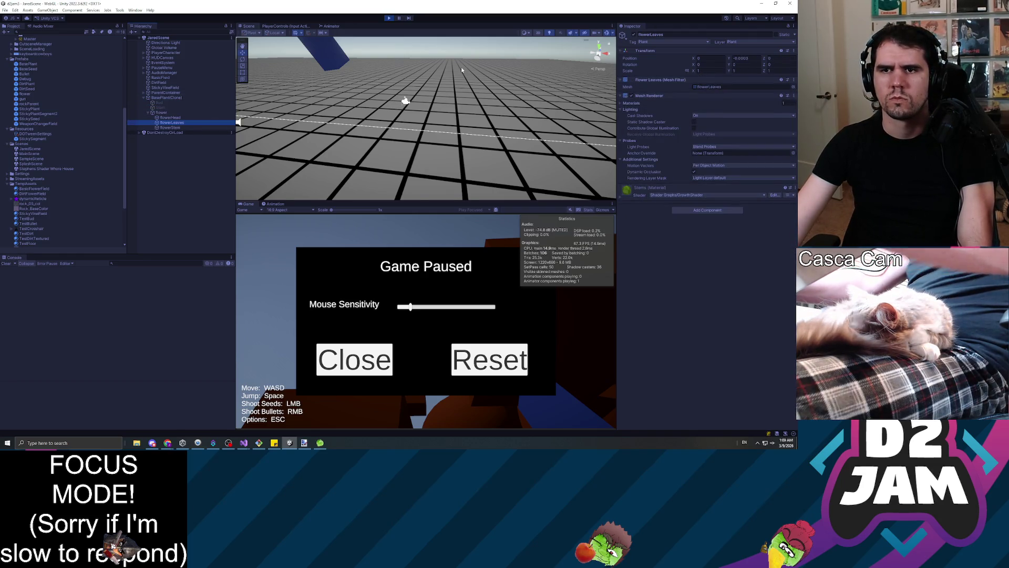
key(f)
scroll(468, 75, down, 3)
mouse_move(468, 75)
mouse_down()
mouse_move(437, 114)
mouse_move(420, 174)
mouse_up()
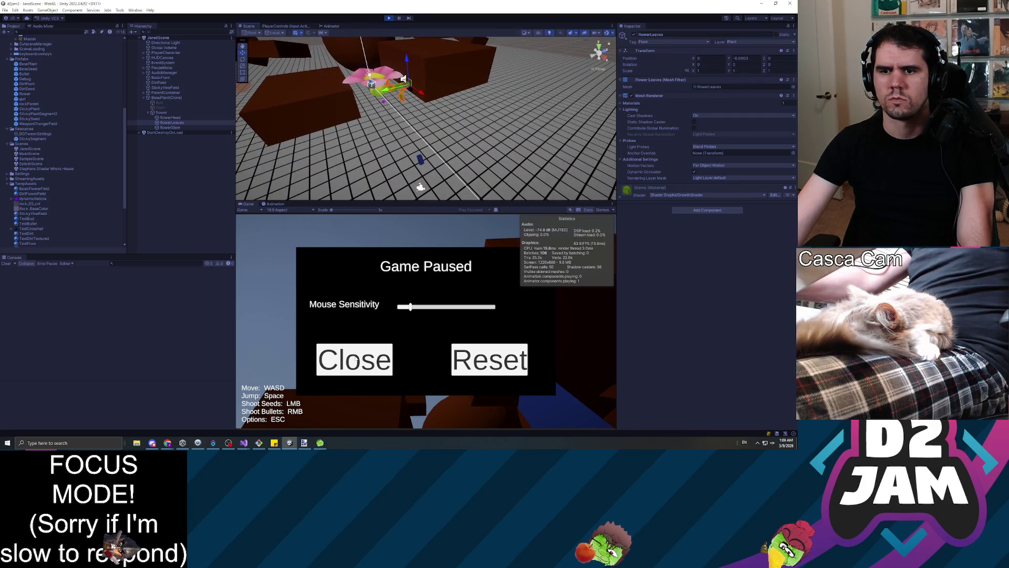
Step: Pause the editor, view the animation panel for flowerStem, flowerLeaves and flowerHead, then stop
key(Escape)
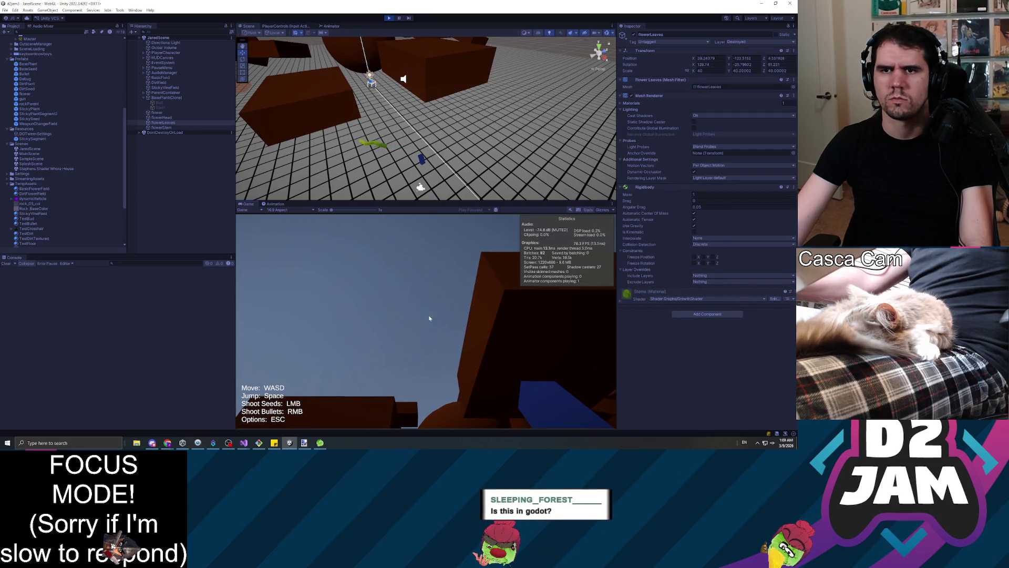
key(Escape)
click(399, 18)
click(275, 204)
click(162, 127)
click(173, 123)
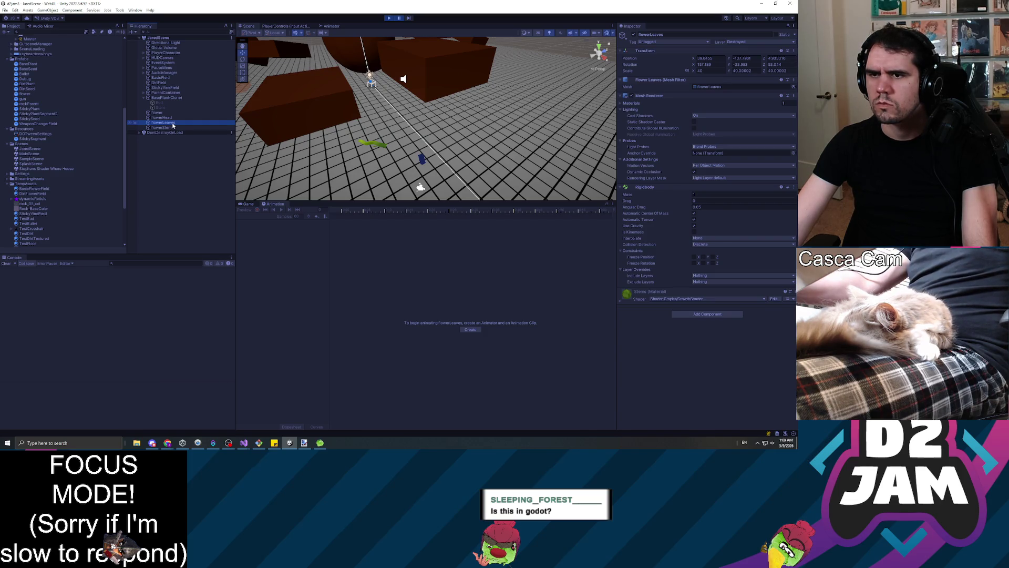
click(172, 118)
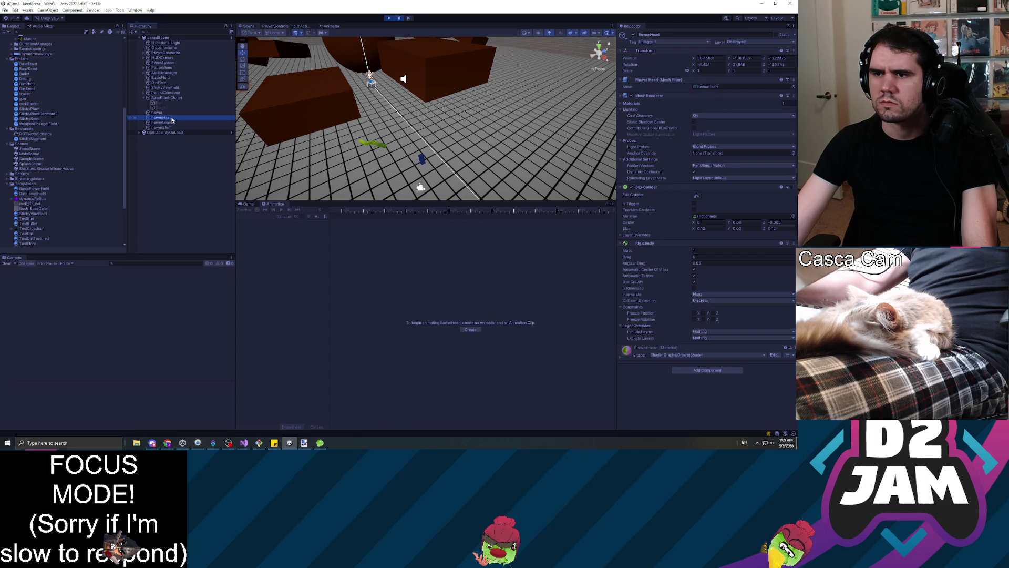
click(389, 18)
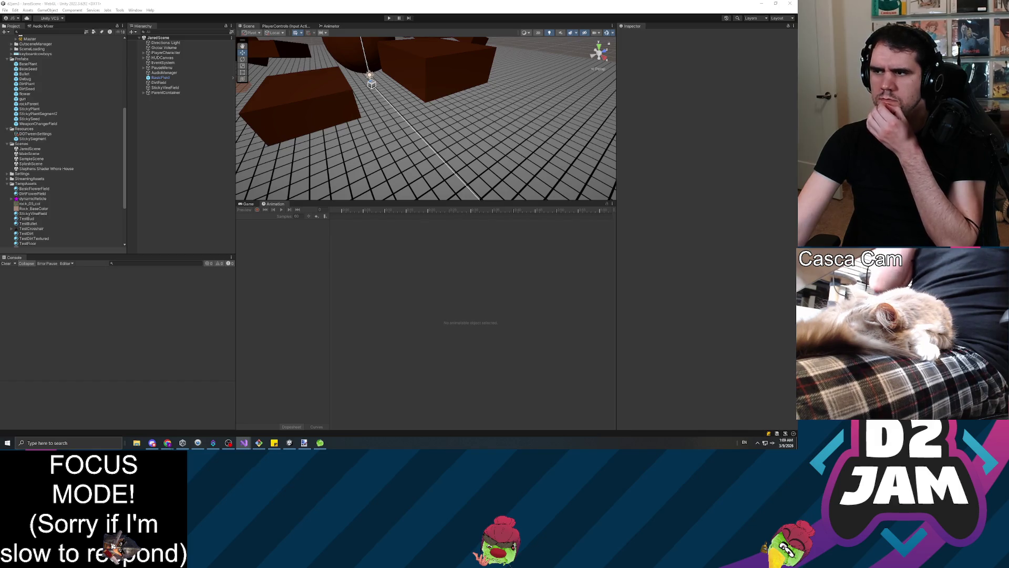
Step: Start a new playtest from the Game view, shoot the floating block, and select BasePlant(Clone)
click(250, 204)
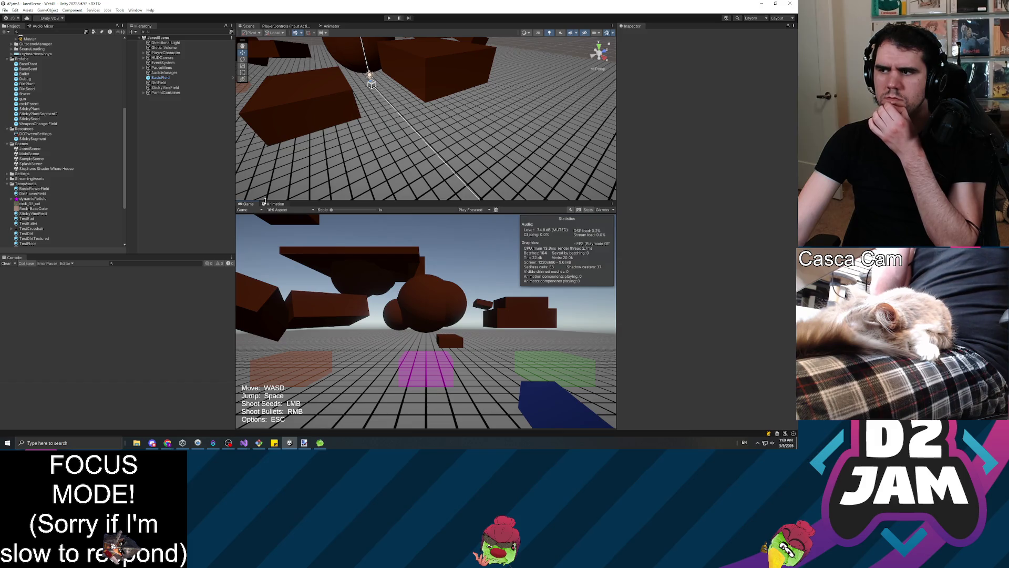
click(389, 19)
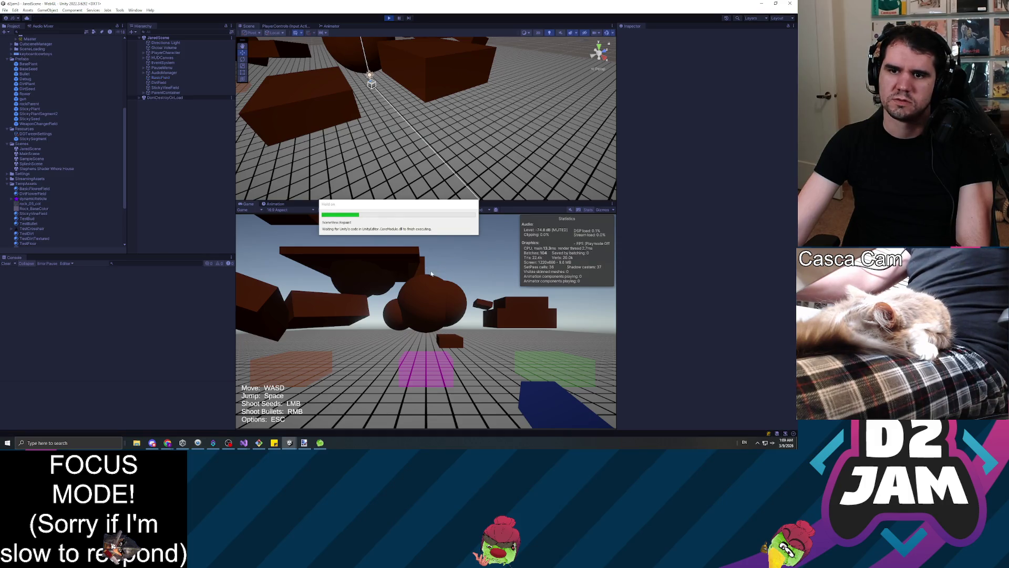
click(442, 283)
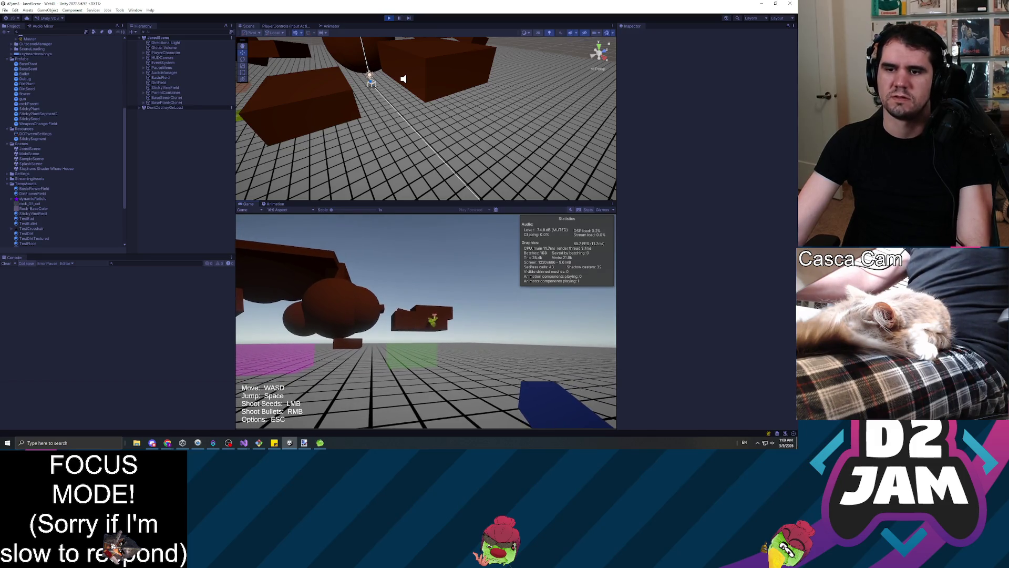
key(Escape)
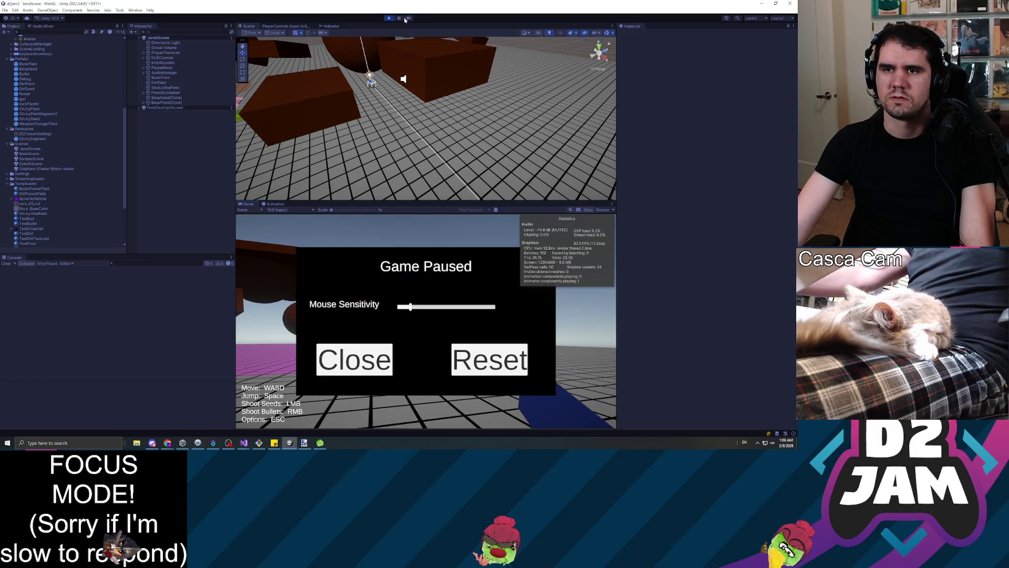
click(330, 371)
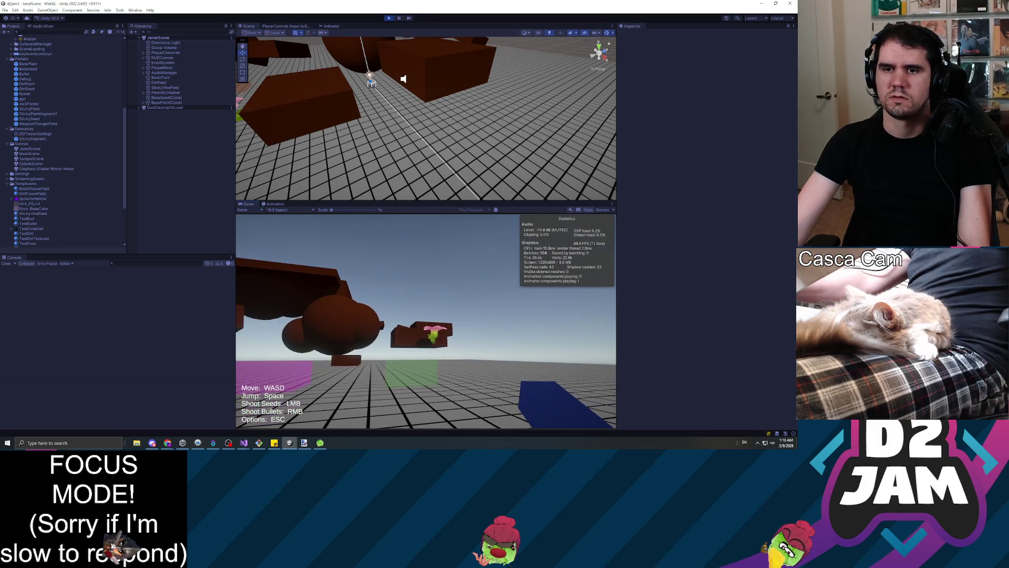
click(221, 103)
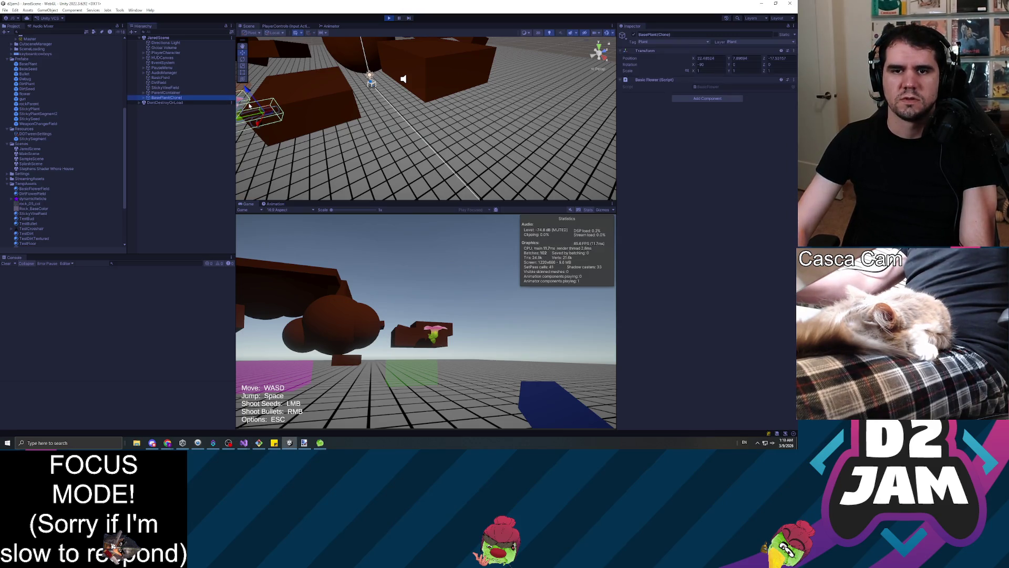
Step: Frame the spawned flowerHead and set its X scale to -1, reading the negative-scale warning
click(249, 105)
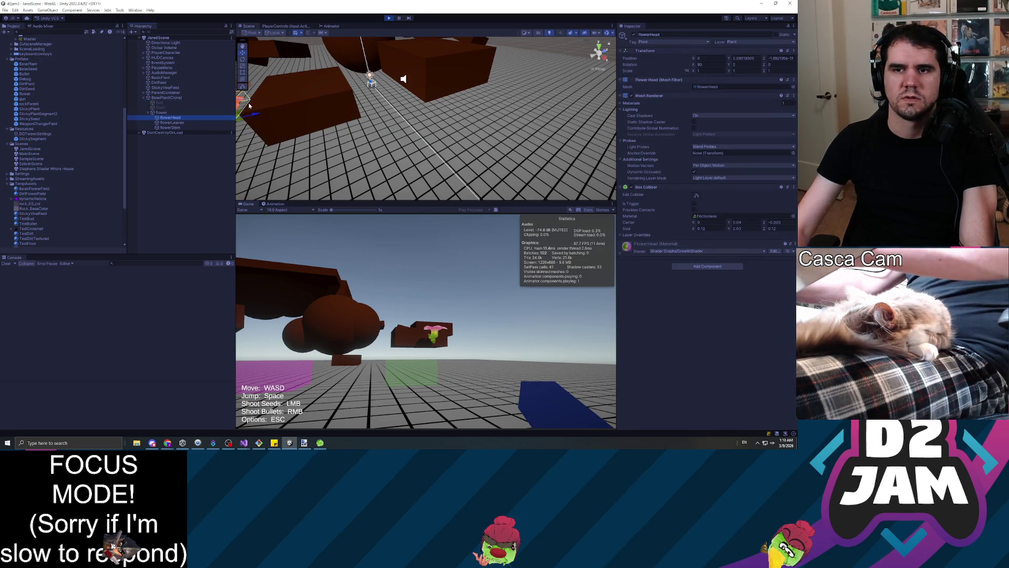
key(f)
click(704, 71)
text(-1)
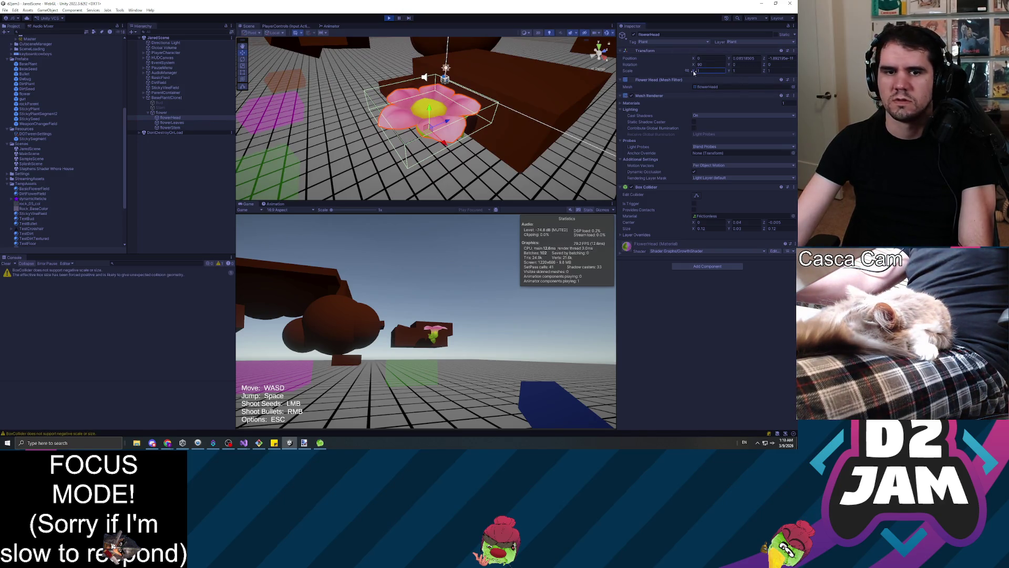
click(102, 279)
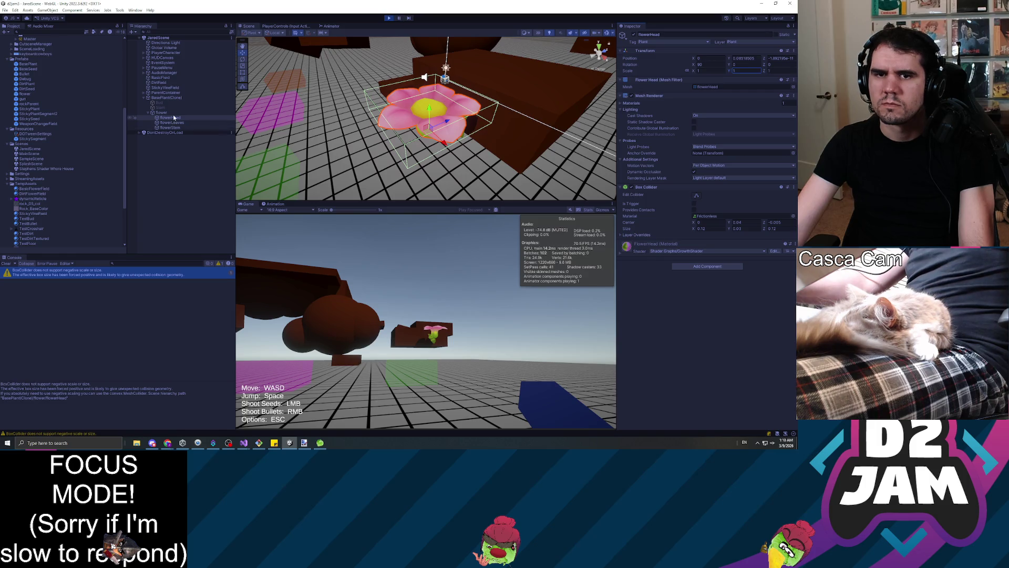
Step: Move flowerHead out from under flower and back, then inspect the flower group and flowerLeaves scale
drag(161, 113, 162, 113)
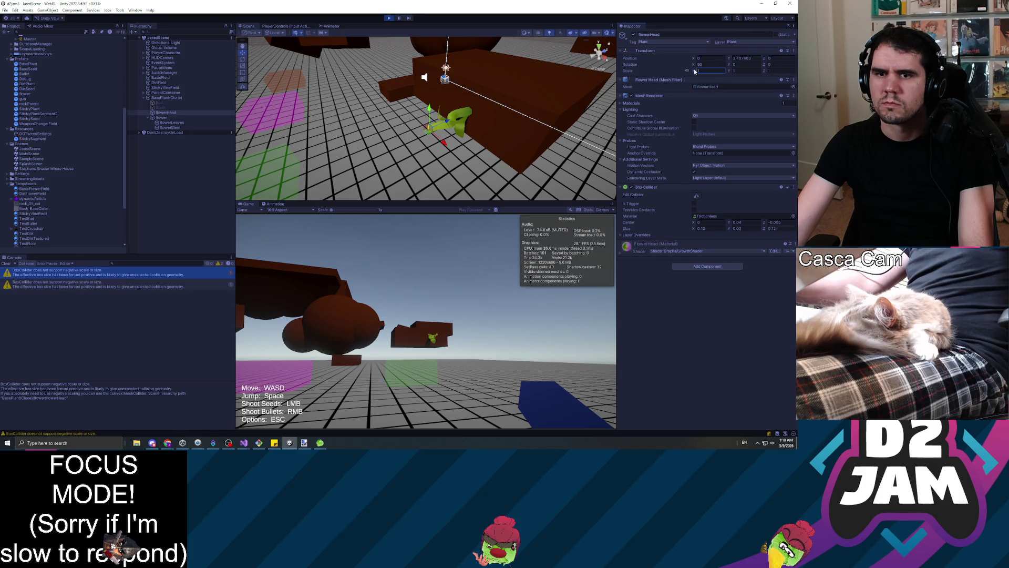
key(Tab)
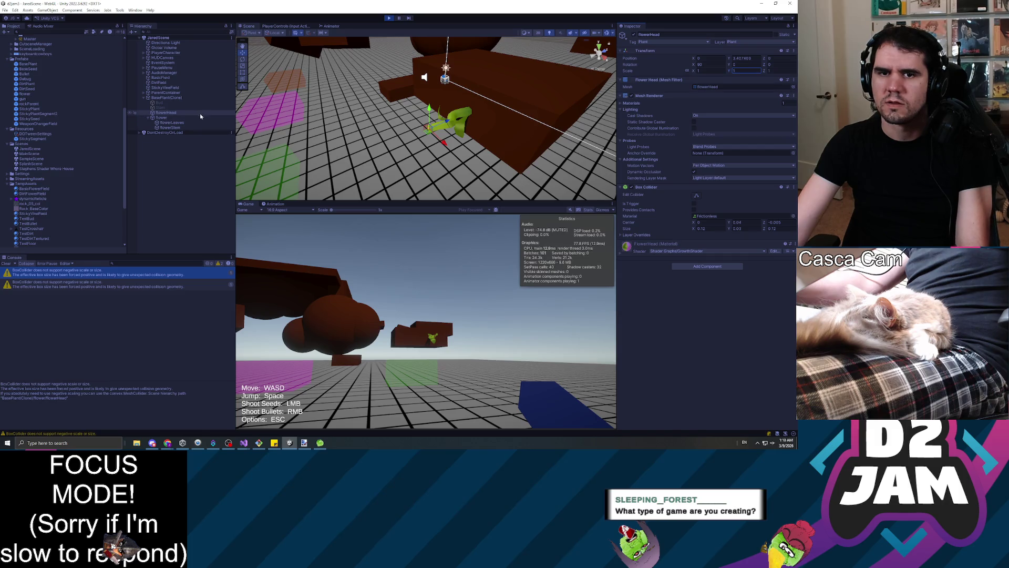
click(166, 112)
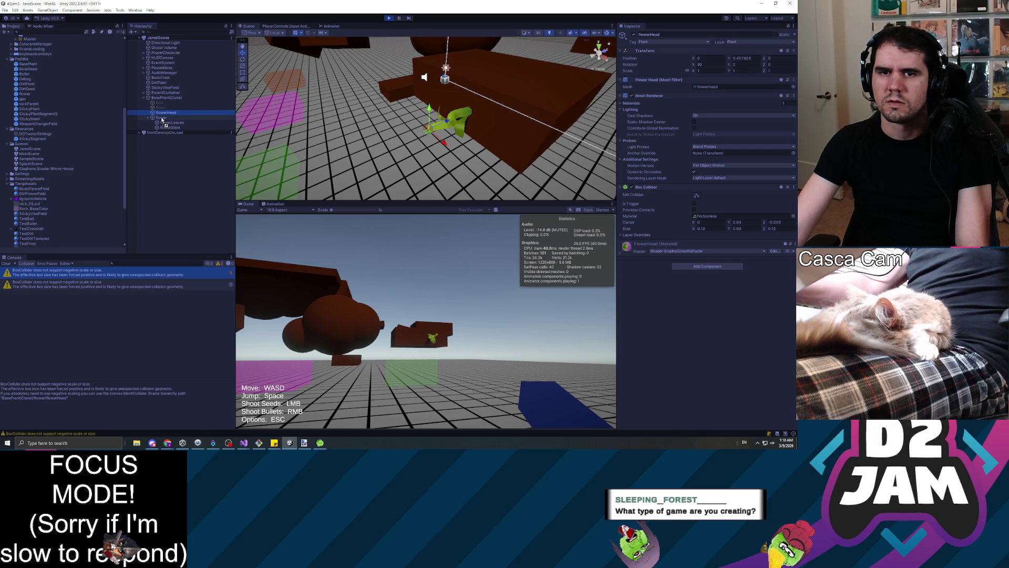
drag(162, 120, 163, 118)
click(162, 113)
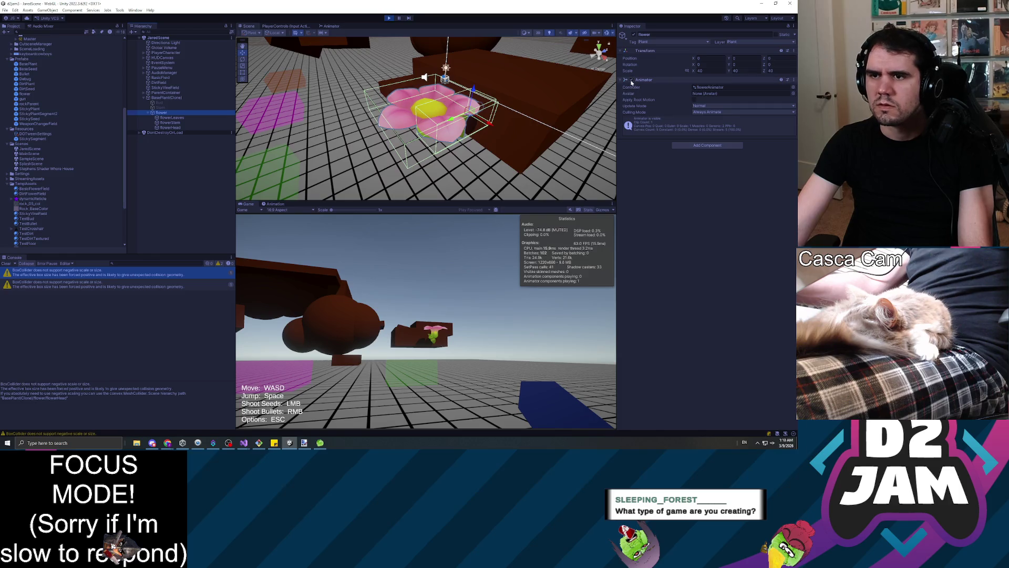
click(169, 118)
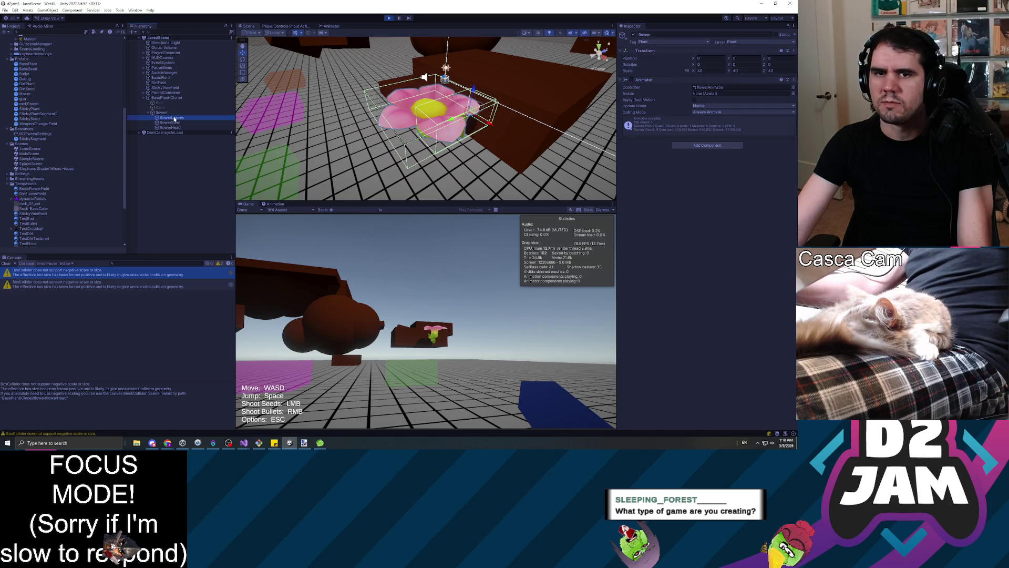
click(697, 72)
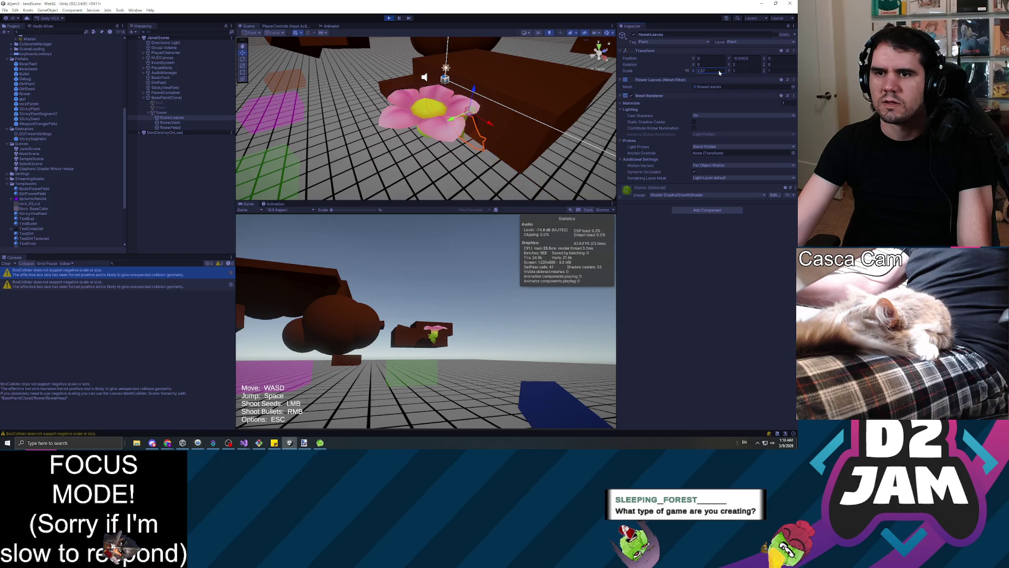
Step: Enlarge flowerHead about 3x, undo its reparenting under BasePlant(Clone), stop playing and select ParentContainer
click(179, 127)
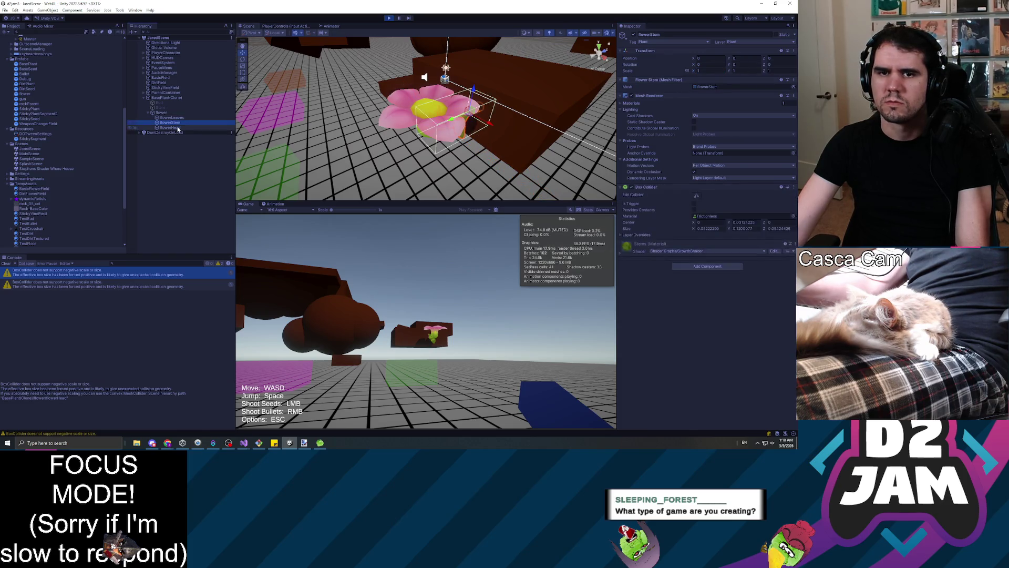
mouse_move(695, 72)
mouse_down()
mouse_move(715, 73)
mouse_move(705, 78)
mouse_up()
click(175, 128)
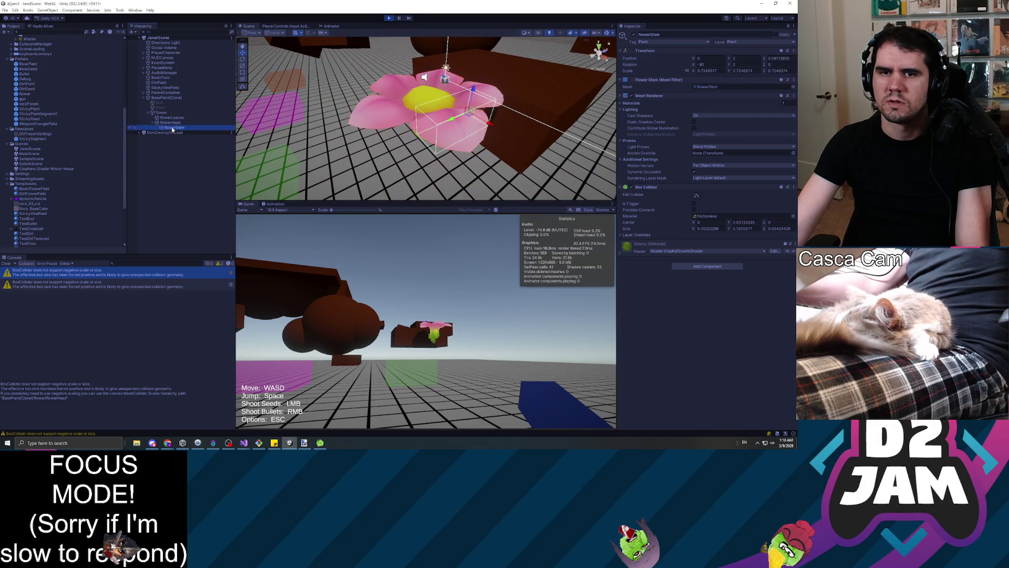
drag(174, 129, 170, 115)
key(ctrl+z)
key(ctrl+z)
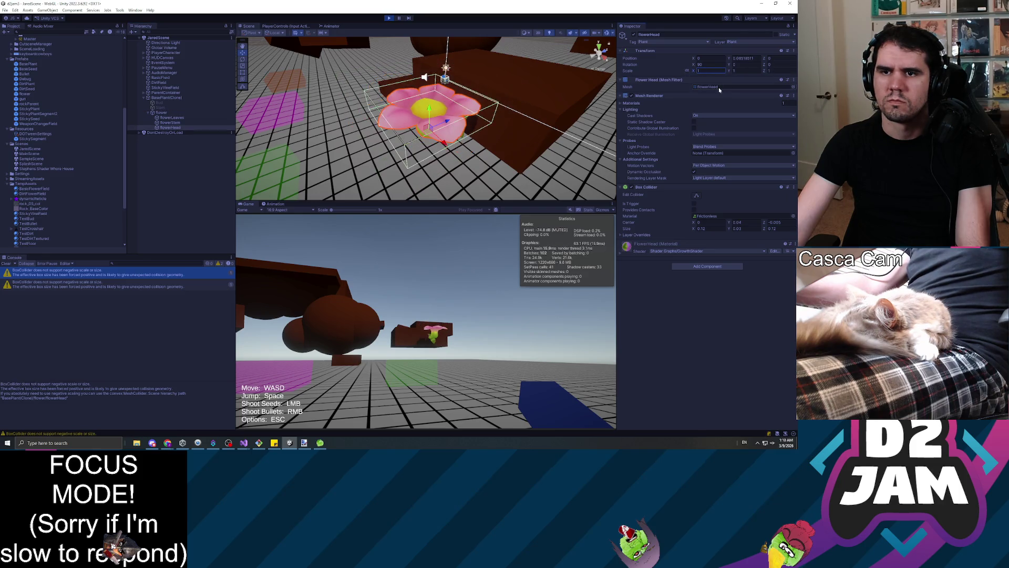
drag(164, 114, 164, 110)
key(ctrl+z)
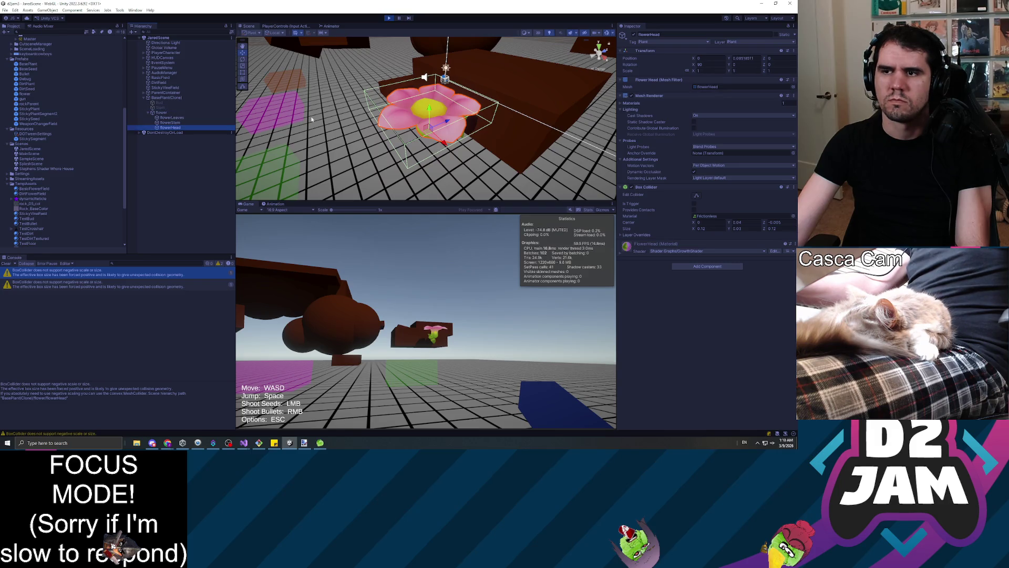
click(389, 18)
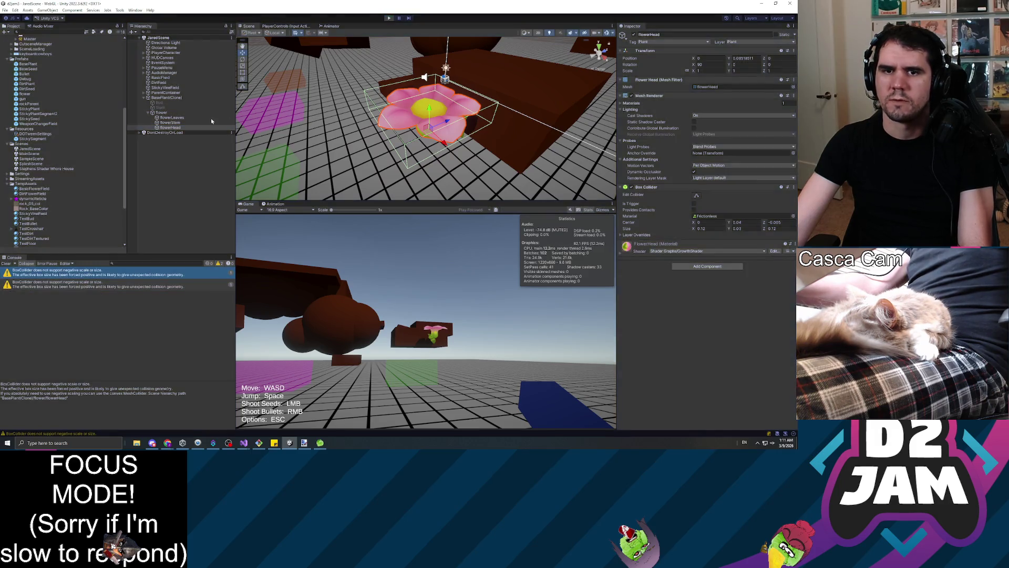
click(160, 93)
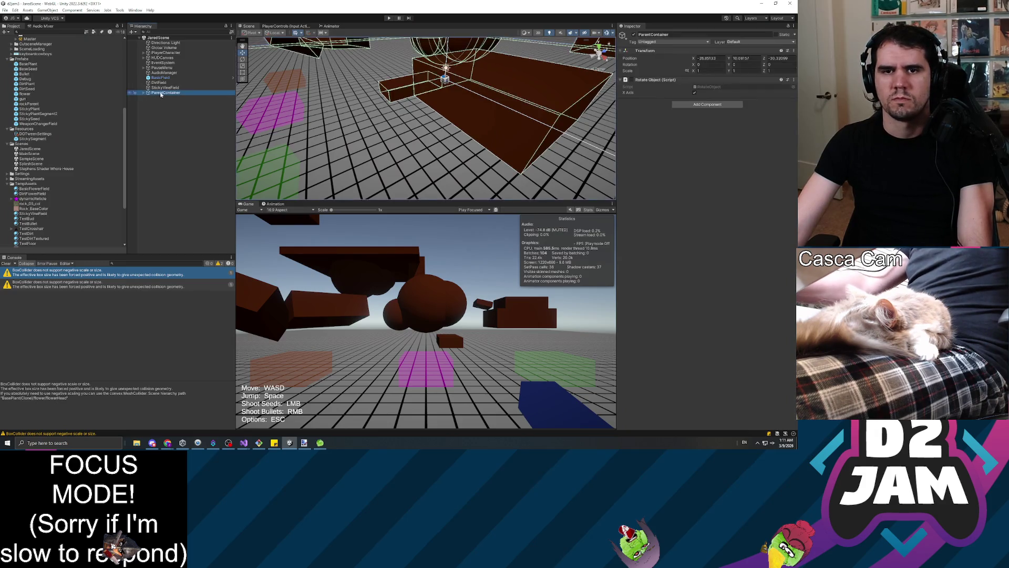
key(alt+Tab)
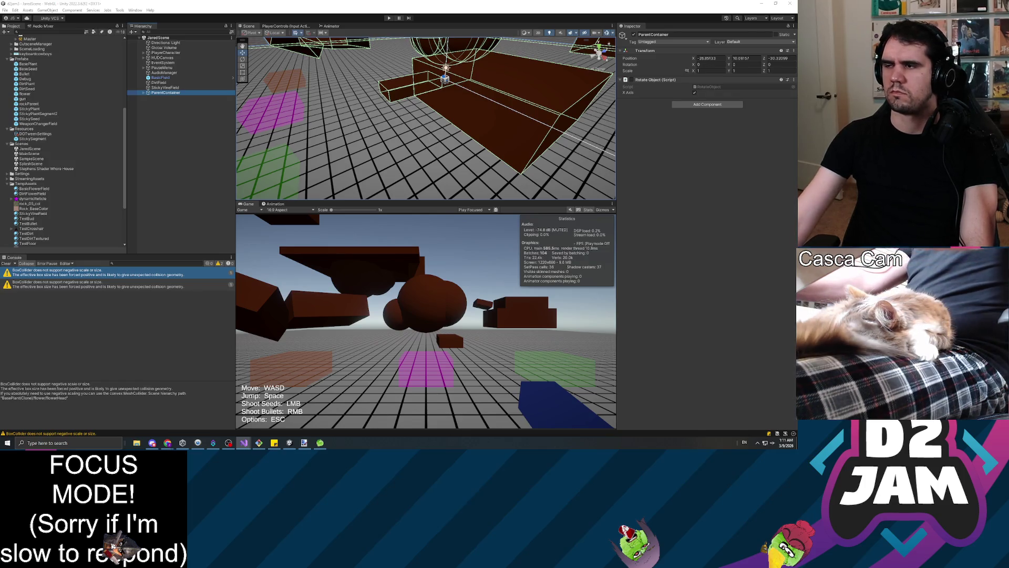
key(alt+Tab)
Step: Add an 'Animator potentialAnimator =' line above the Animator if statement
double_click(724, 233)
click(114, 85)
key(Home)
key(Return)
key(Return)
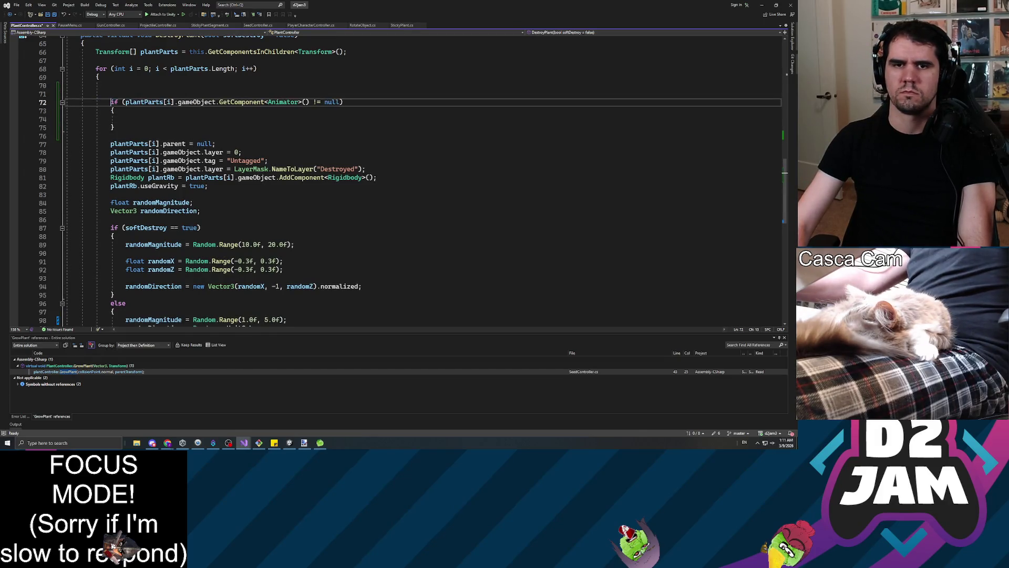
key(Up)
key(Up)
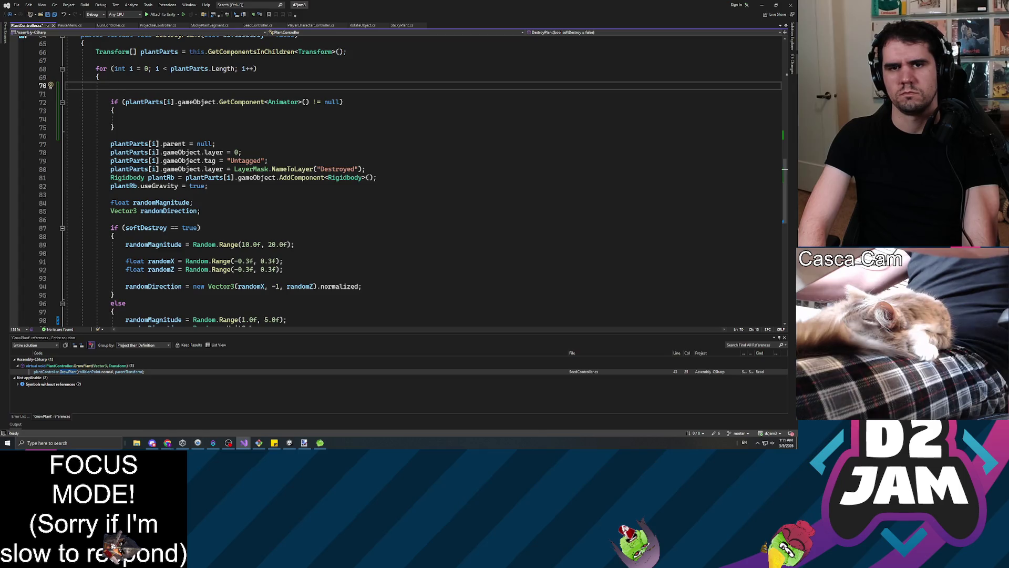
text(b)
key(BackSpace)
text(pot)
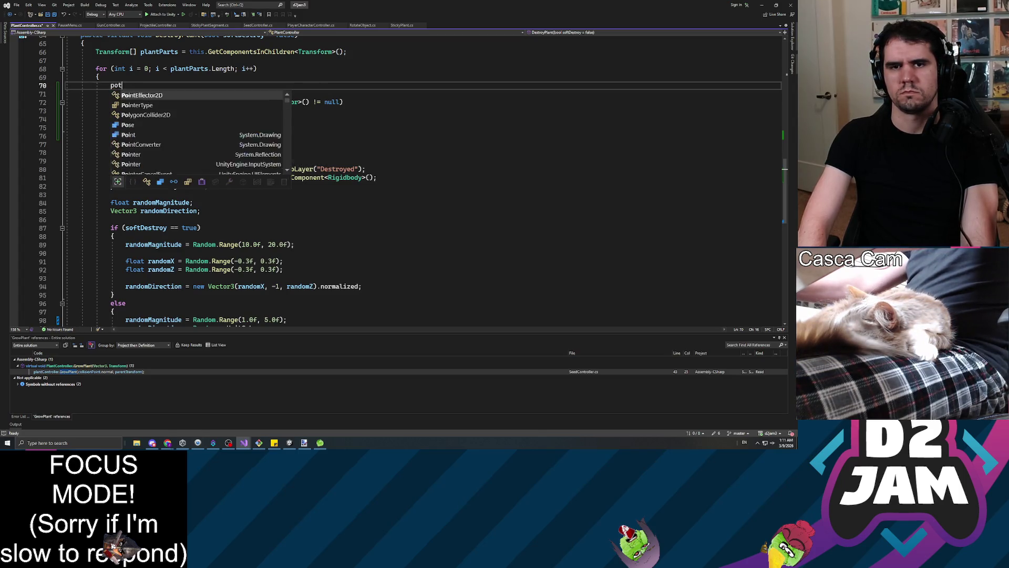
text(Animator )
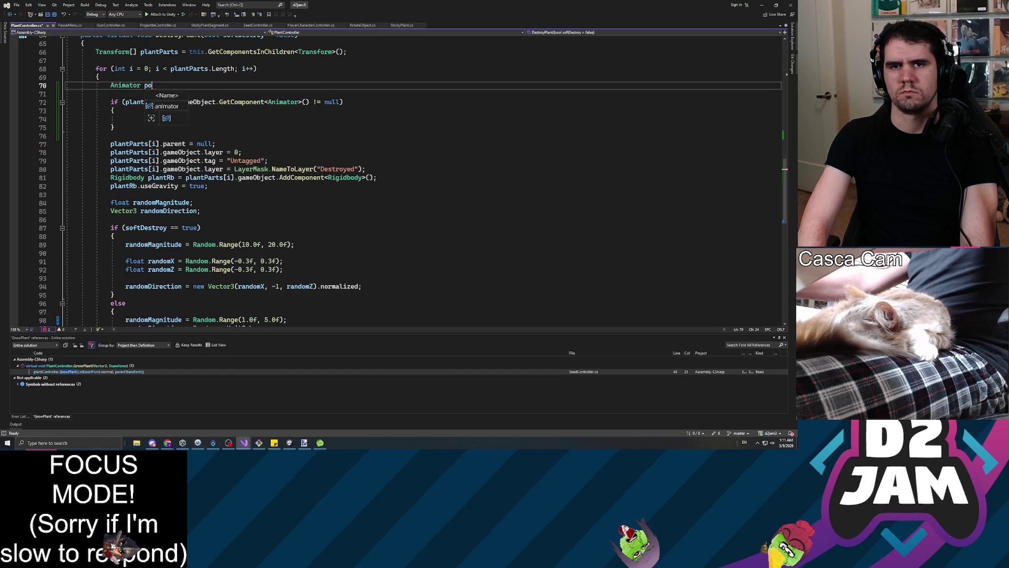
text(or =)
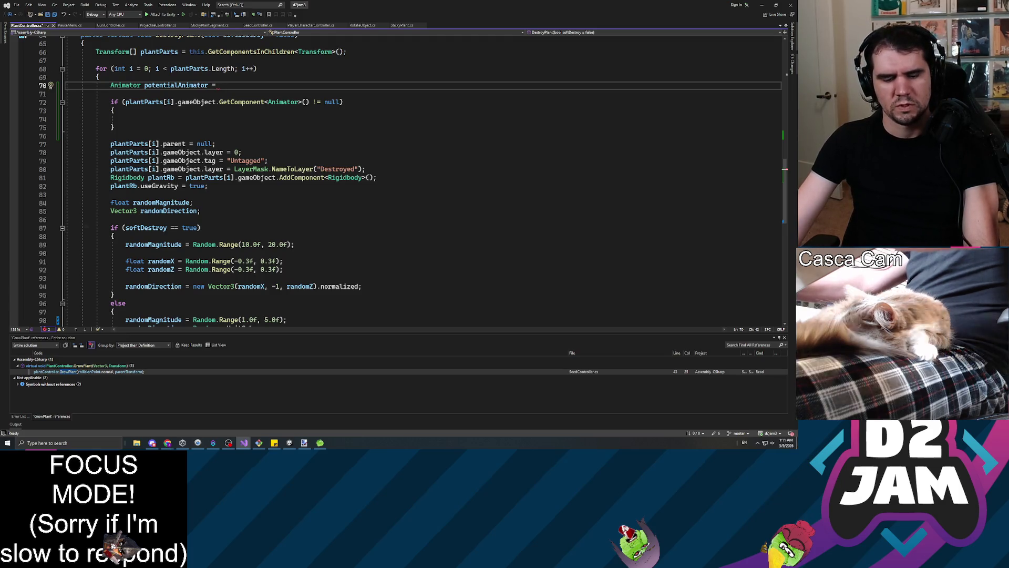
Step: Move GetComponent<Animator>() from the if condition into the potentialAnimator declaration and save
click(123, 102)
drag(123, 102, 325, 102)
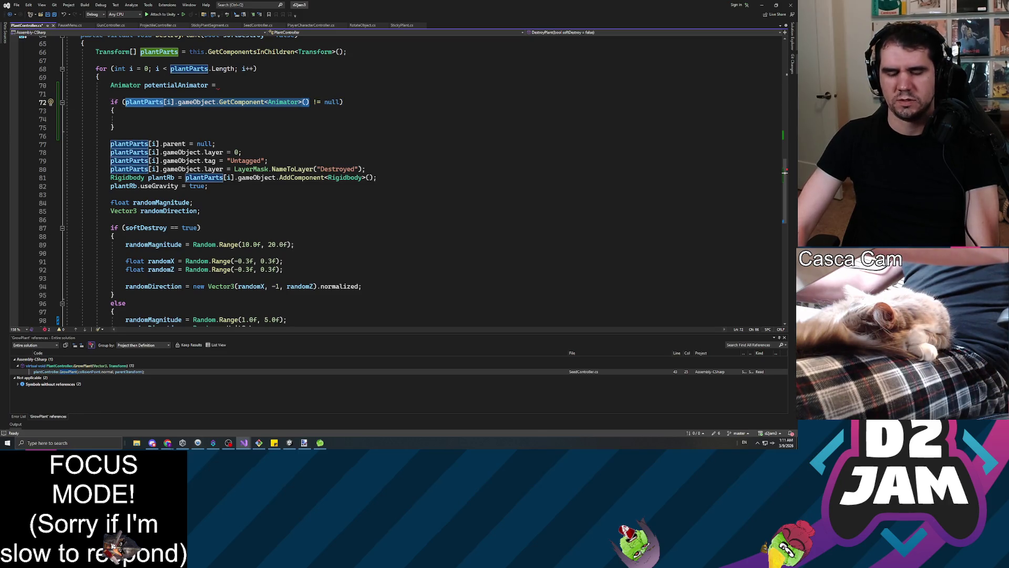
key(ctrl+x)
click(221, 85)
key(ctrl+v)
text(;)
key(ctrl+s)
Step: Make the if condition test the potentialAnimator variable against null and save the script
click(138, 111)
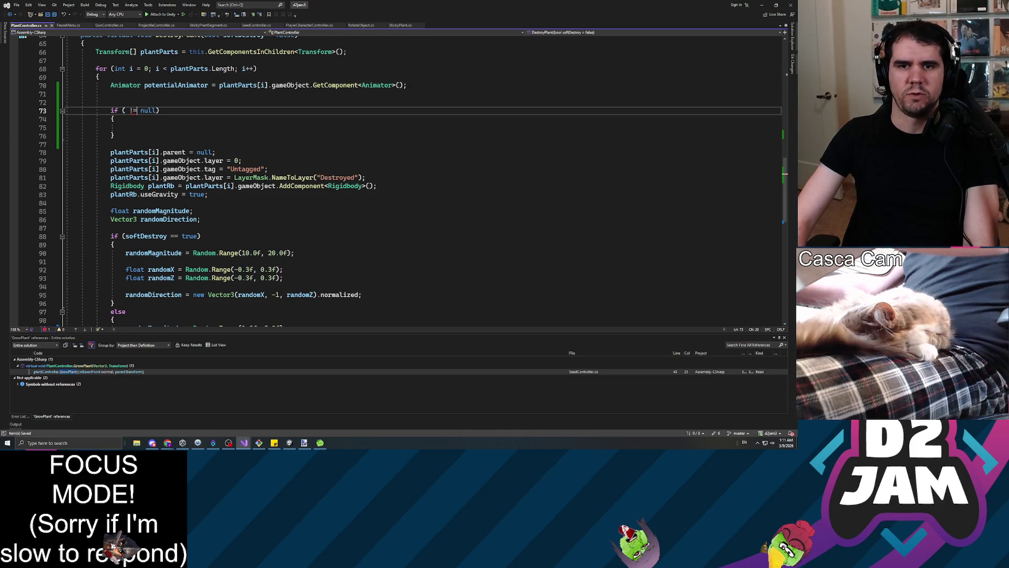
text(por)
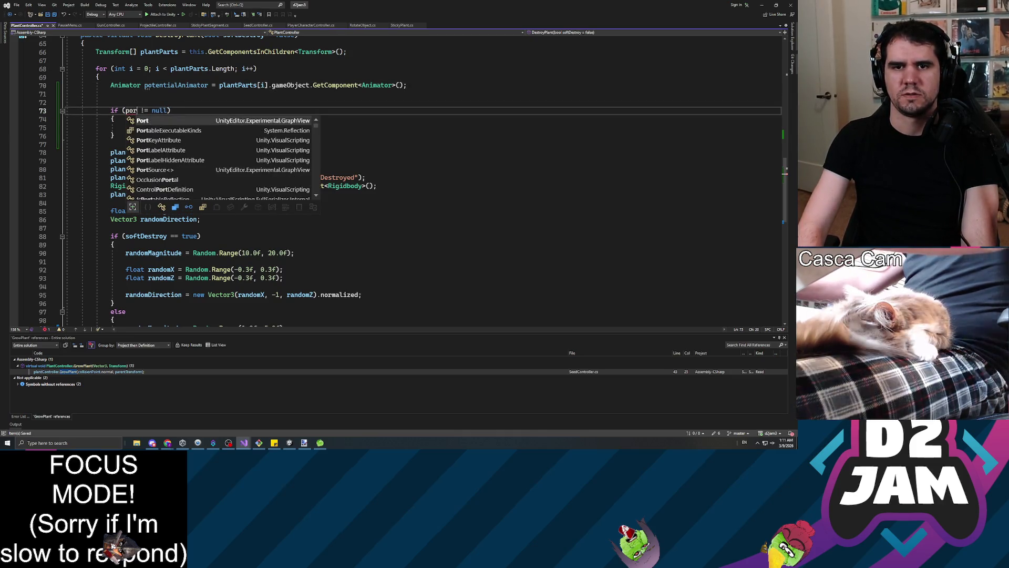
key(BackSpace)
text(tentialAnima)
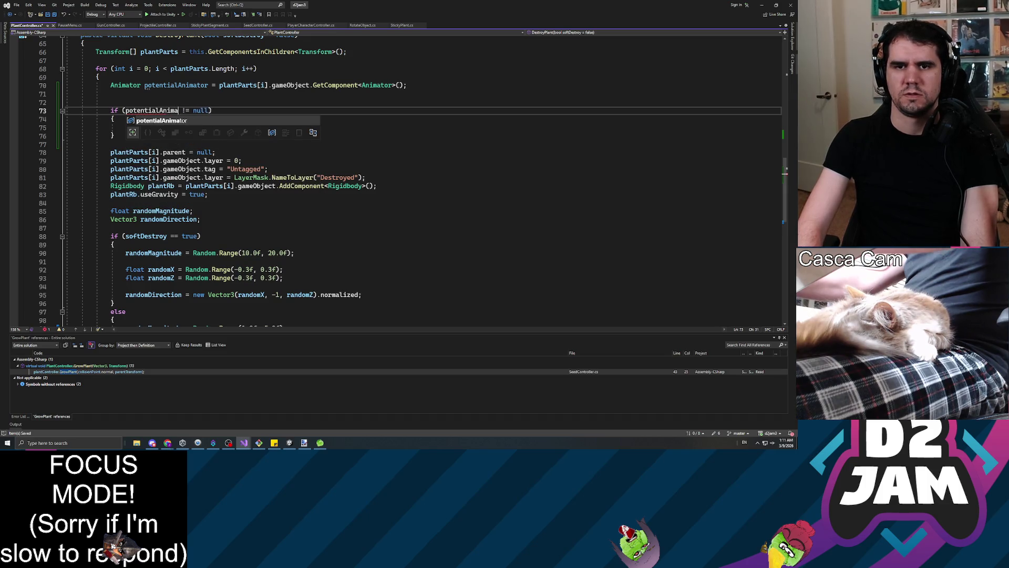
text(ot)
key(ctrl+s)
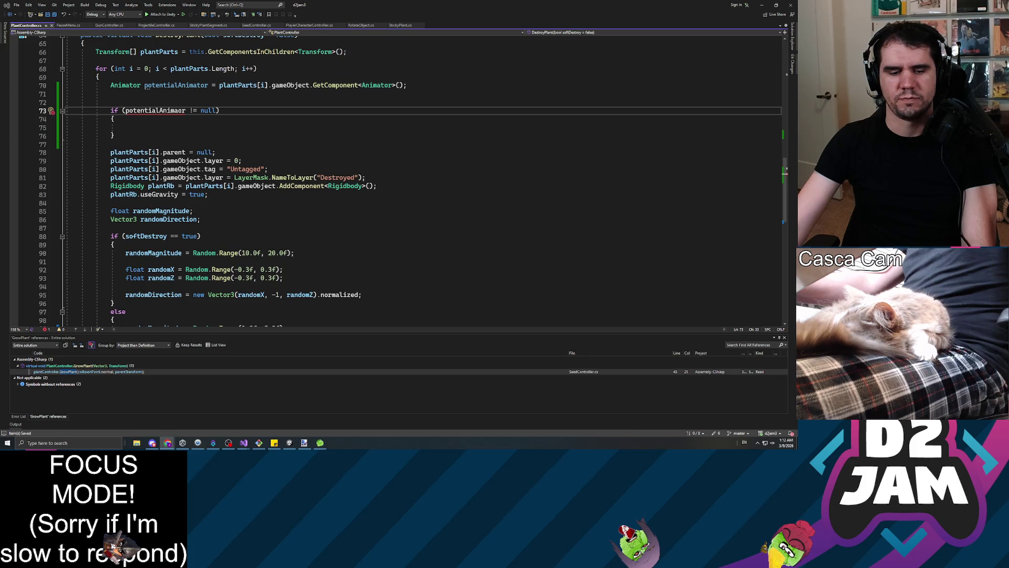
click(167, 443)
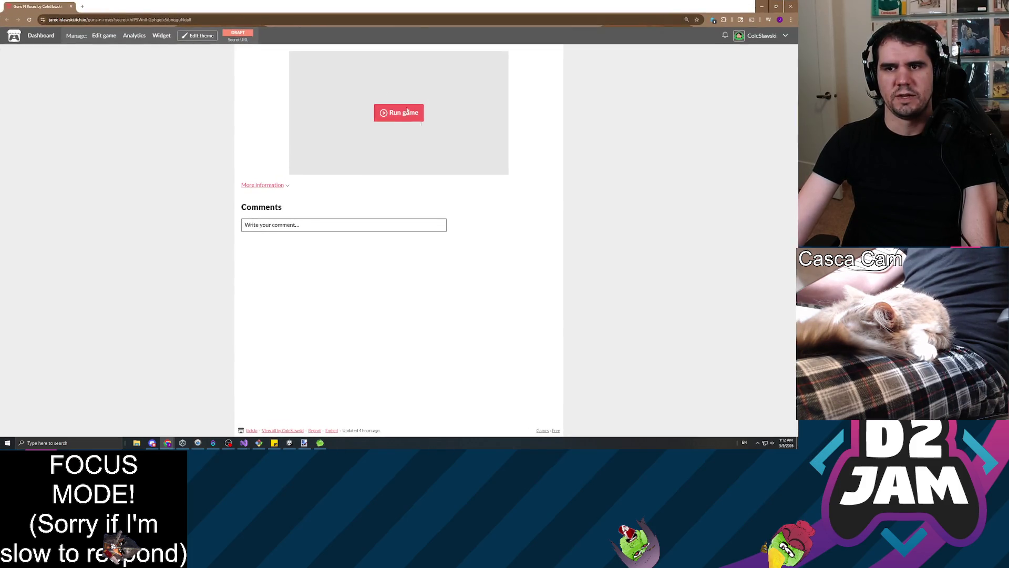
Step: Launch the itch.io web build fullscreen and shoot seeds near the brown platforms to sprout a vine
click(399, 114)
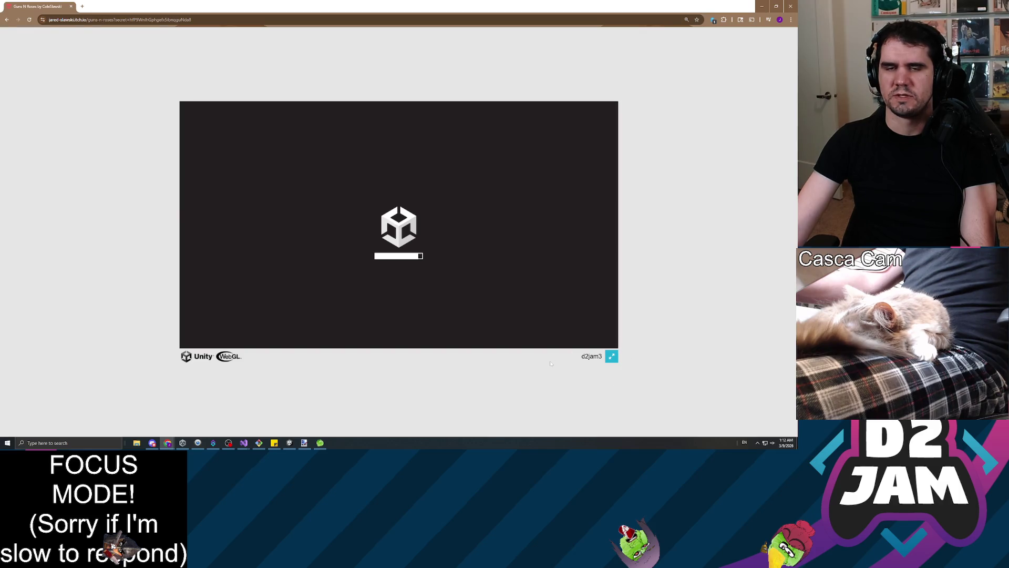
click(612, 356)
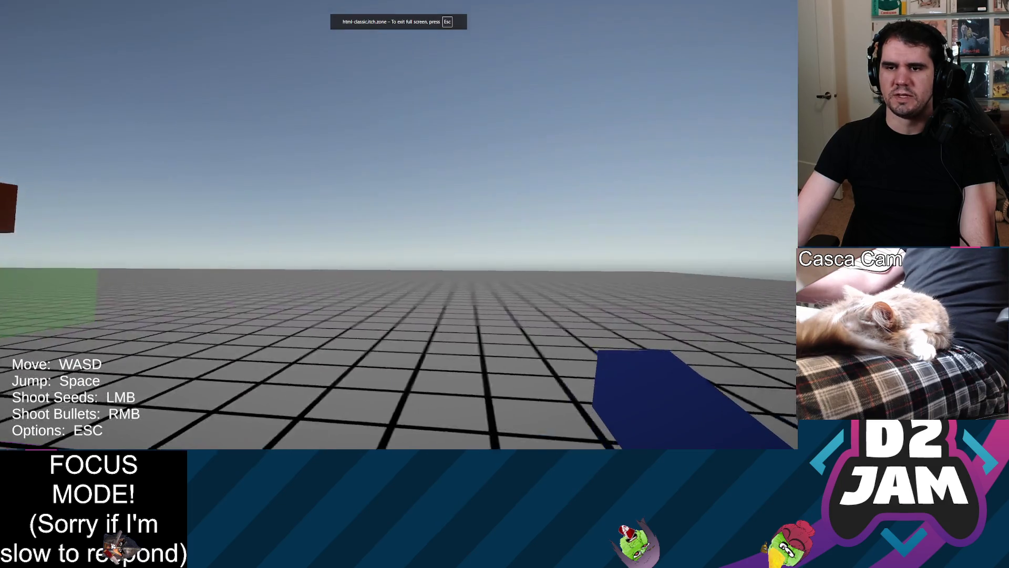
key(w)
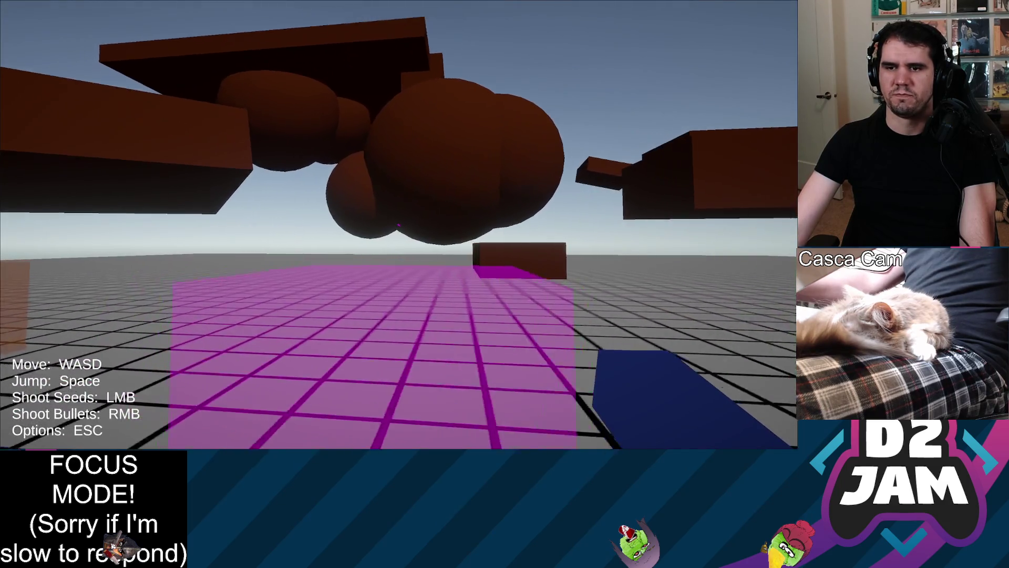
key(w)
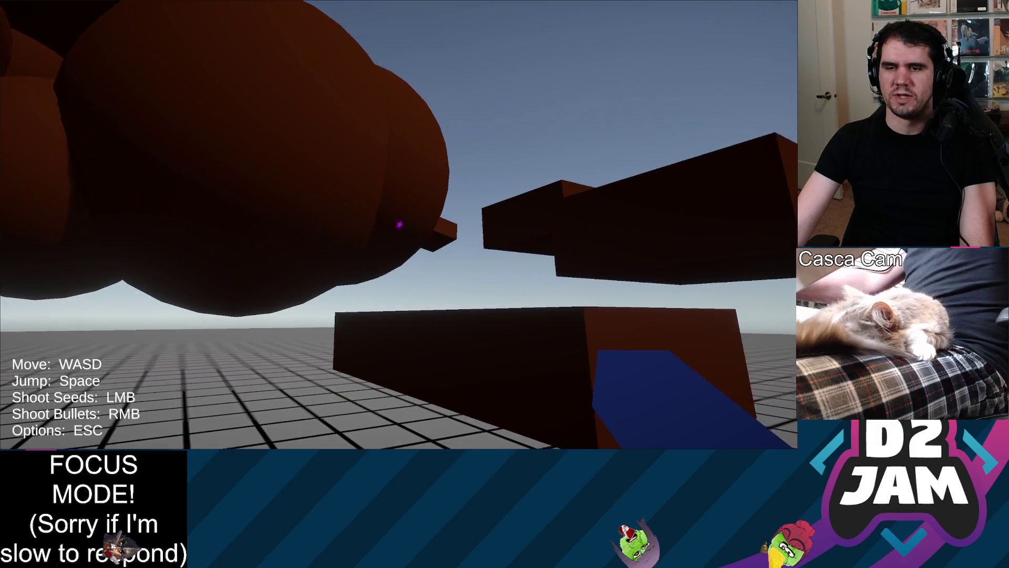
click(399, 224)
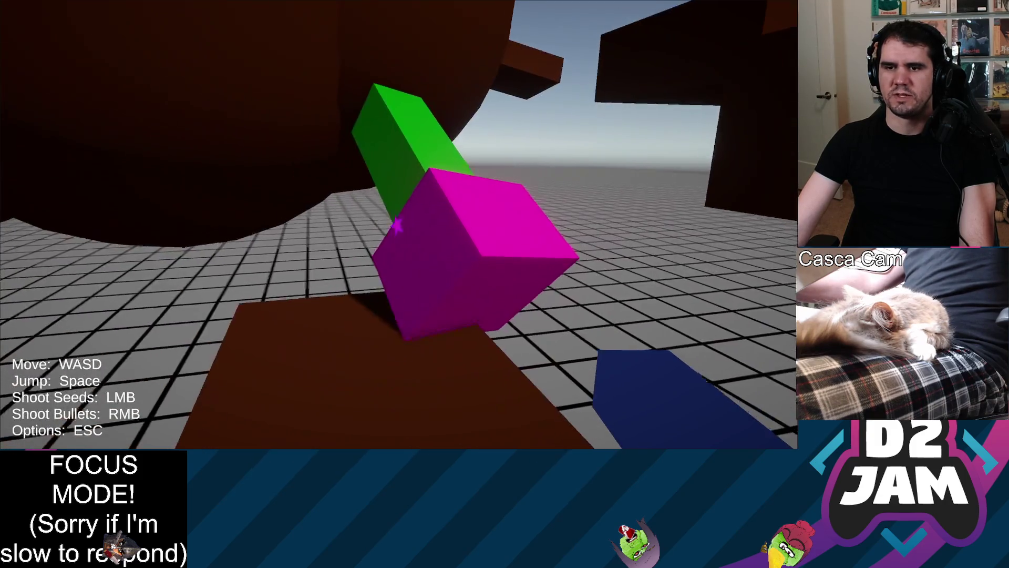
key(space)
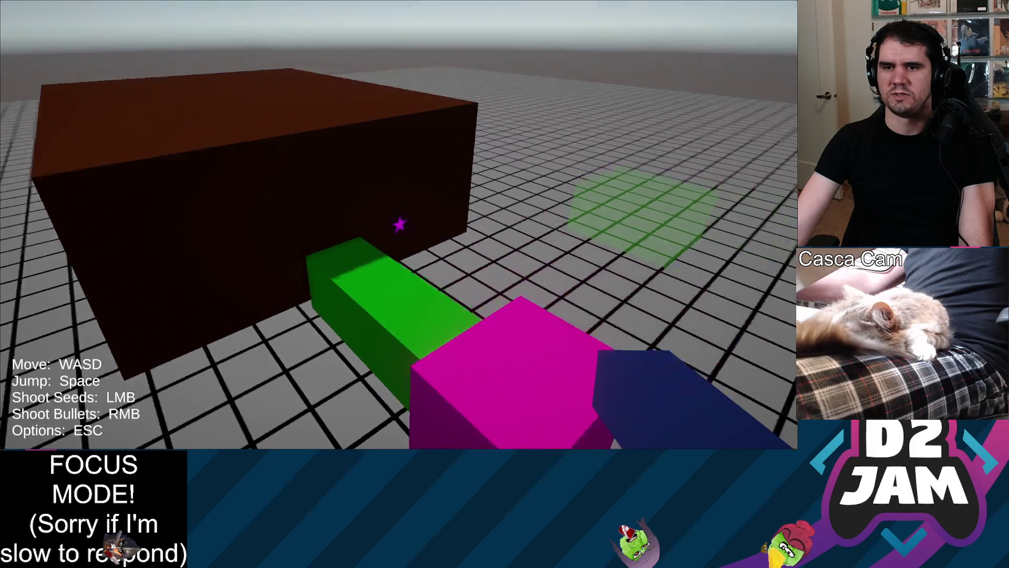
key(w)
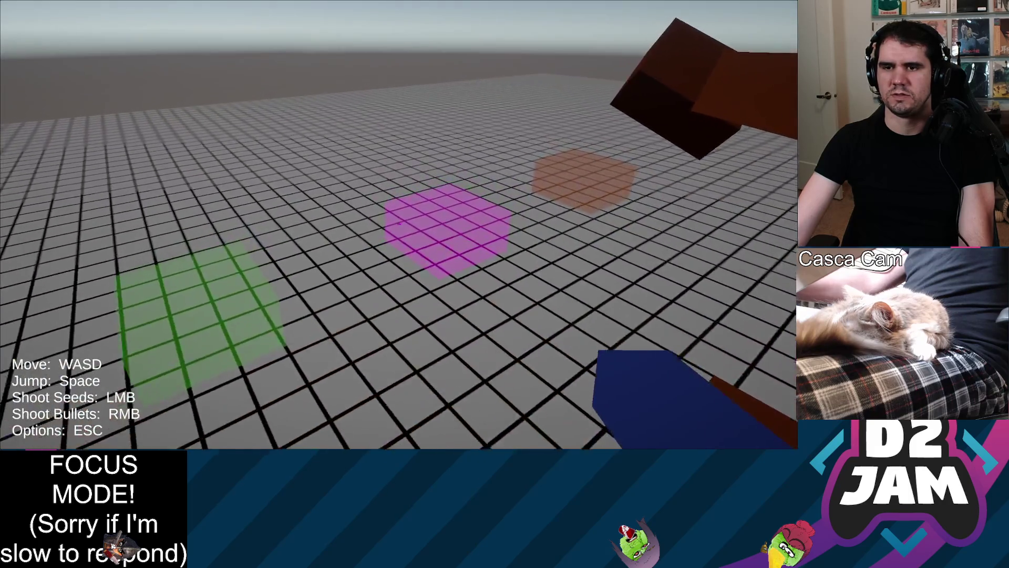
key(w)
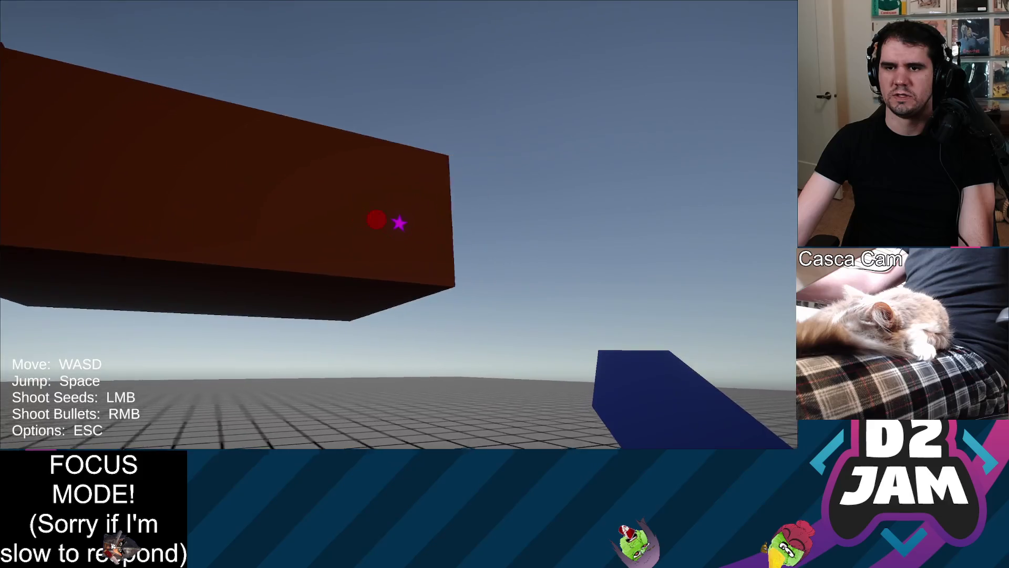
click(400, 223)
Step: Shoot a seed at the grid floor, then exit fullscreen and leave the browser
key(w)
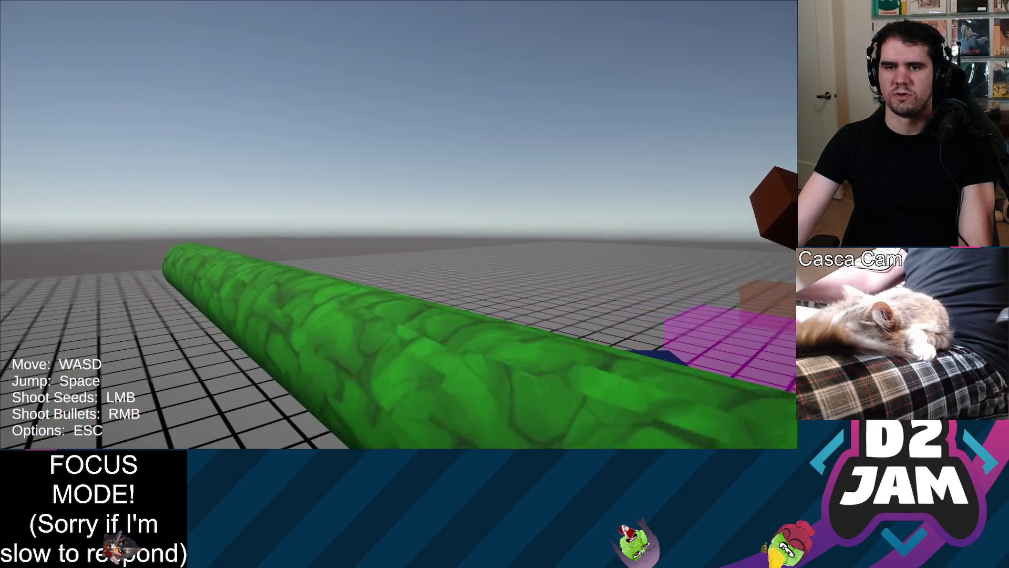
key(w)
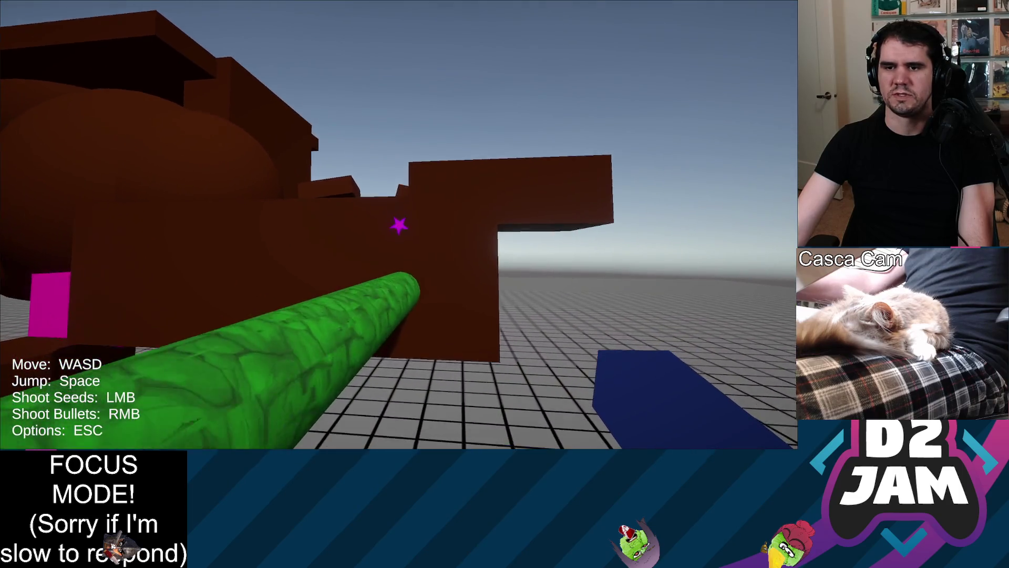
key(s)
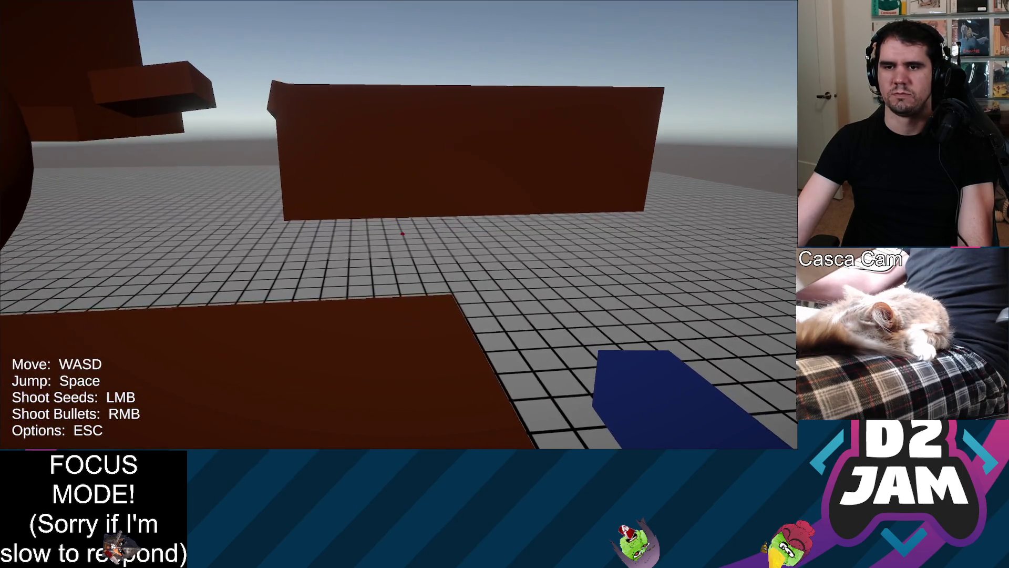
click(403, 234)
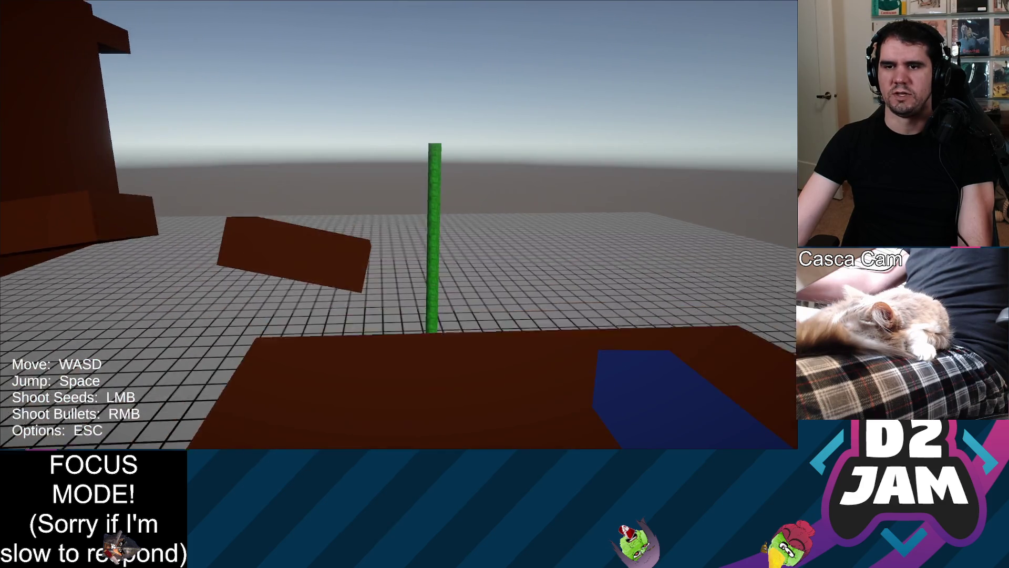
key(Escape)
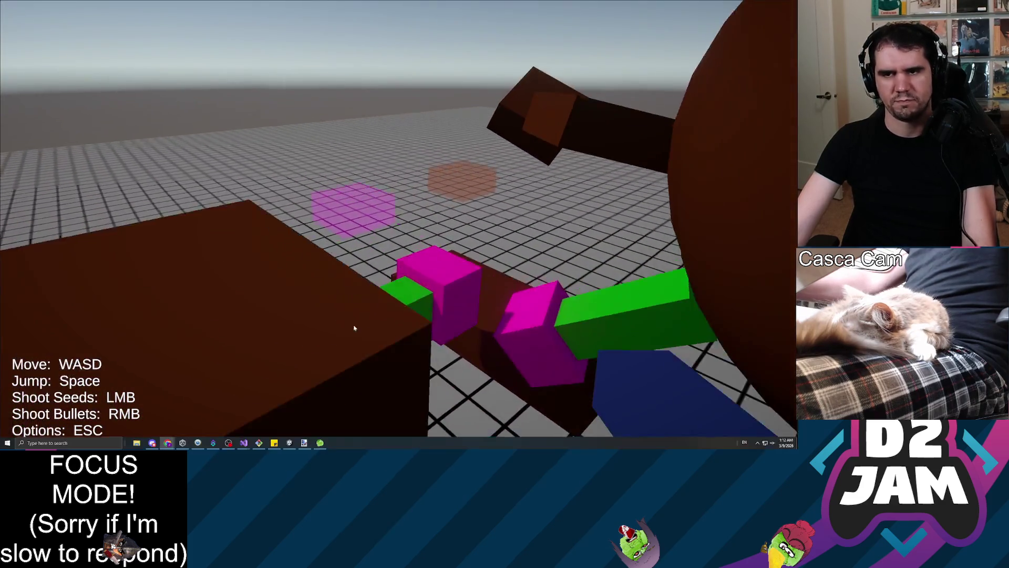
key(alt+Tab)
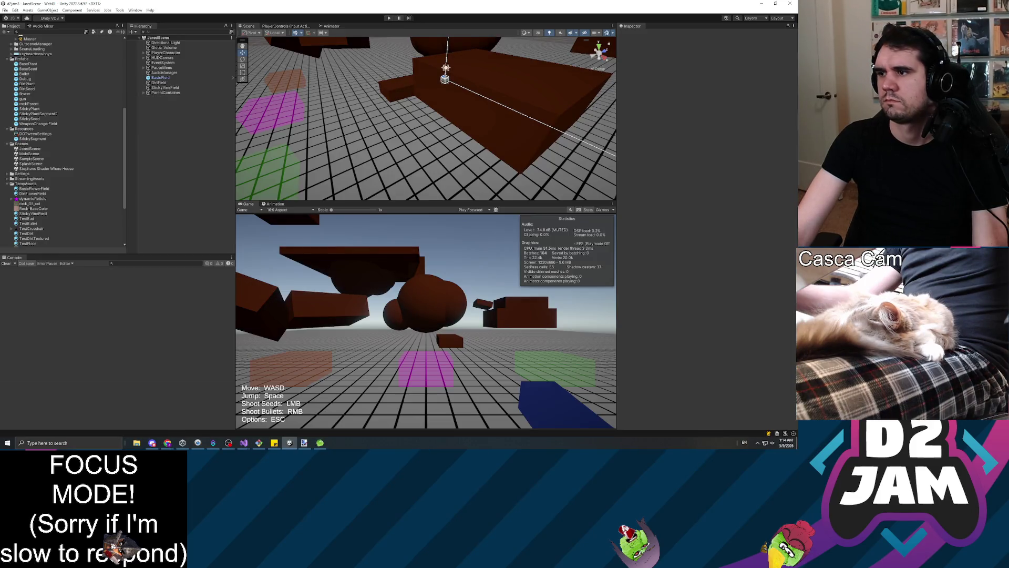
Step: Switch to the Unity editor and let the edited plant scripts recompile
key(alt+Tab)
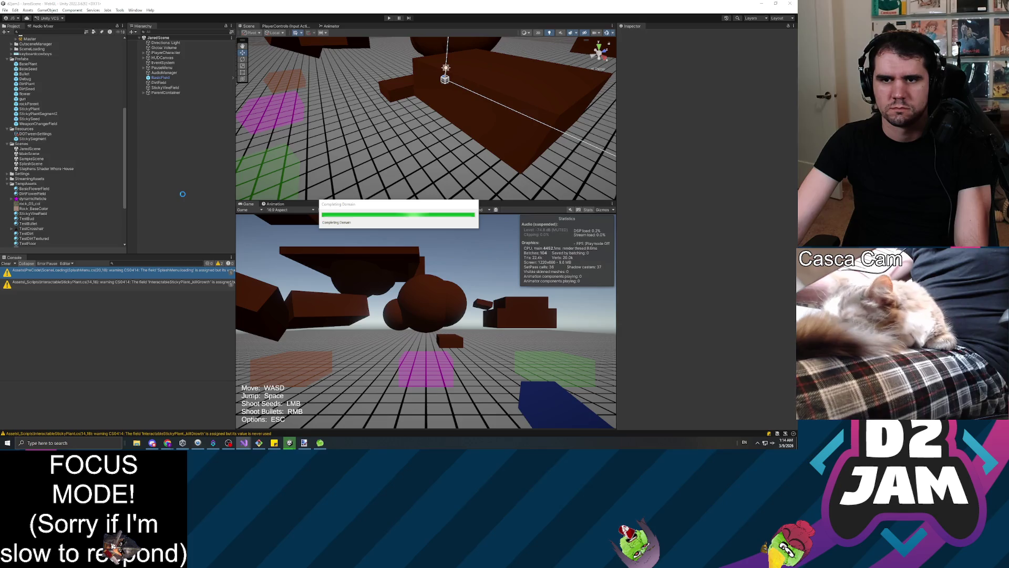
Step: Start Play mode and shoot seeds at the brown tree and rock to sprout pink flowers
click(389, 19)
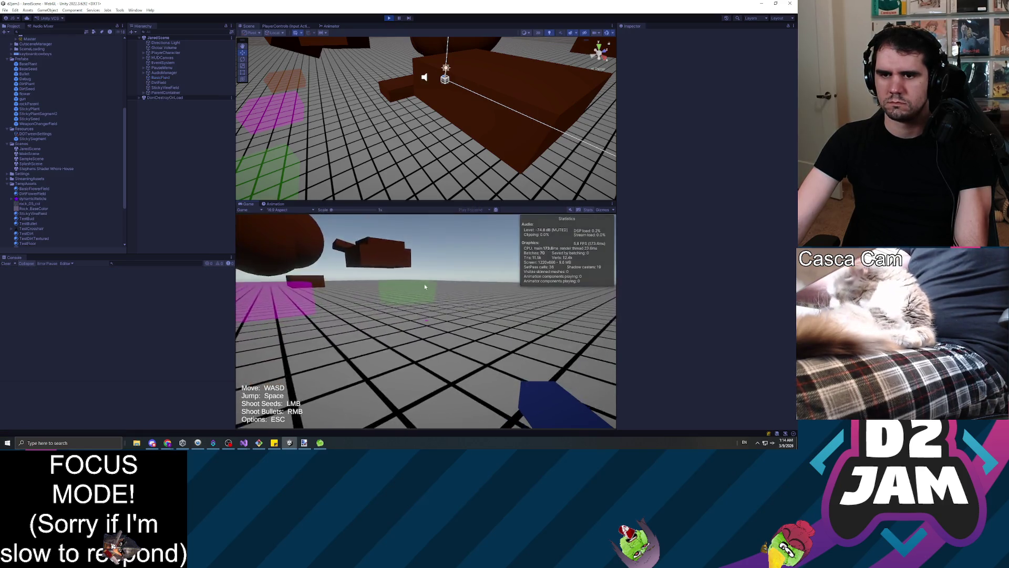
click(316, 288)
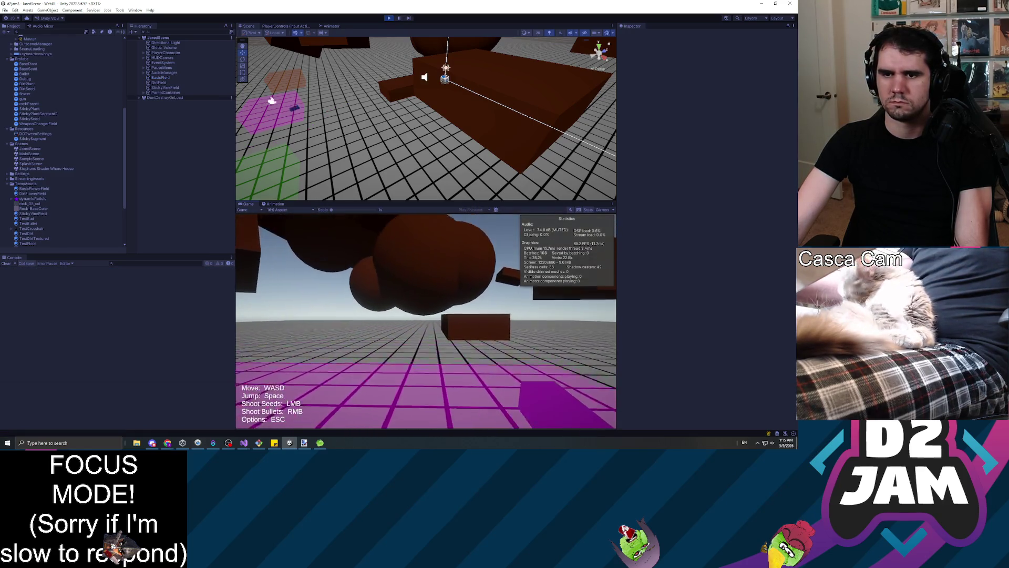
click(426, 321)
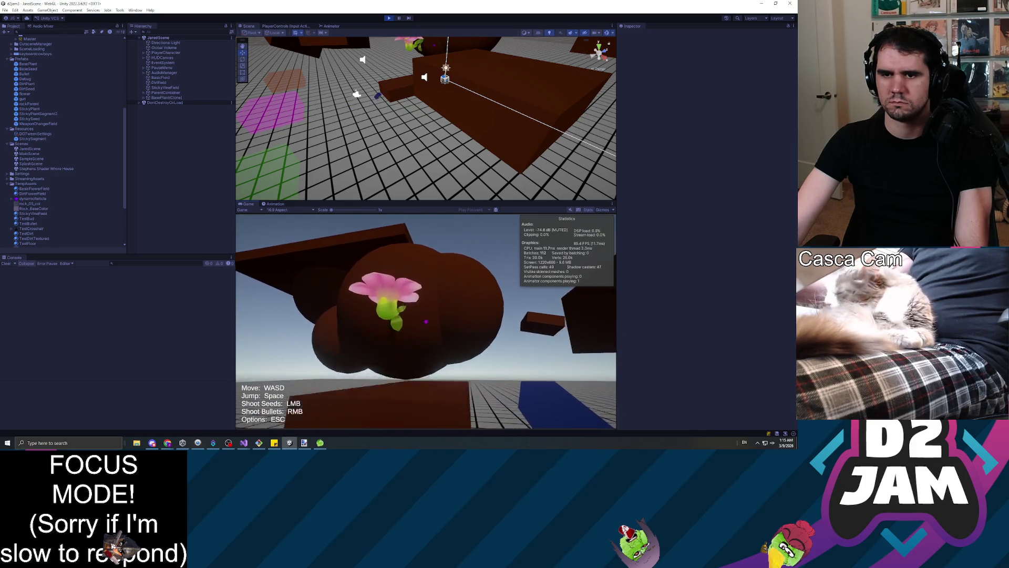
click(426, 321)
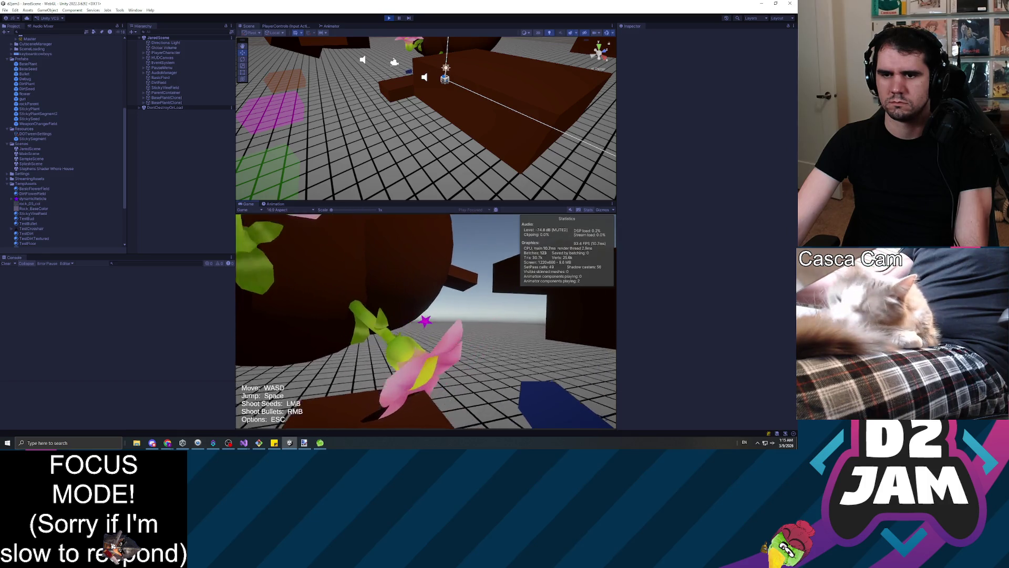
click(426, 322)
click(426, 322)
Step: Walk toward the rock and vines, pause with Esc, and end the playtest
key(w)
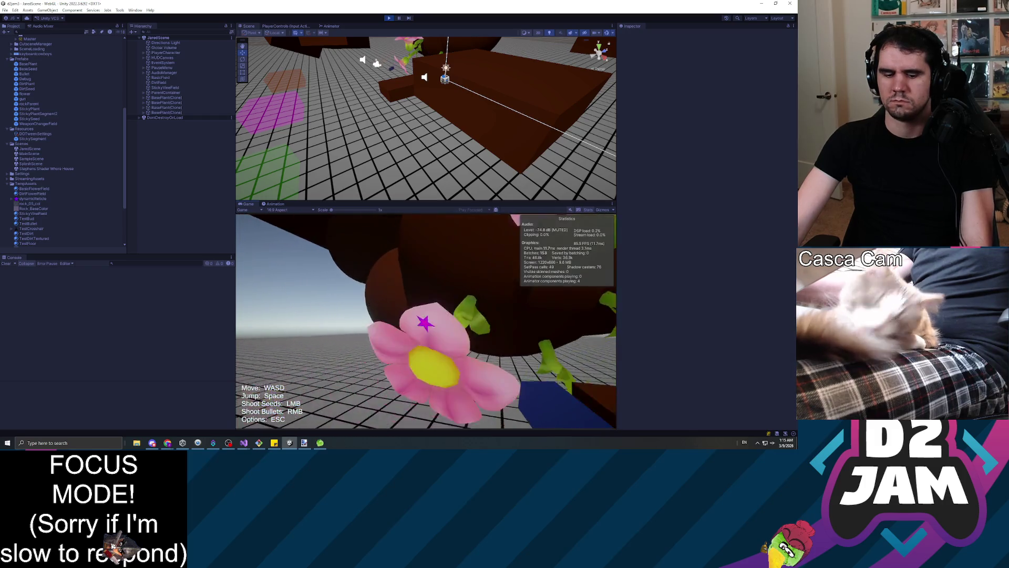
key(Escape)
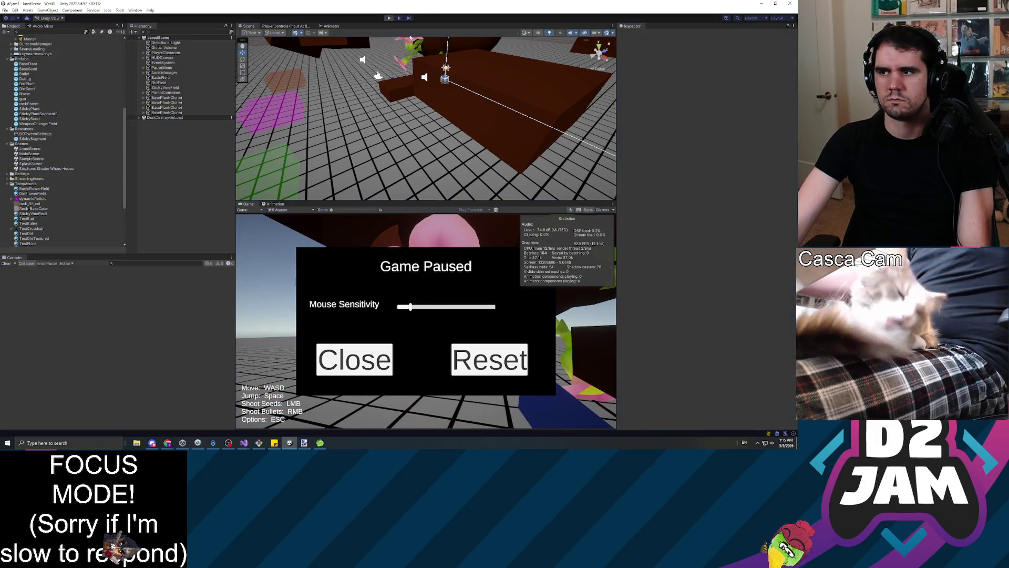
click(389, 18)
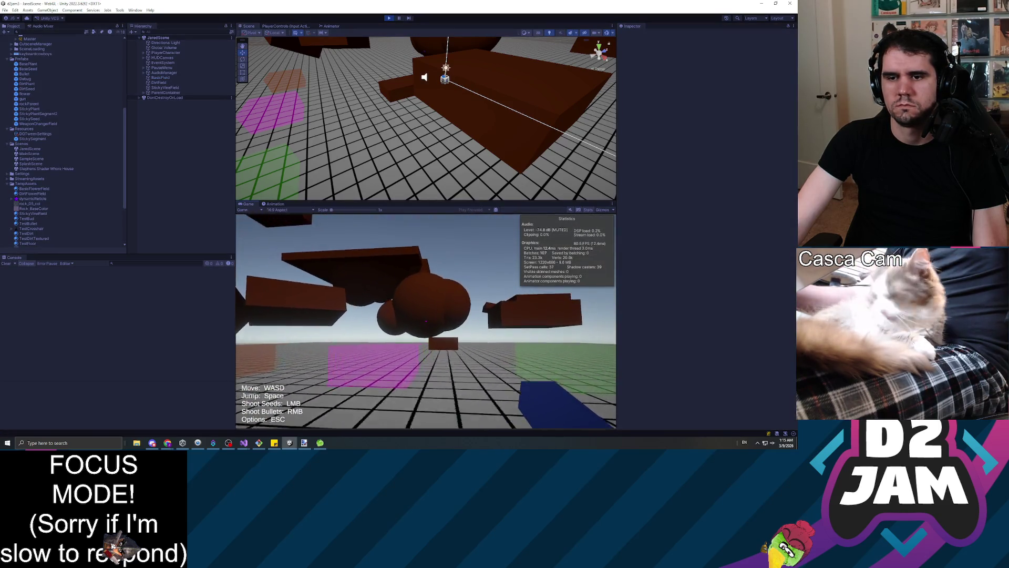
Step: Shoot seeds onto the box while walking and jumping up onto it toward the flowers
click(426, 320)
key(w)
key(space)
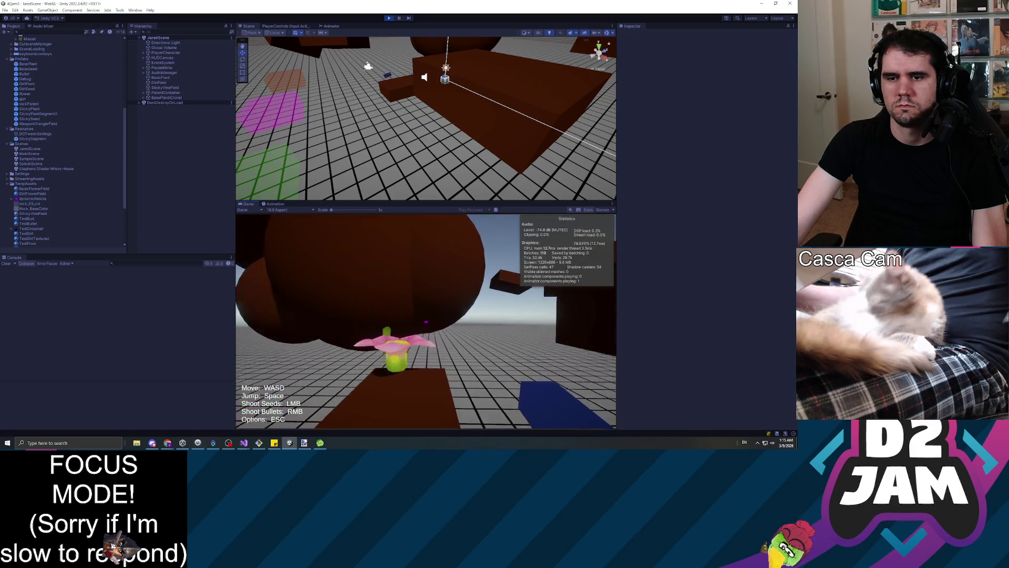
key(w)
key(space)
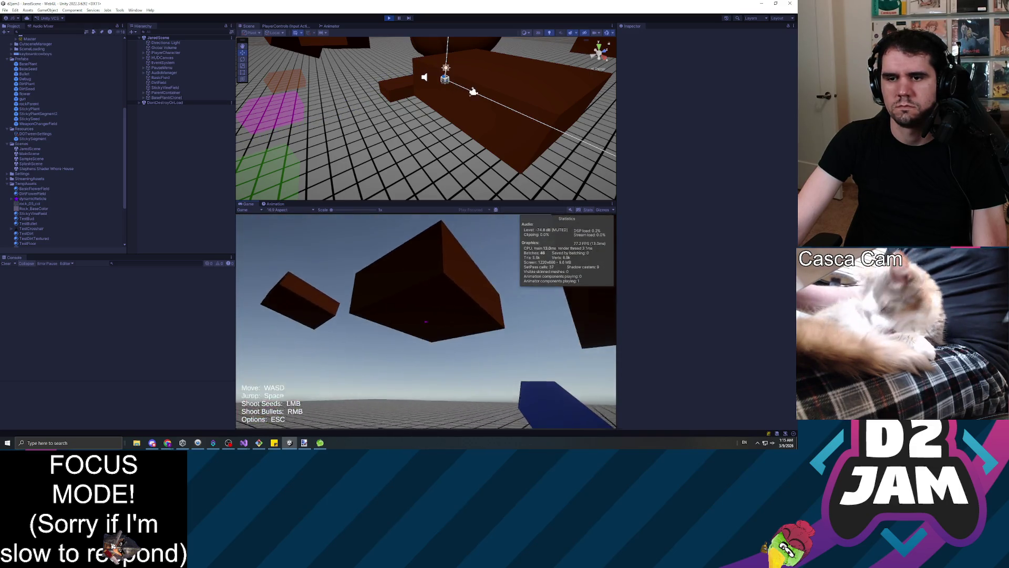
click(426, 321)
key(w)
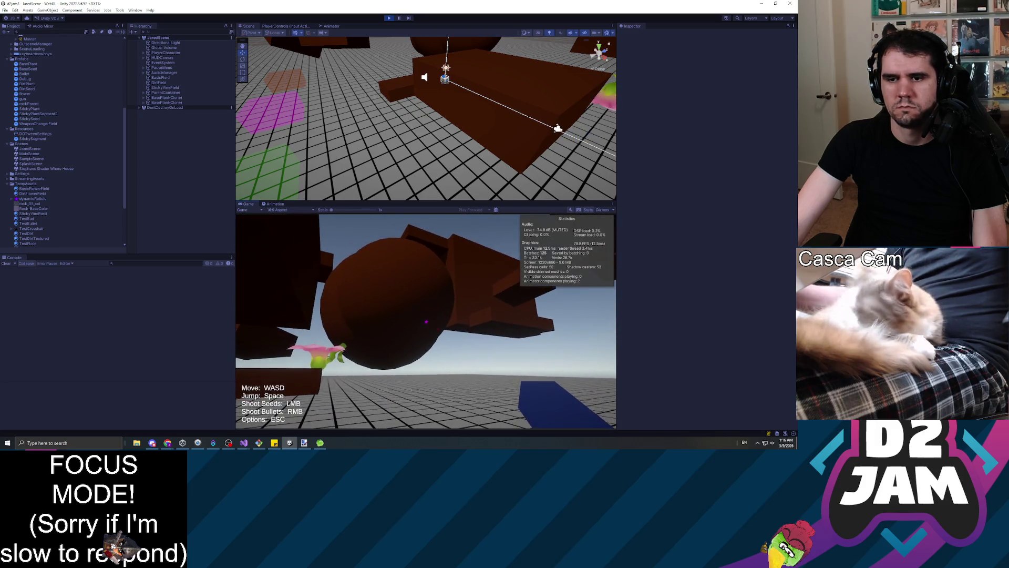
key(w)
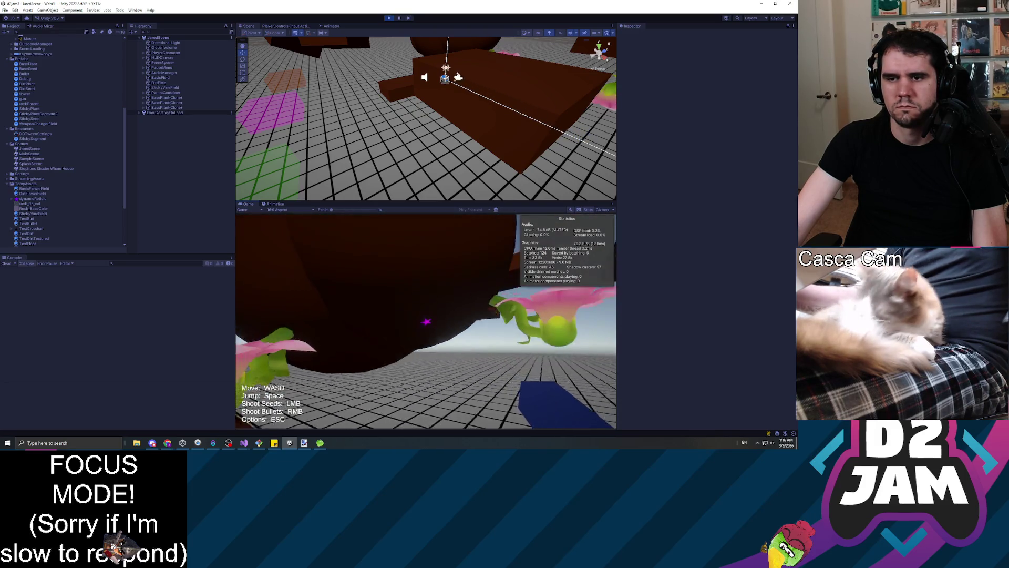
key(w)
Step: Fire seeds near the flowers, onto the wall, and toward the green field to grow flowers
click(426, 320)
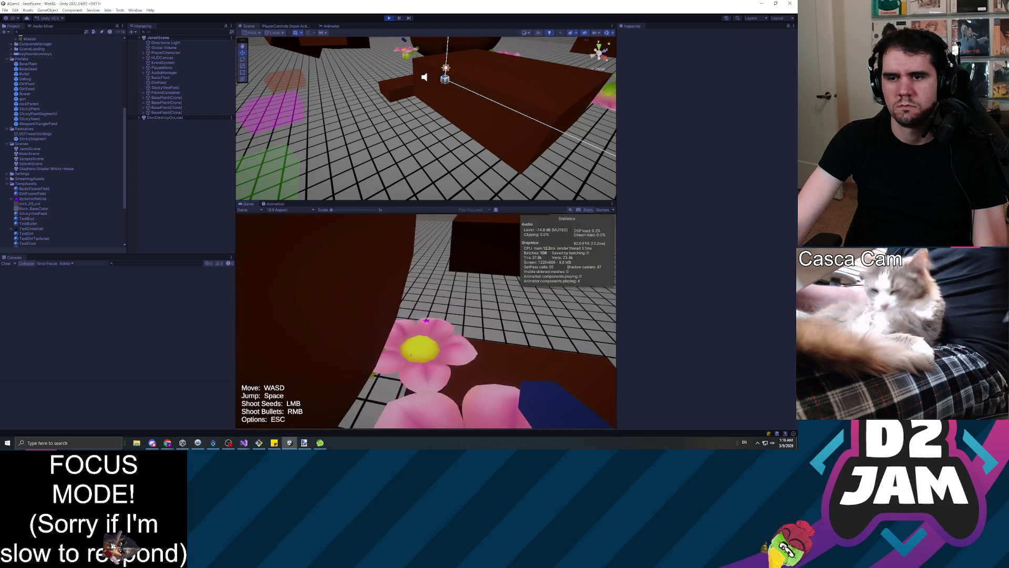
click(425, 321)
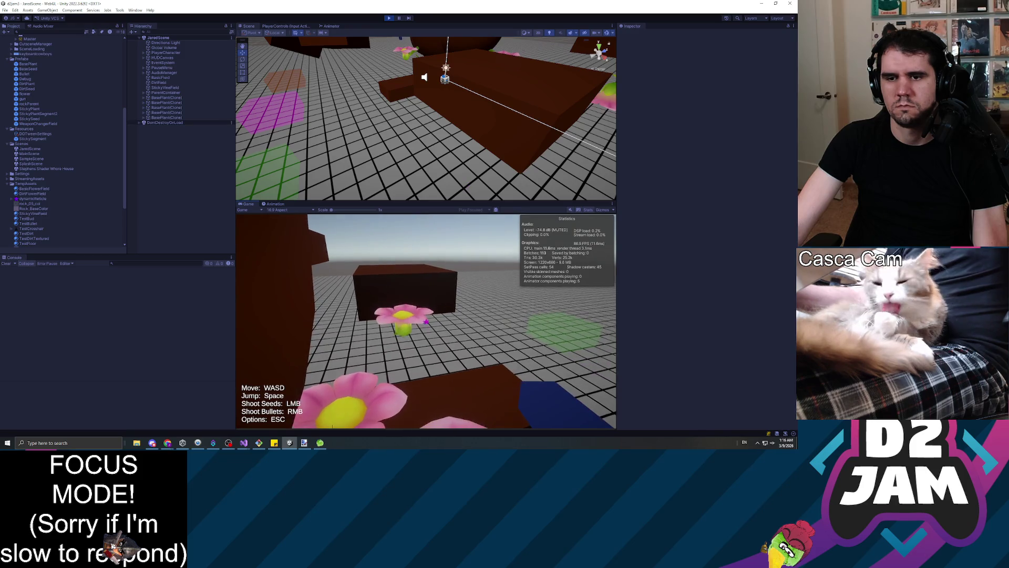
click(426, 321)
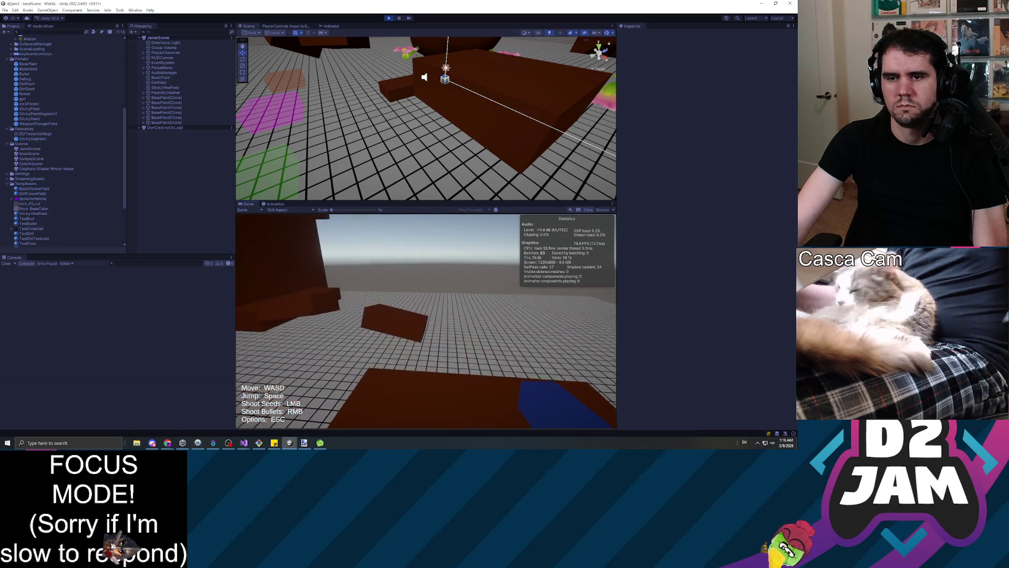
click(426, 320)
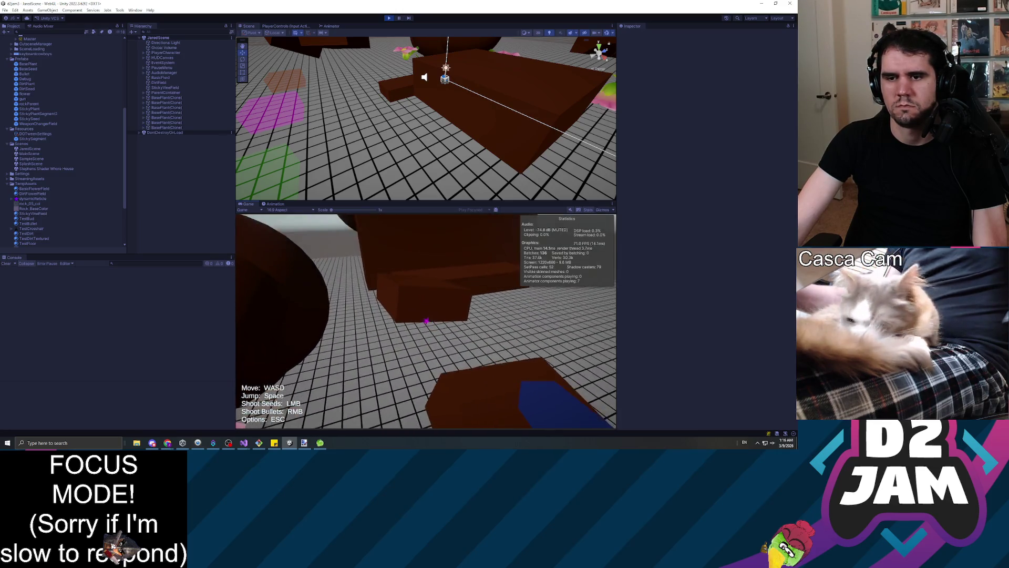
click(426, 321)
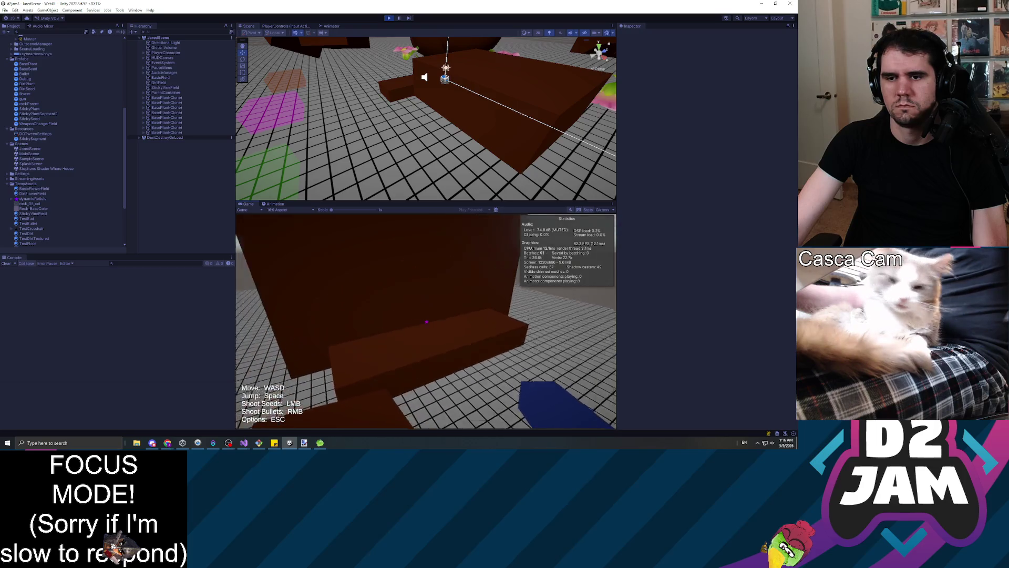
click(426, 321)
click(427, 321)
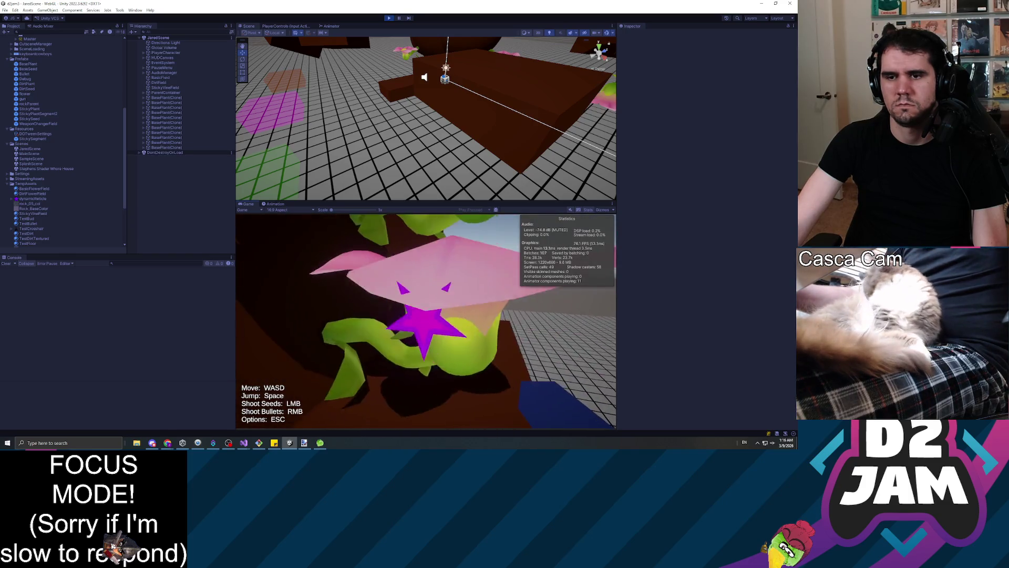
click(426, 322)
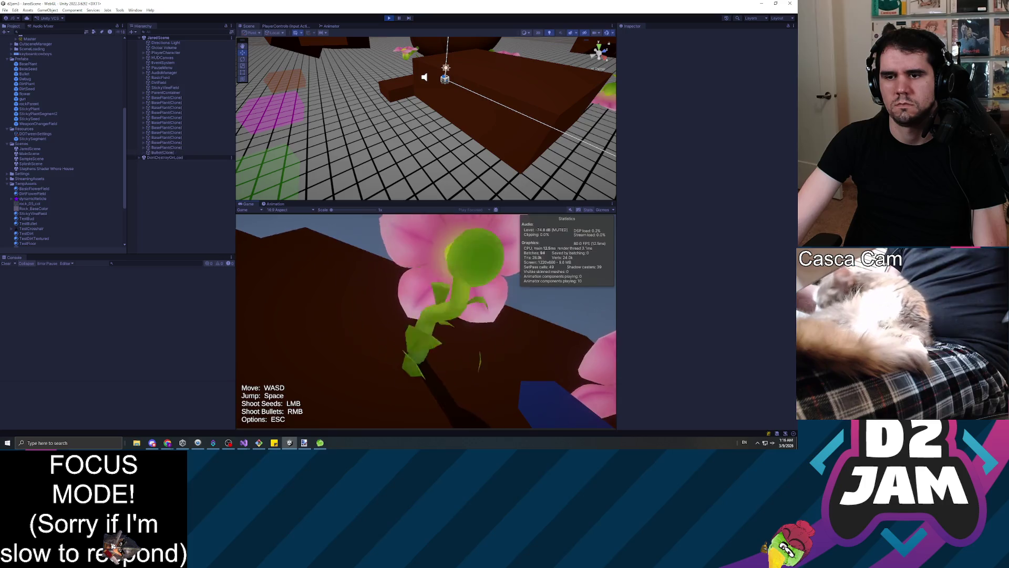
click(425, 321)
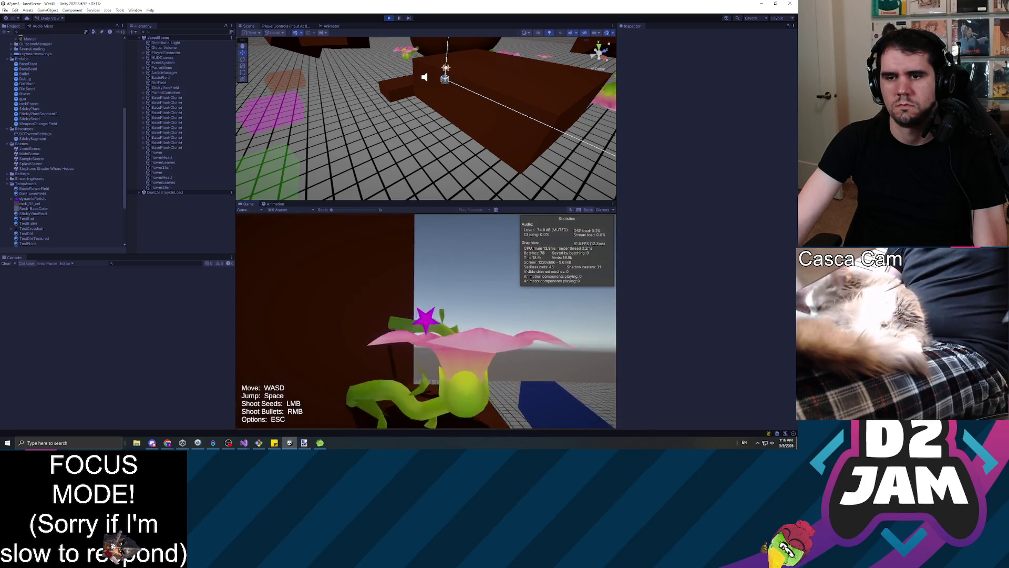
click(426, 321)
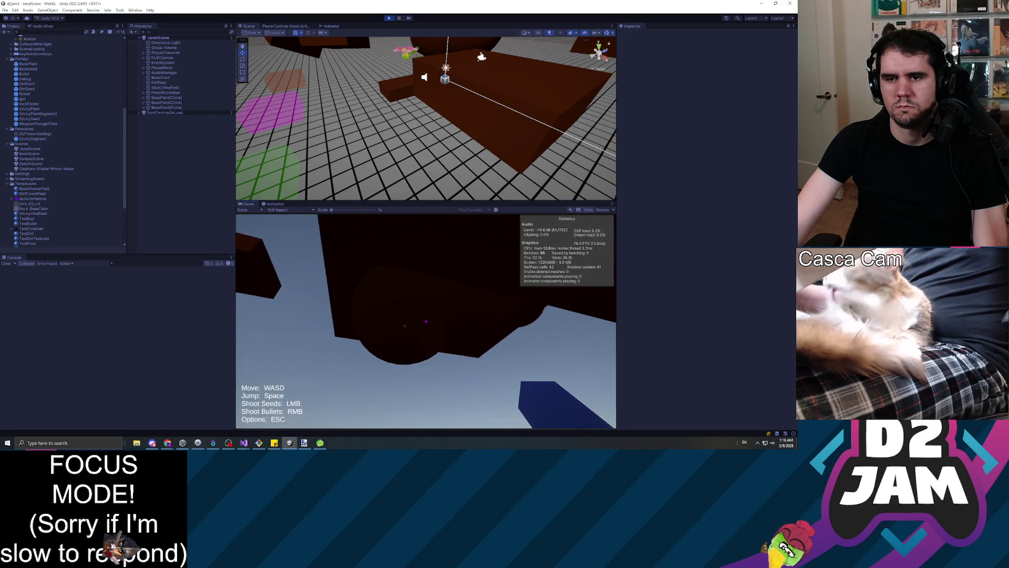
Step: Rapid-fire seeds at the dark rock, then pause and exit Play mode with Ctrl+P
click(426, 321)
click(426, 321)
click(426, 321)
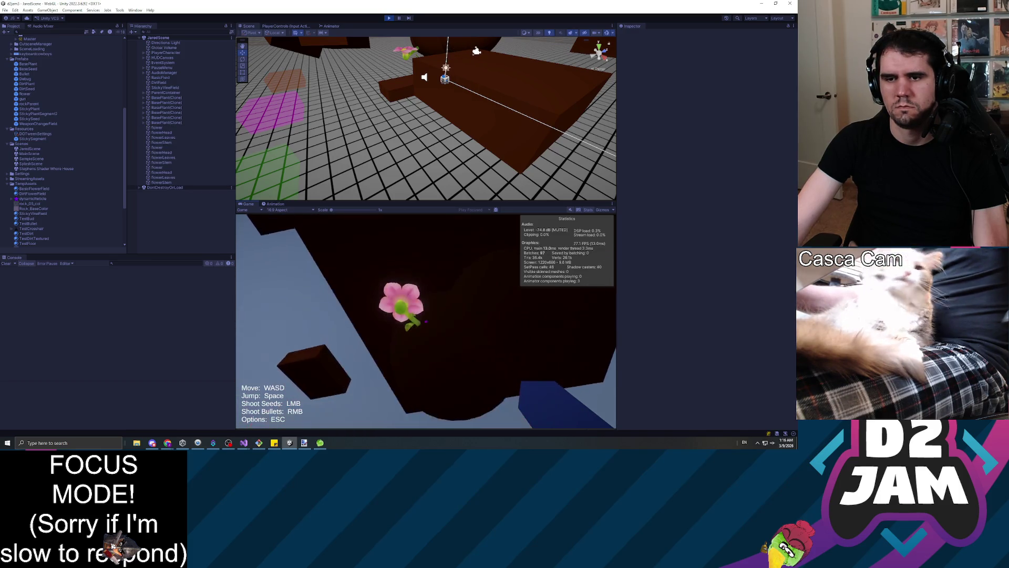
click(426, 322)
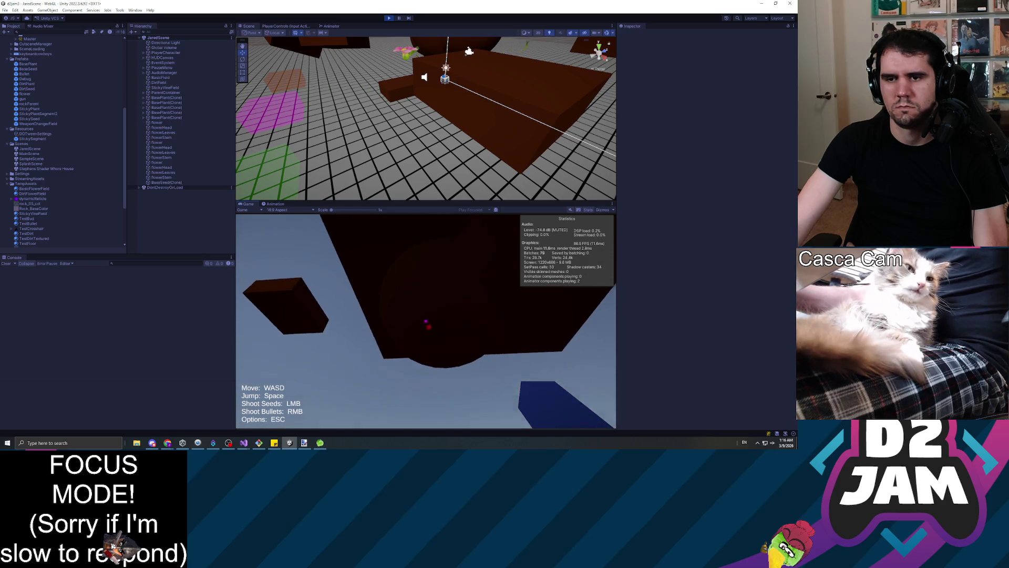
click(426, 321)
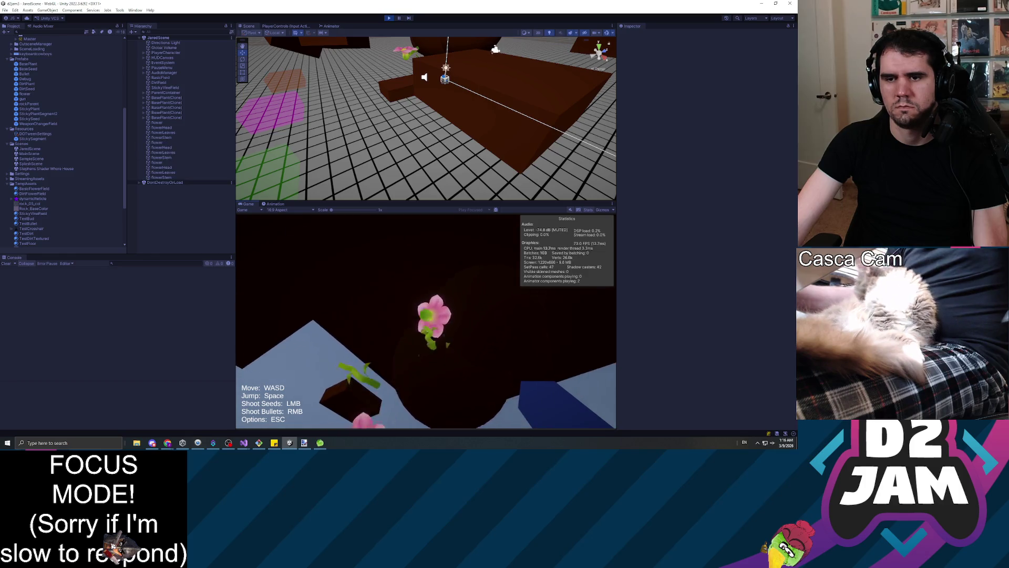
key(Escape)
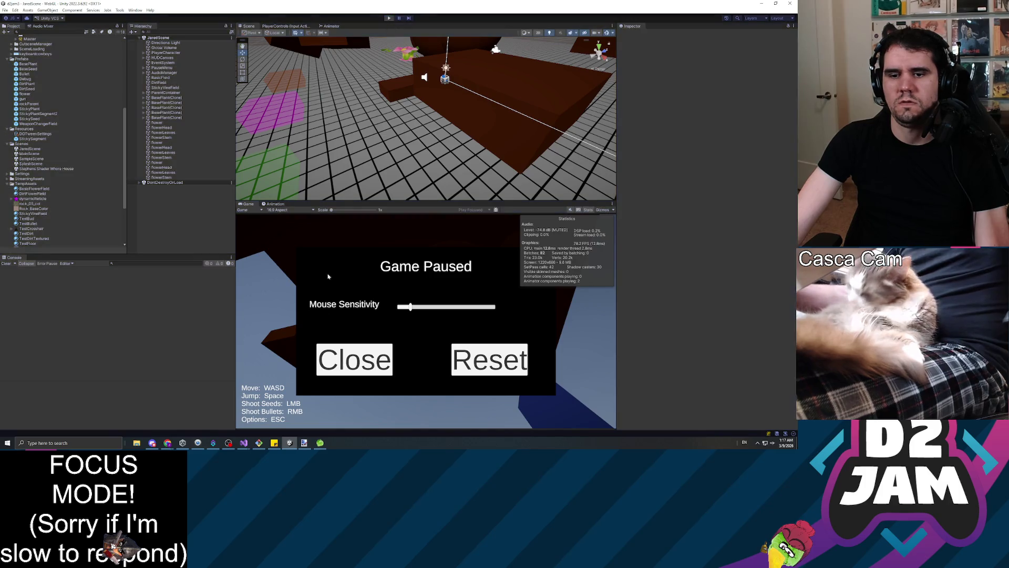
key(ctrl+p)
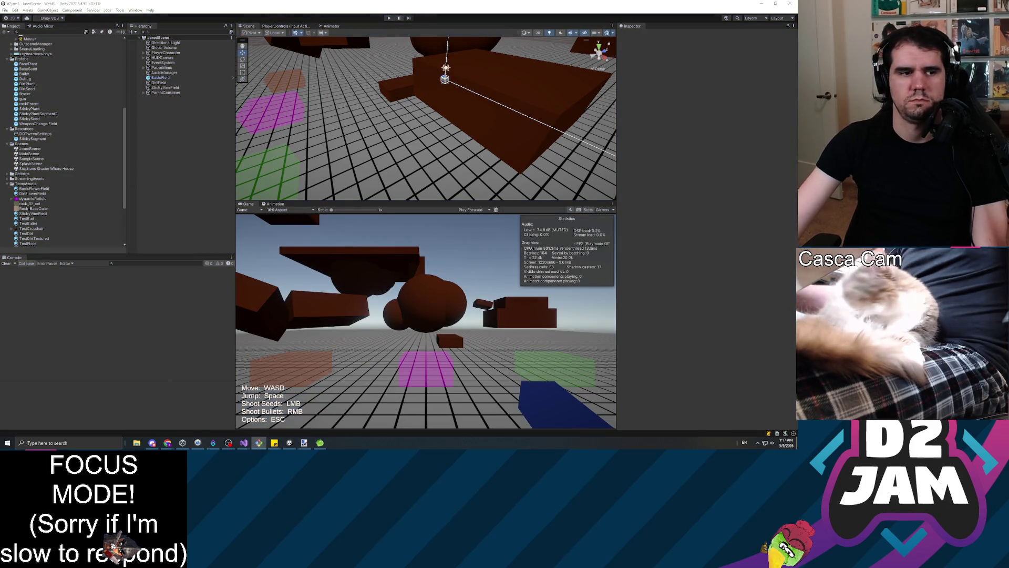
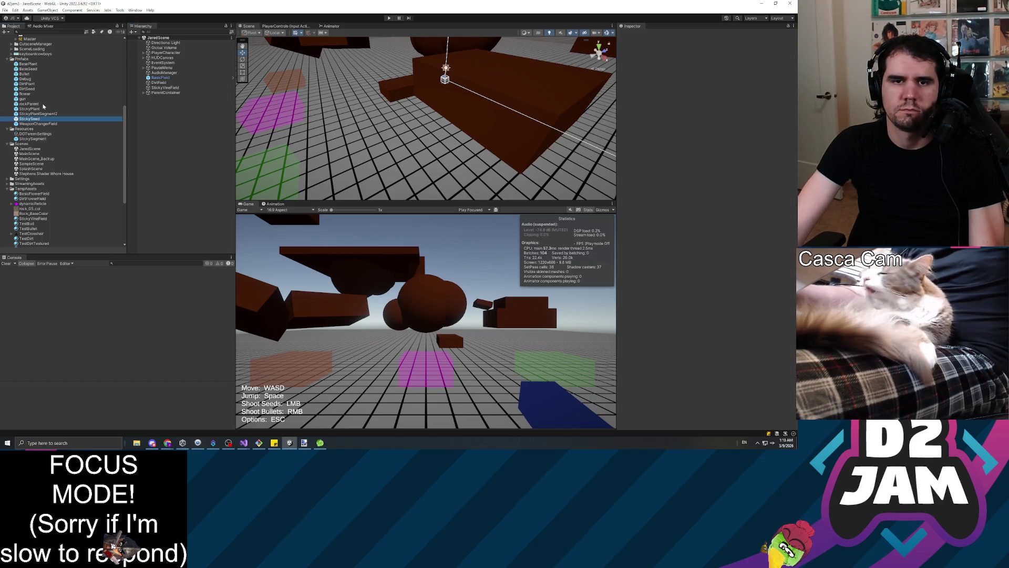
Step: Browse the rockParent, DirtPlant, StickyPlant, flower and DirtSeed prefabs
click(29, 103)
click(31, 84)
click(29, 108)
click(25, 94)
click(25, 90)
Step: Open the gun prefab, preview its GunFire animation, then glance at MainScene and JaredScene
double_click(24, 99)
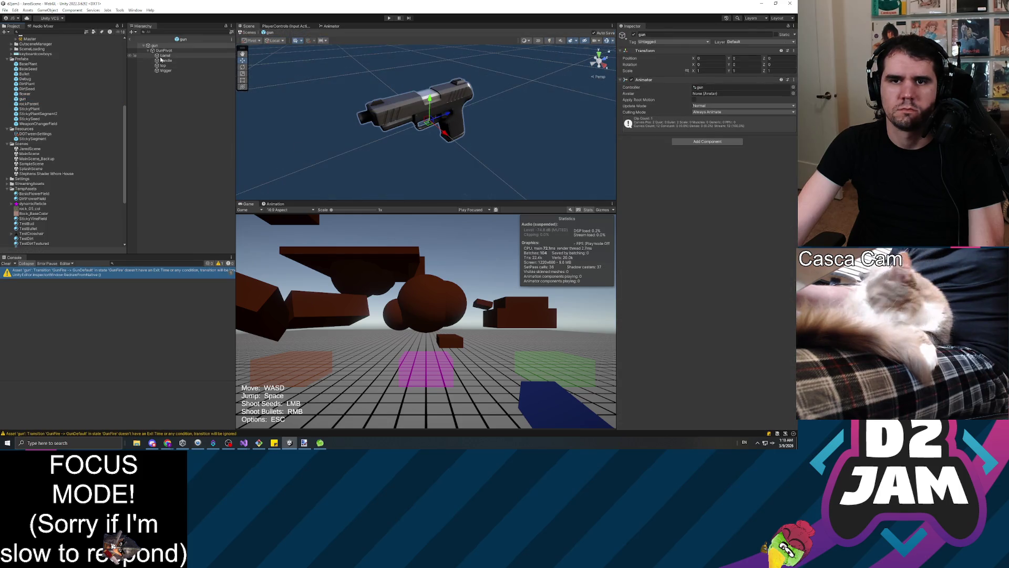
click(273, 205)
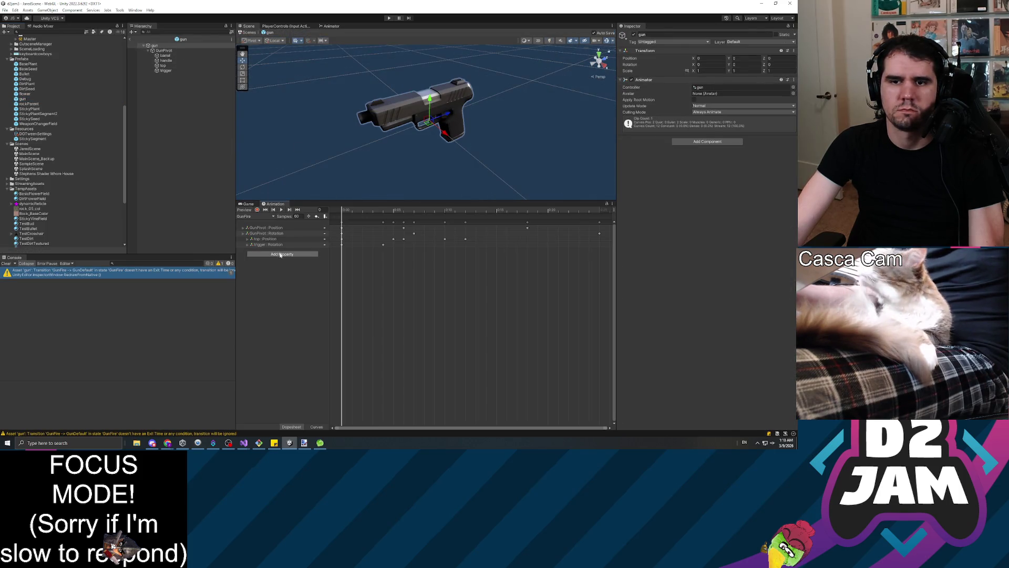
click(282, 210)
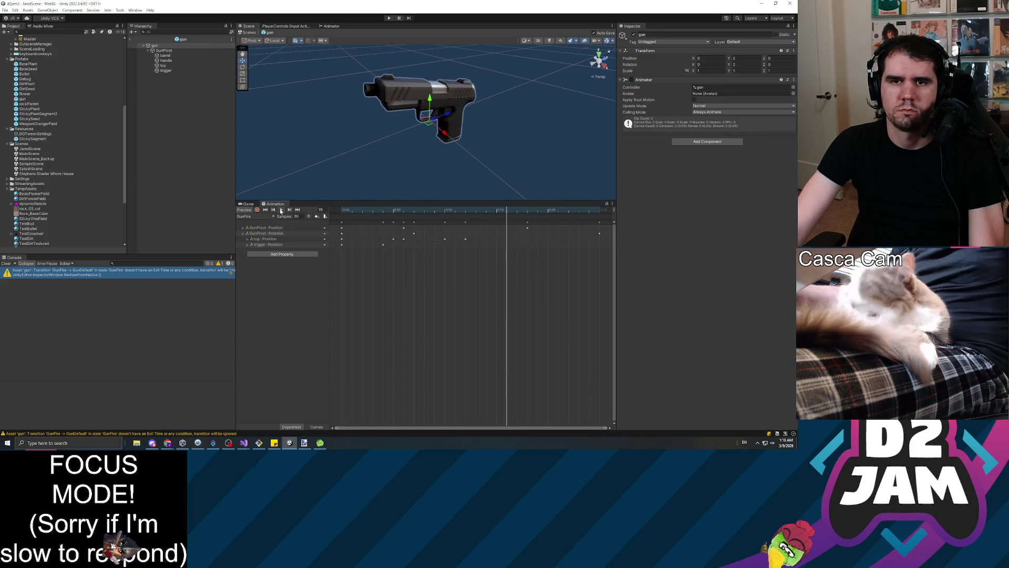
click(183, 151)
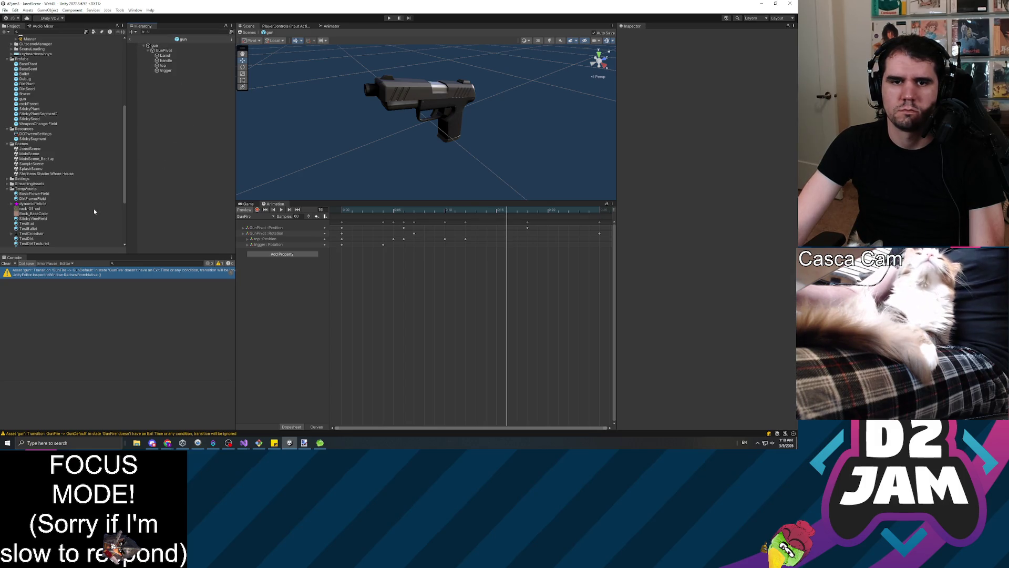
click(27, 153)
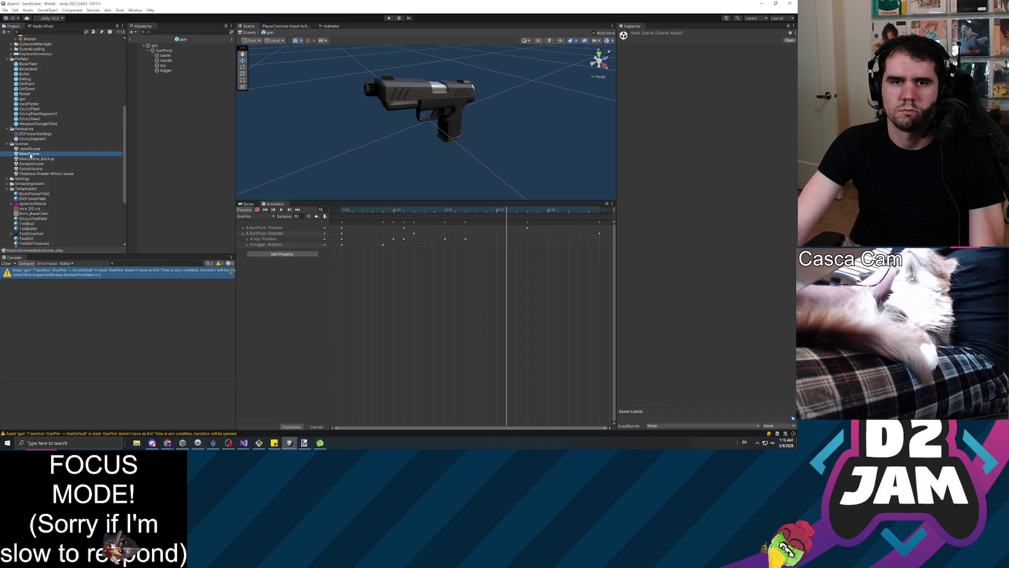
click(32, 149)
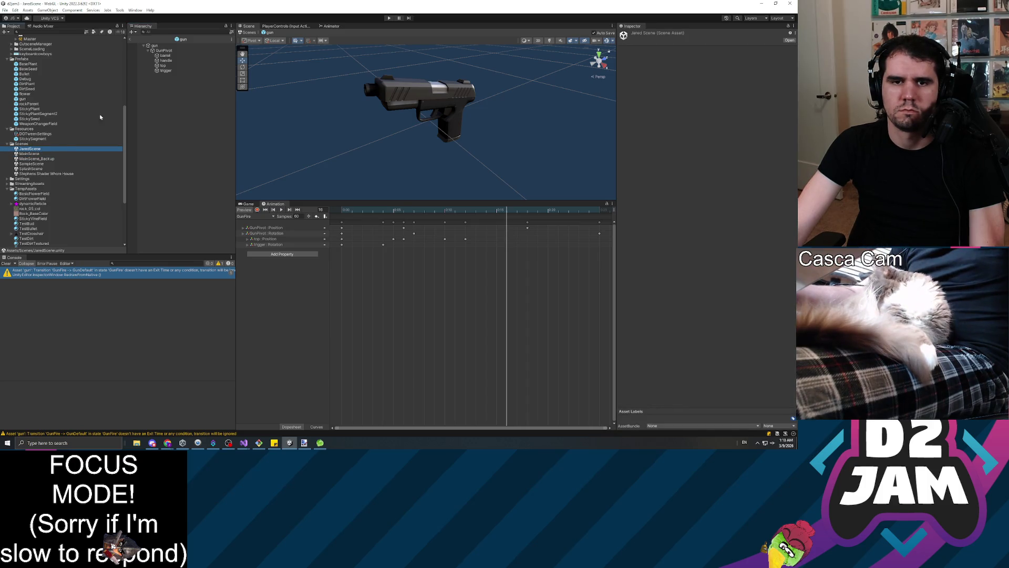
Step: Open rockParent, then StickyPlant, and browse BaseSeed, BasePlant, DirtPlant, DirtSeed and flower
double_click(36, 104)
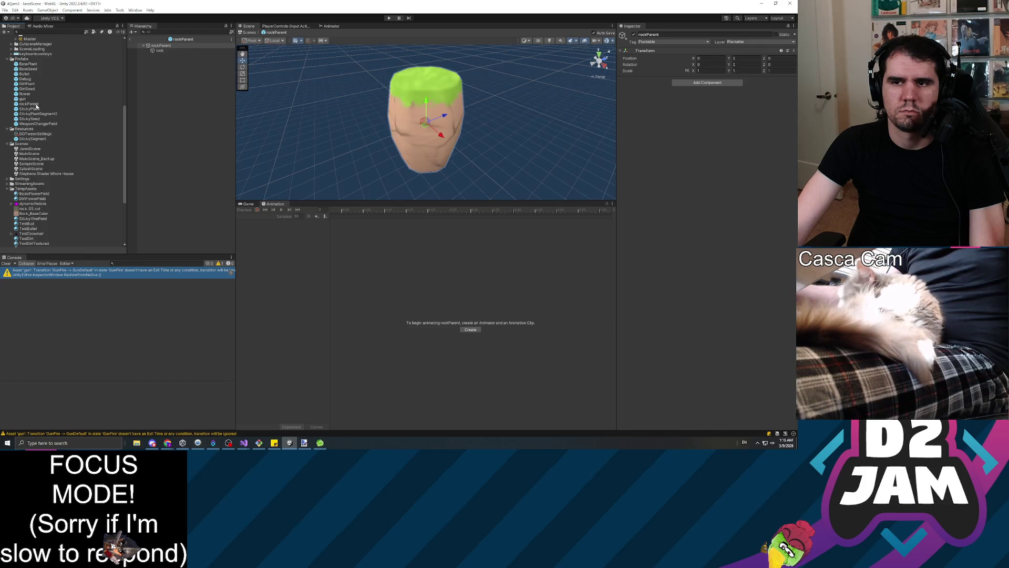
double_click(35, 109)
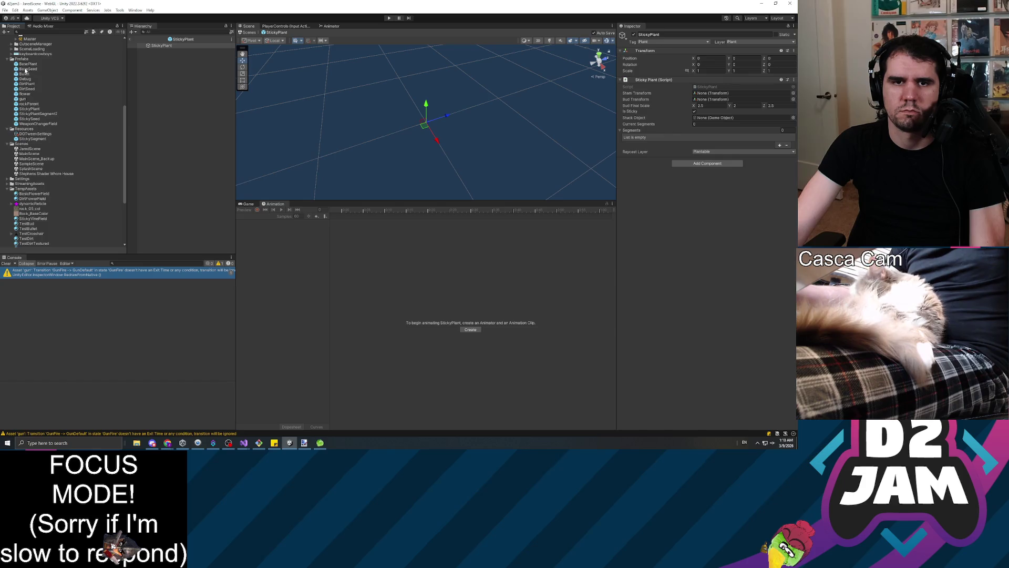
click(26, 69)
key(Up)
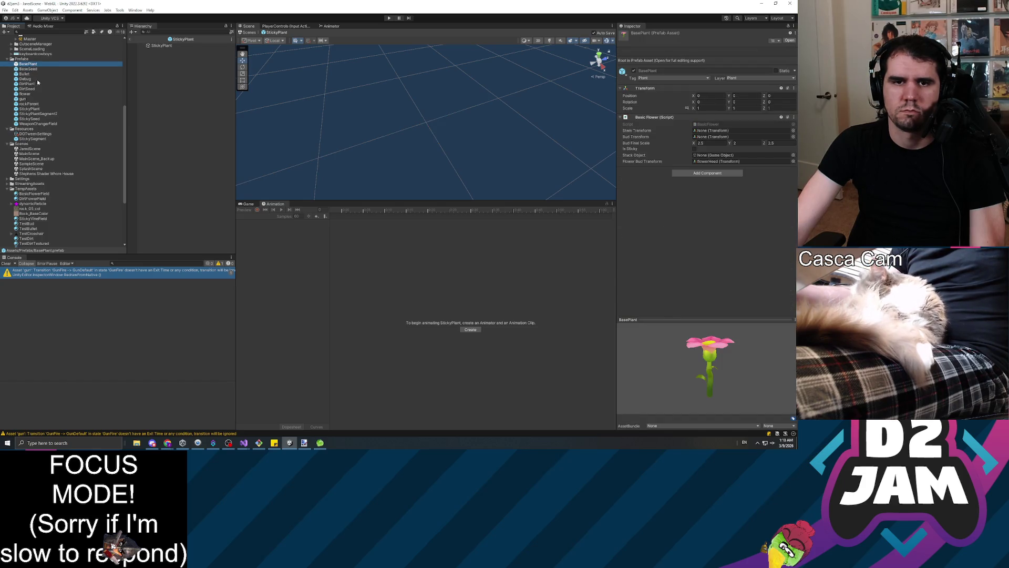
click(42, 86)
click(33, 89)
click(26, 94)
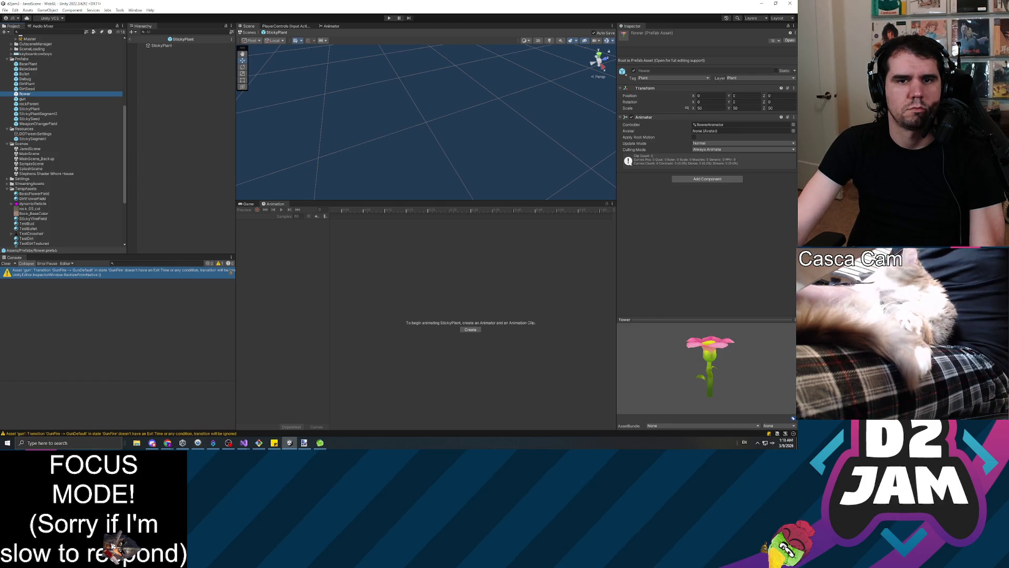
Step: Review the TestPlant, TestCrosshair and TestBud assets, ending on the yellow TestBullet material
scroll(56, 169, down, 5)
click(42, 175)
click(38, 145)
click(37, 135)
click(32, 140)
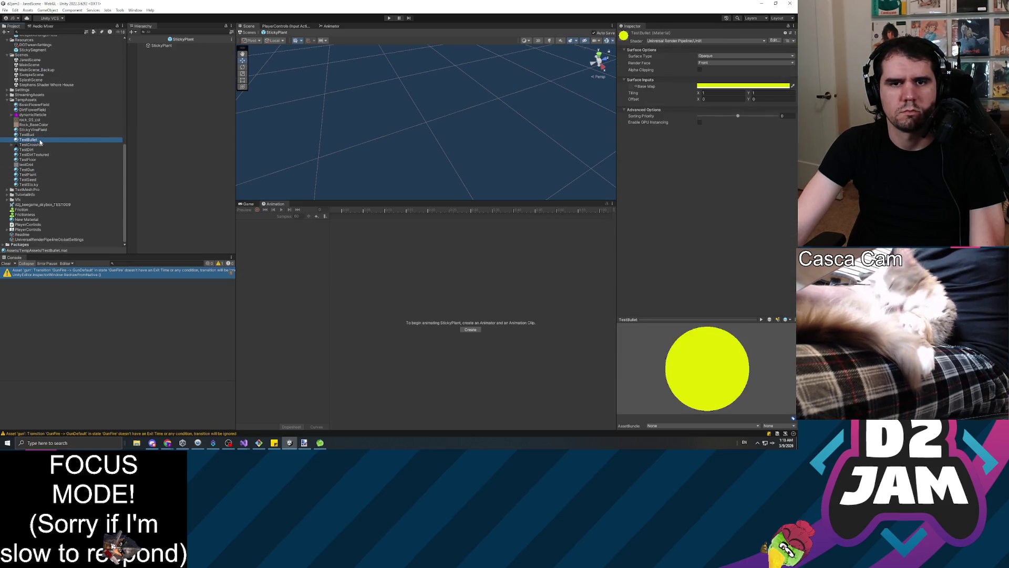
Step: Collapse the TempAssets, Prefabs, Audio, PreCode, Resources and Scenes folders
click(6, 100)
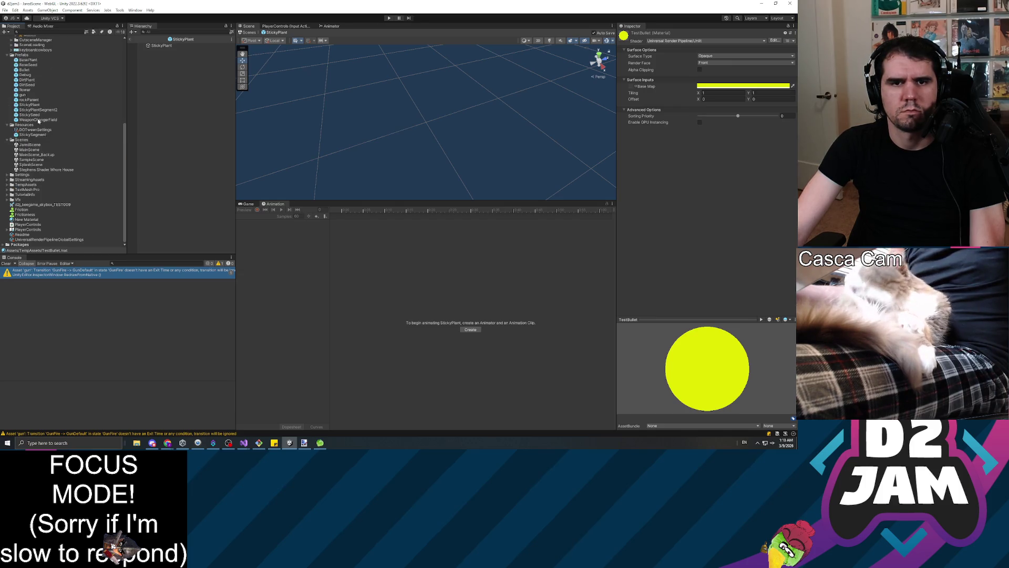
scroll(45, 123, up, 3)
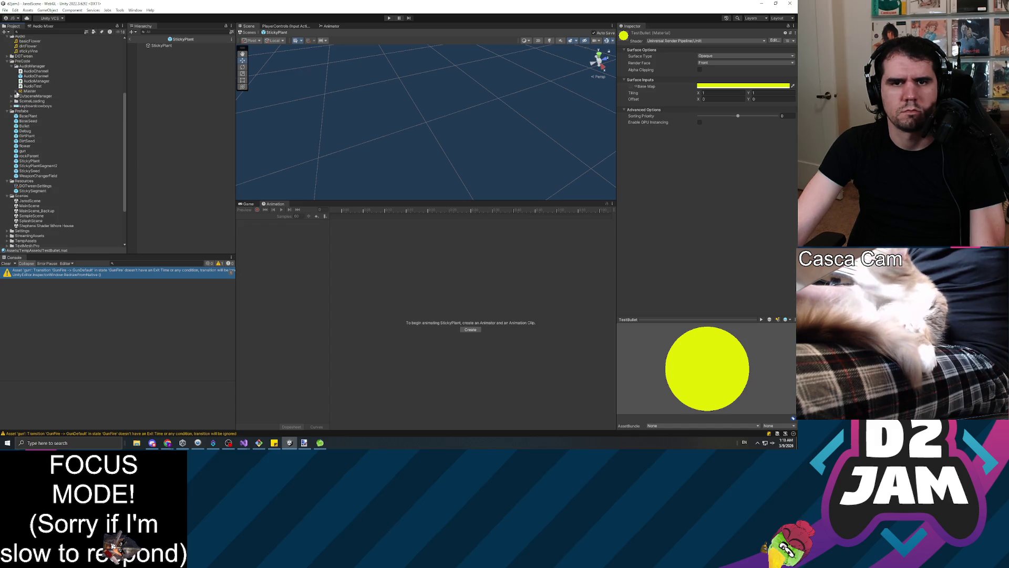
click(7, 111)
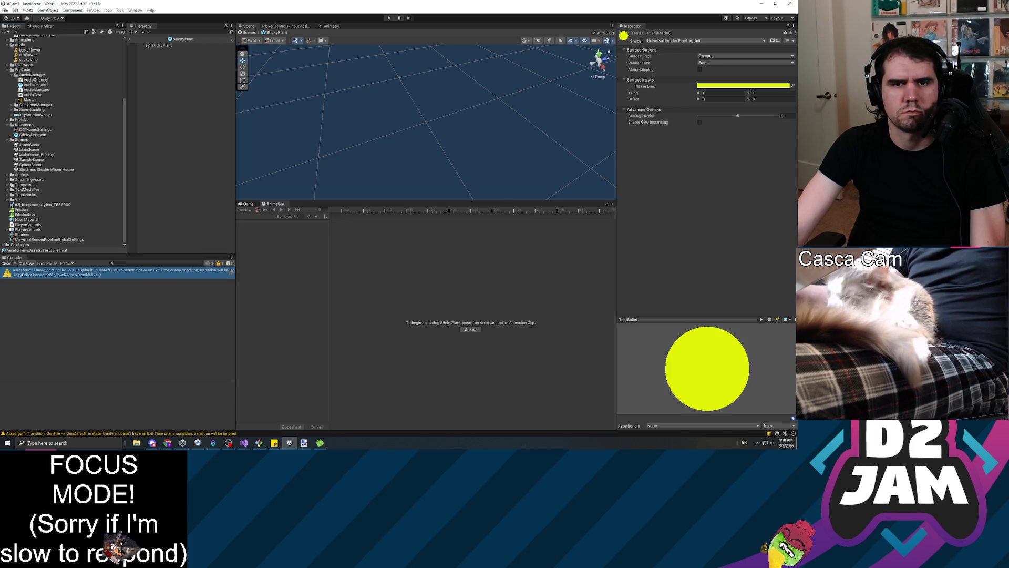
scroll(12, 185, up, 5)
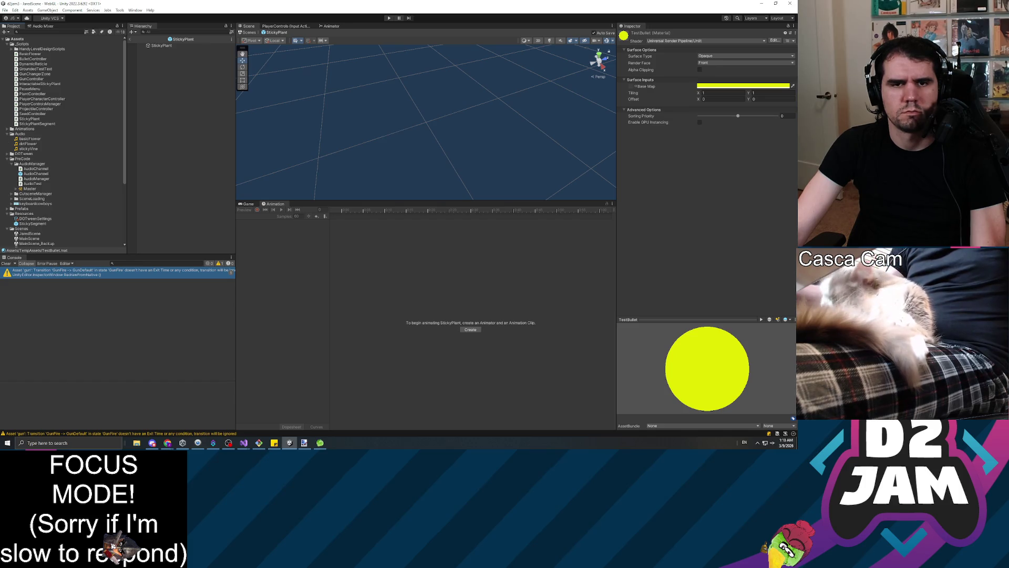
click(7, 134)
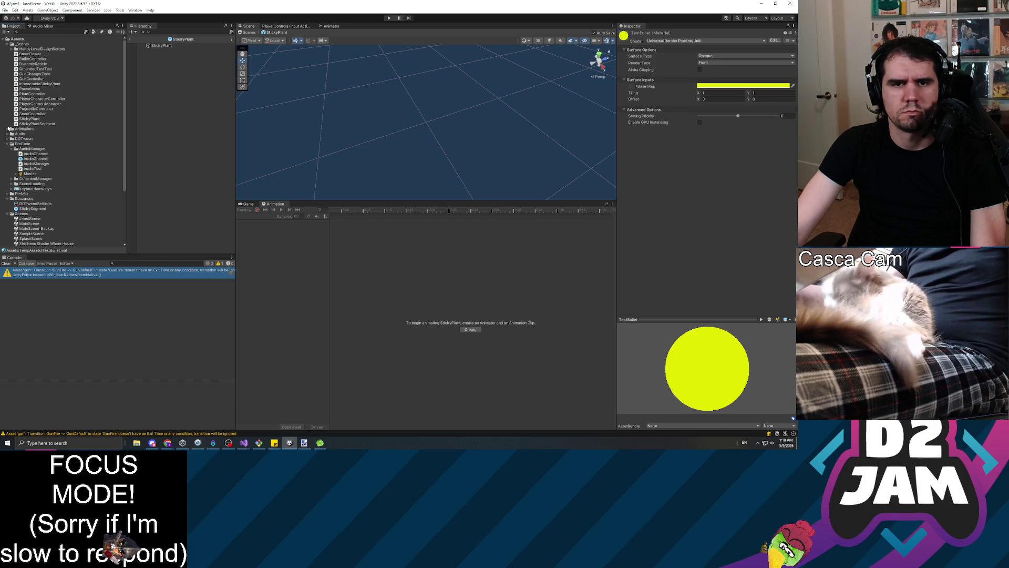
click(7, 144)
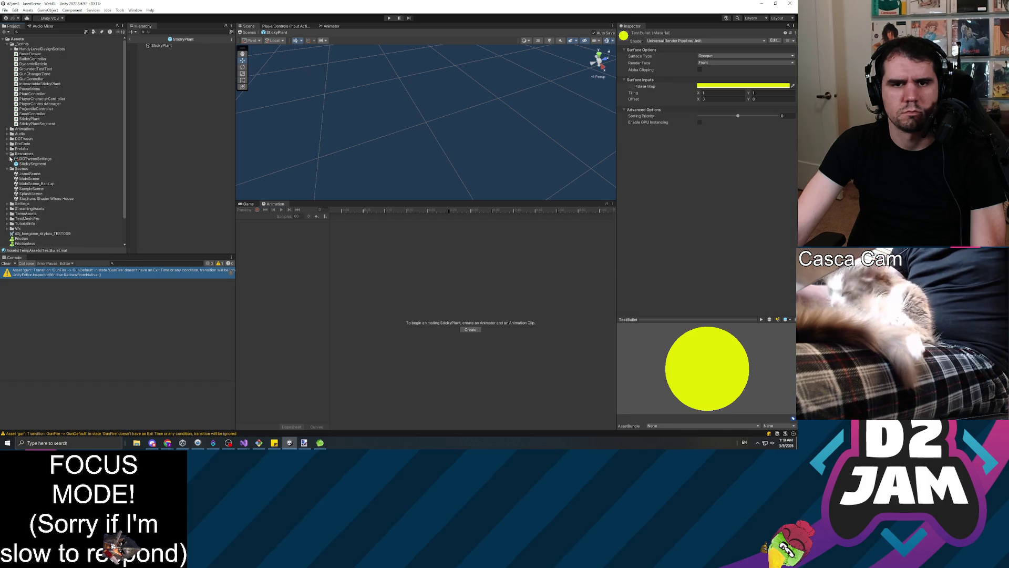
click(7, 153)
click(7, 159)
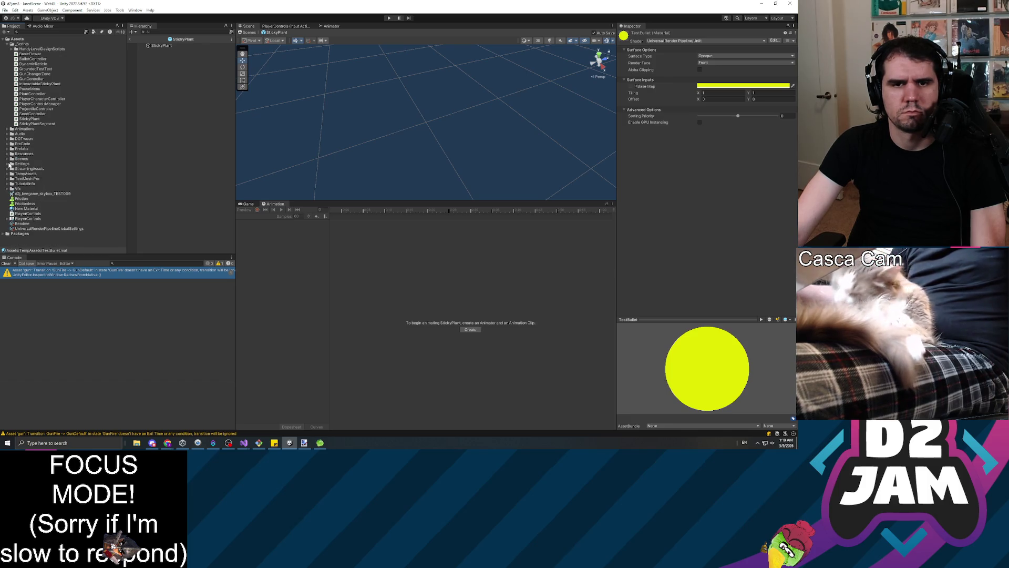
Step: Expand Vfx and its Materials folder and select the green Vines material
click(9, 189)
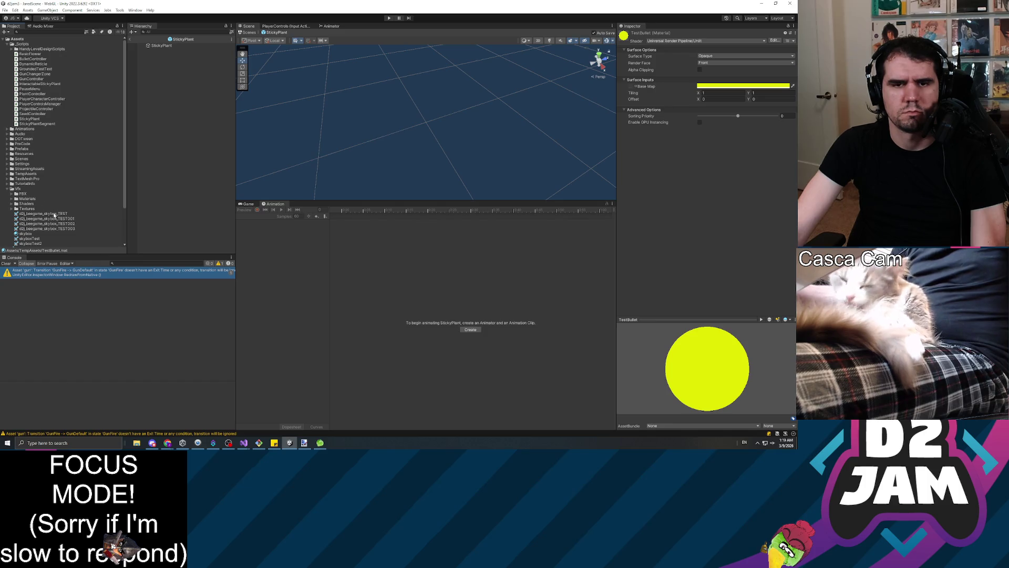
scroll(56, 217, down, 2)
scroll(56, 217, down, 1)
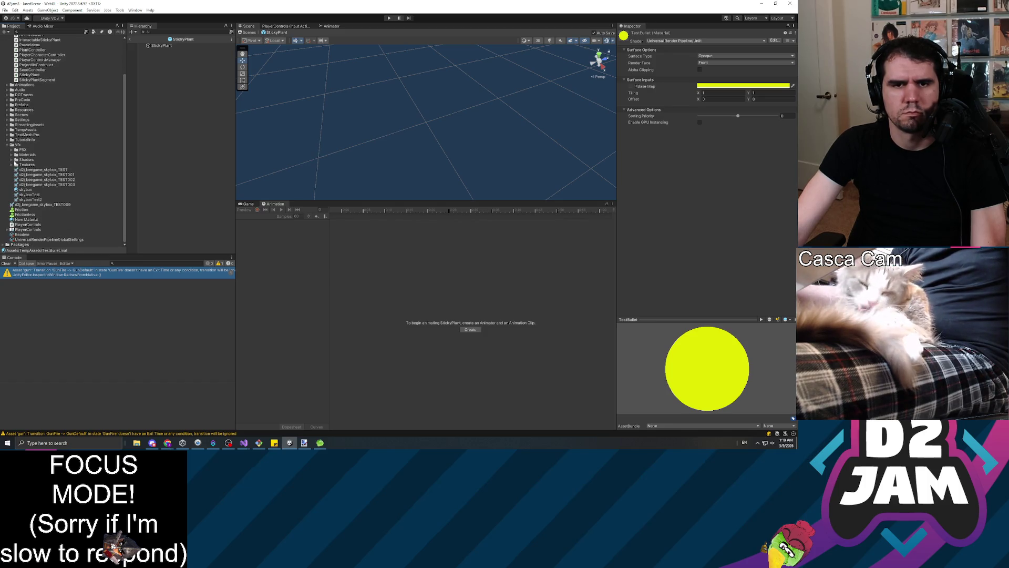
click(11, 155)
scroll(55, 187, down, 3)
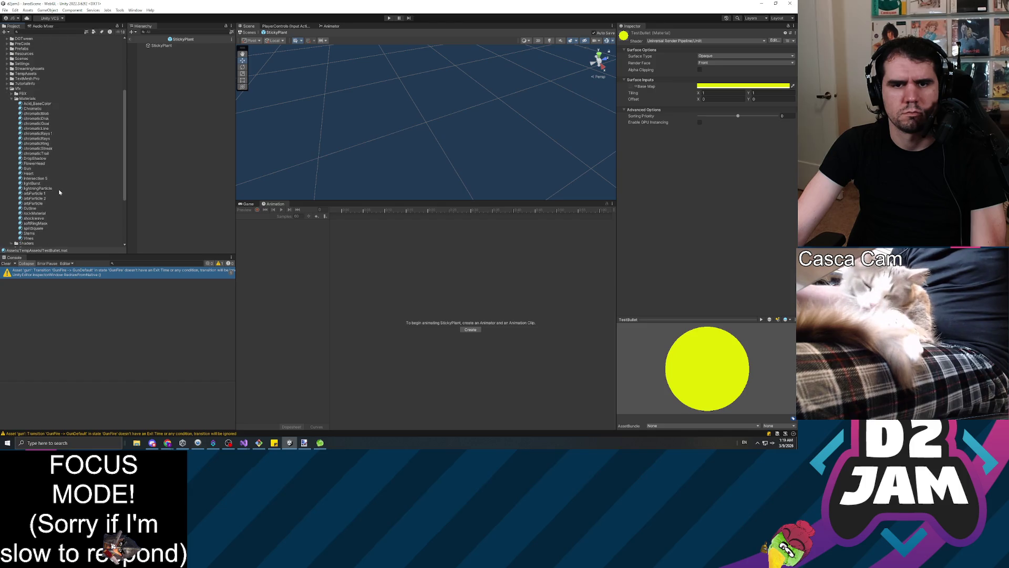
click(42, 238)
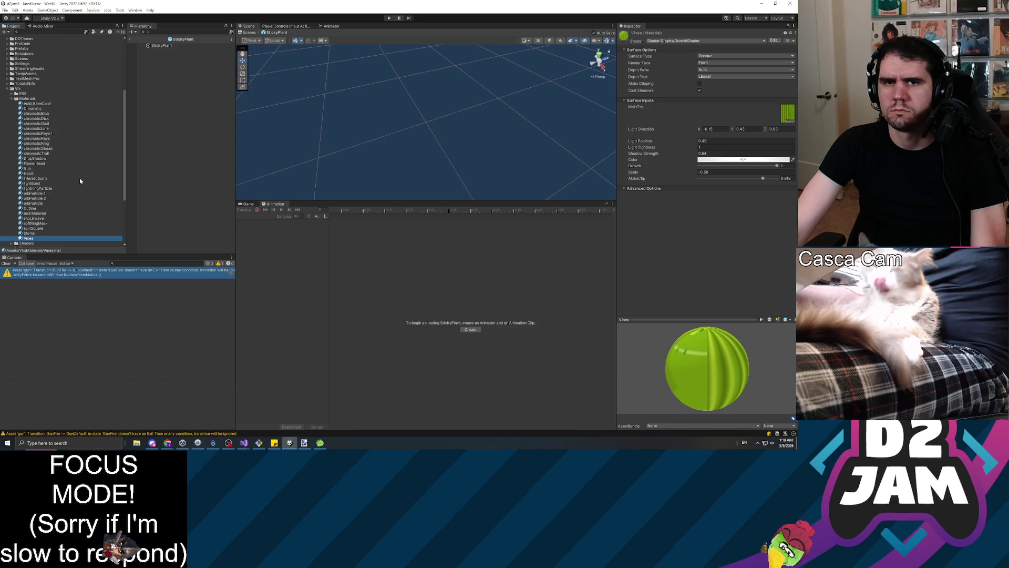
scroll(36, 118, up, 3)
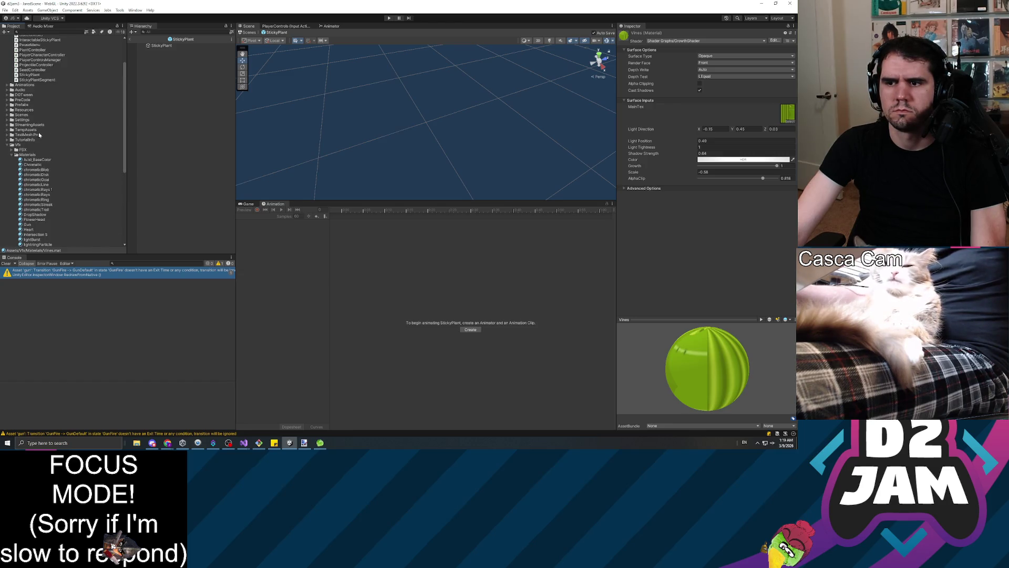
scroll(38, 135, up, 3)
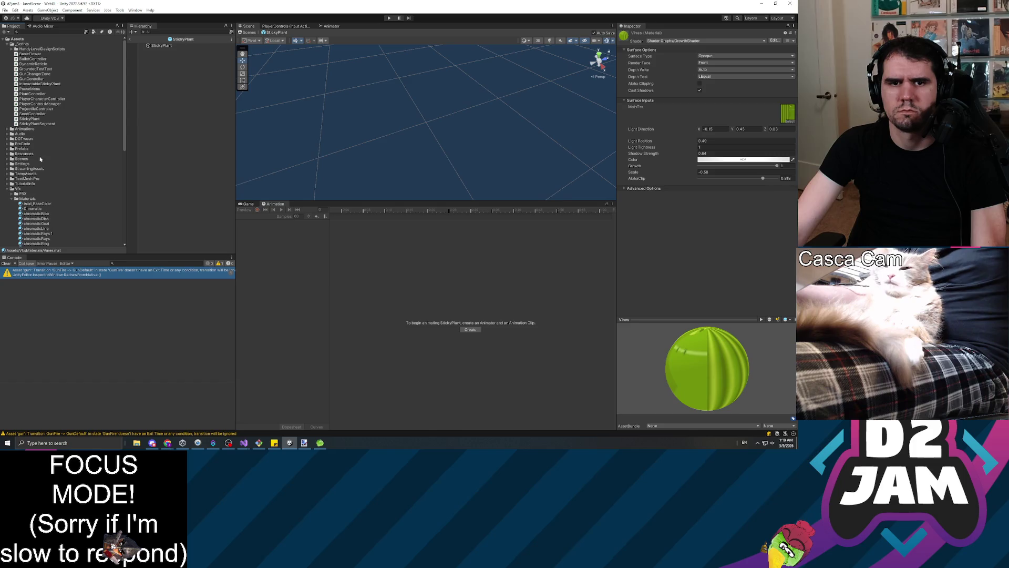
scroll(42, 182, down, 2)
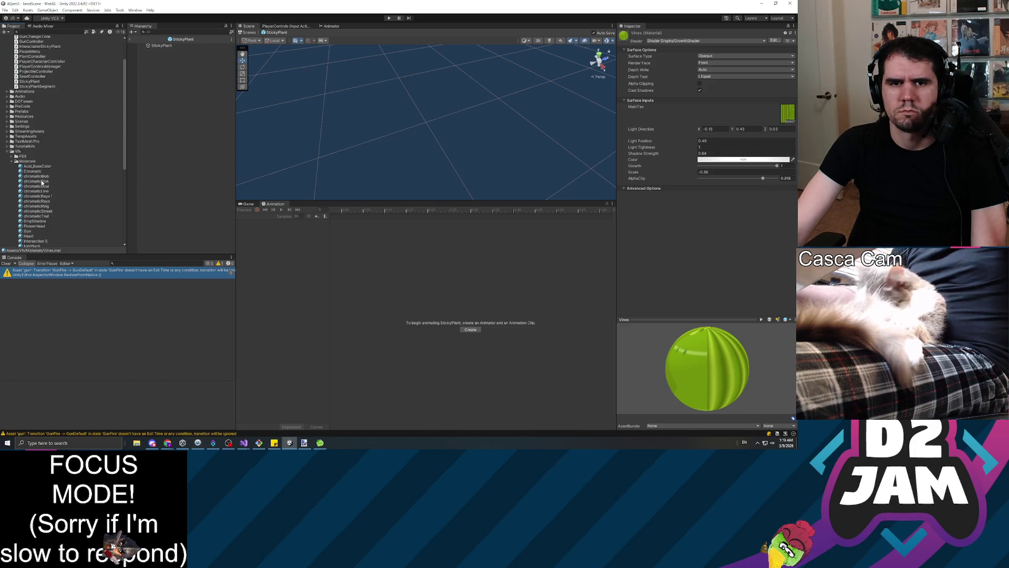
scroll(45, 168, up, 2)
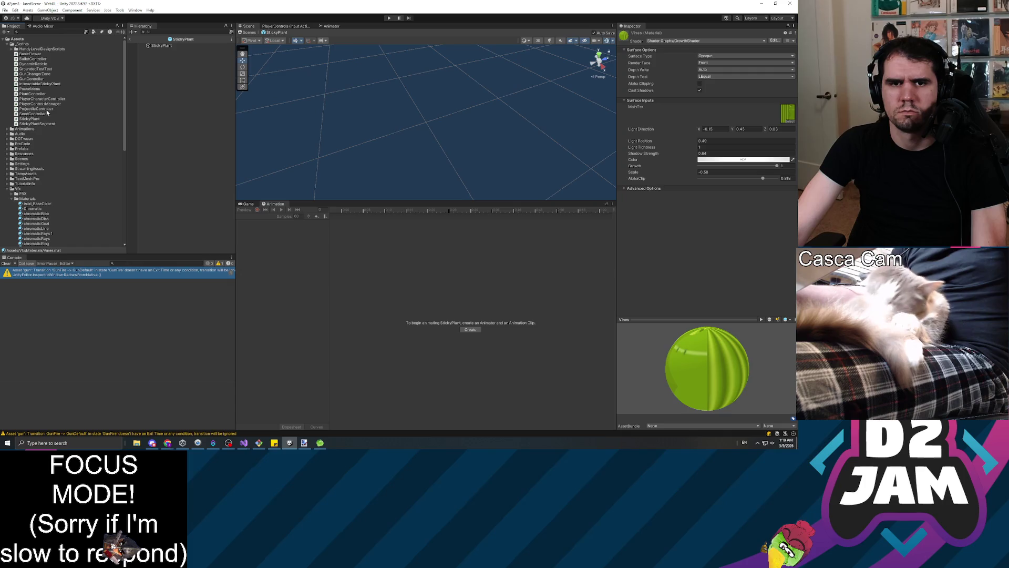
click(6, 149)
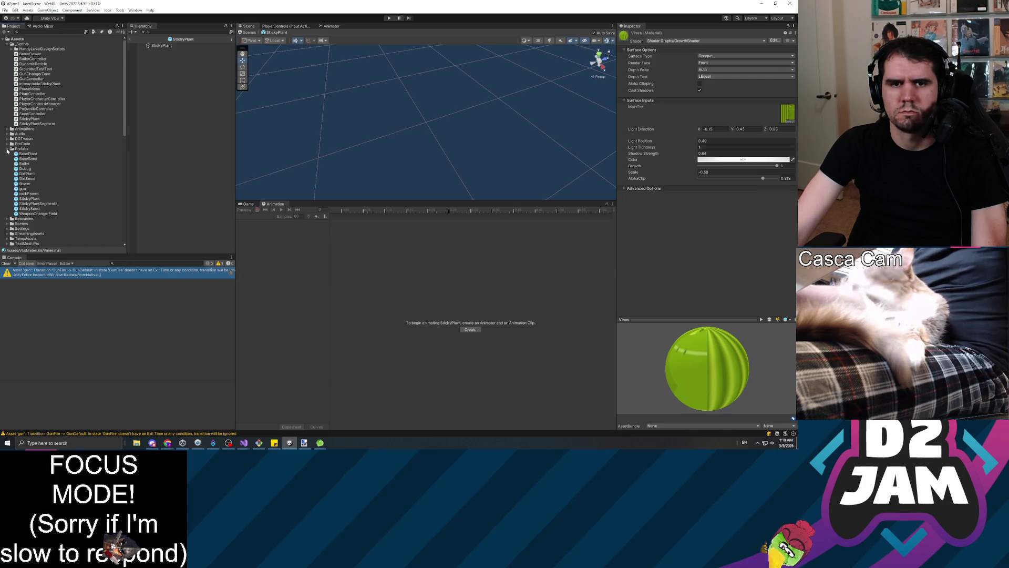
Step: Open the StickySegment prefab and drag the Vines material onto its Stem
click(7, 218)
click(33, 229)
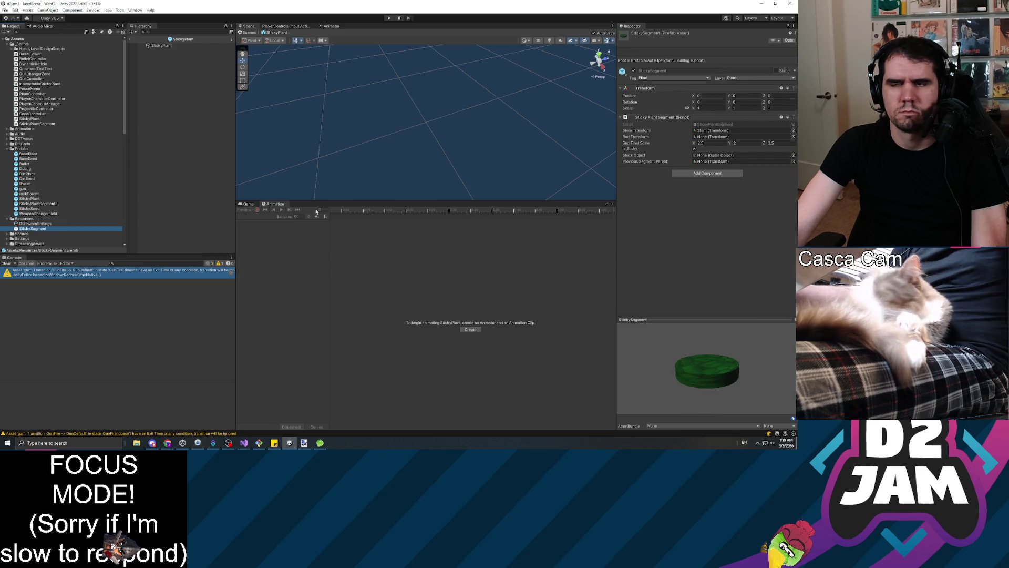
scroll(79, 158, down, 6)
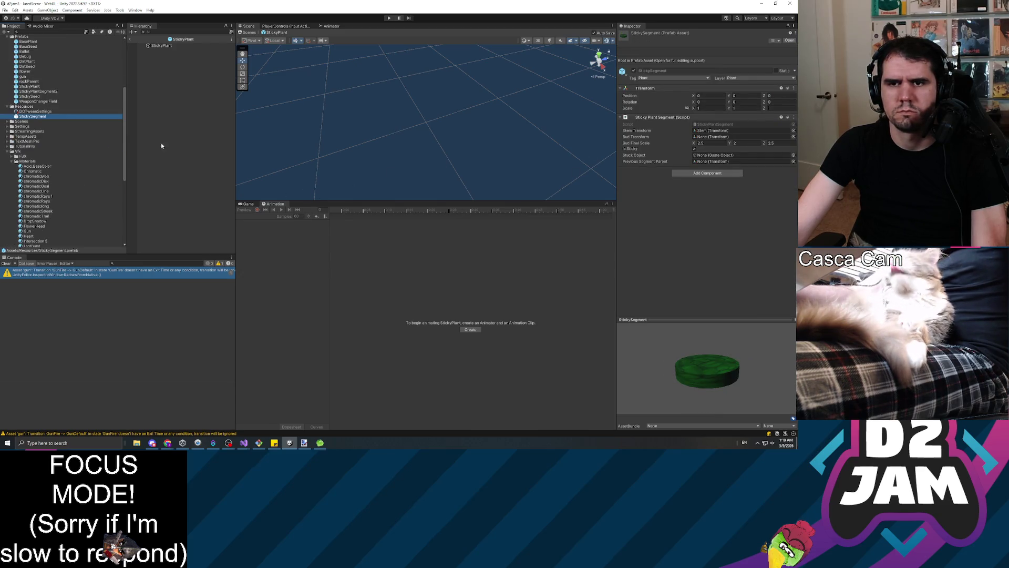
double_click(33, 116)
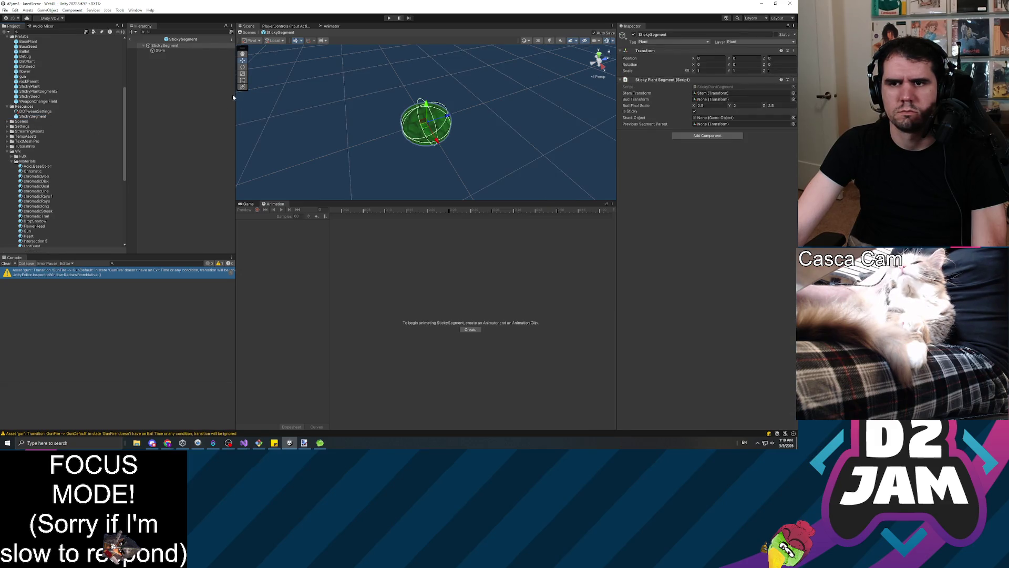
click(160, 50)
scroll(55, 171, down, 8)
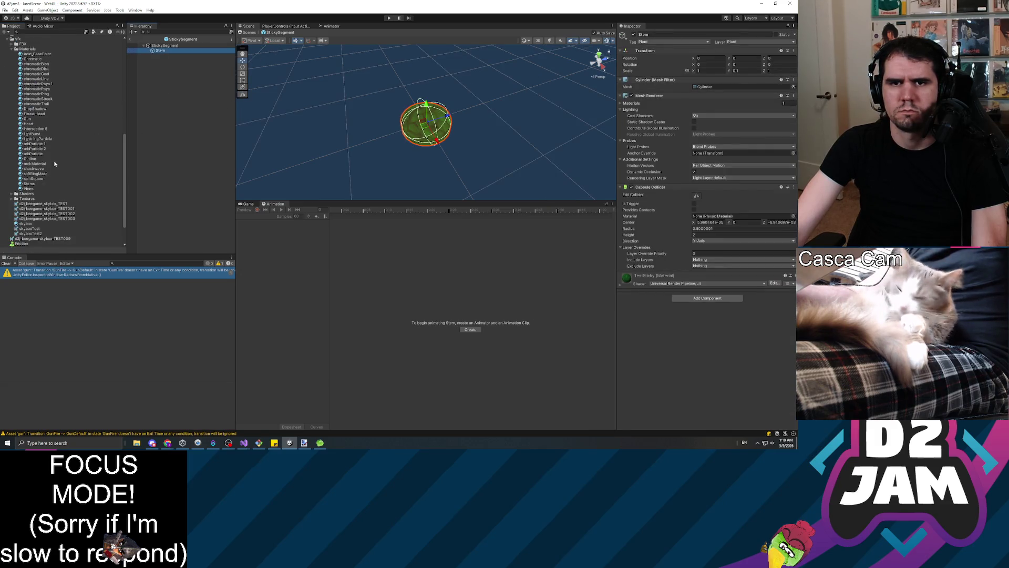
drag(27, 155, 162, 50)
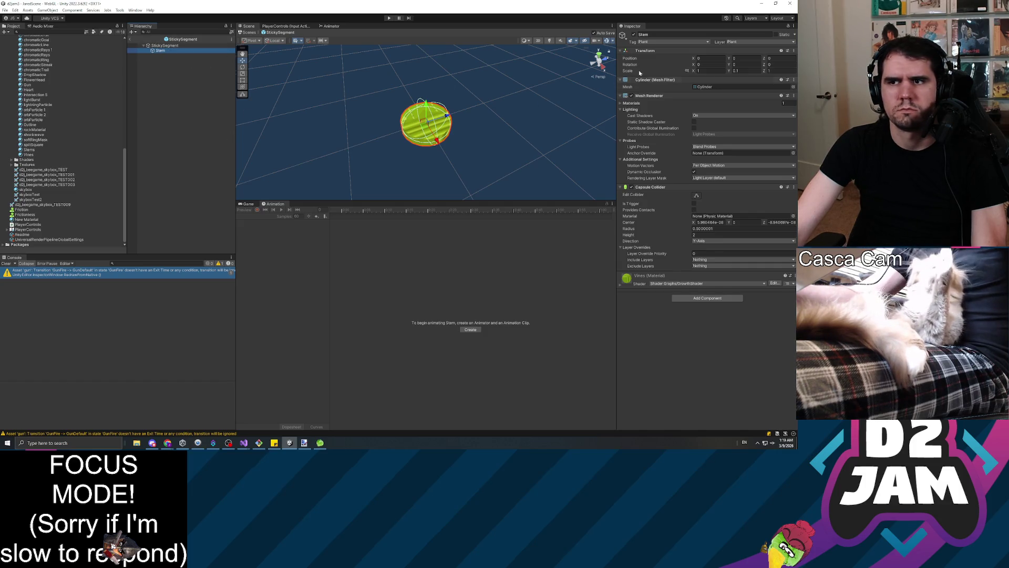
Step: Try a Stem Y scale of 1.39, then undo it back to 0.1
click(745, 70)
text(1.39)
key(Return)
mouse_move(473, 121)
mouse_down()
mouse_move(496, 118)
mouse_move(455, 109)
mouse_move(474, 116)
mouse_up()
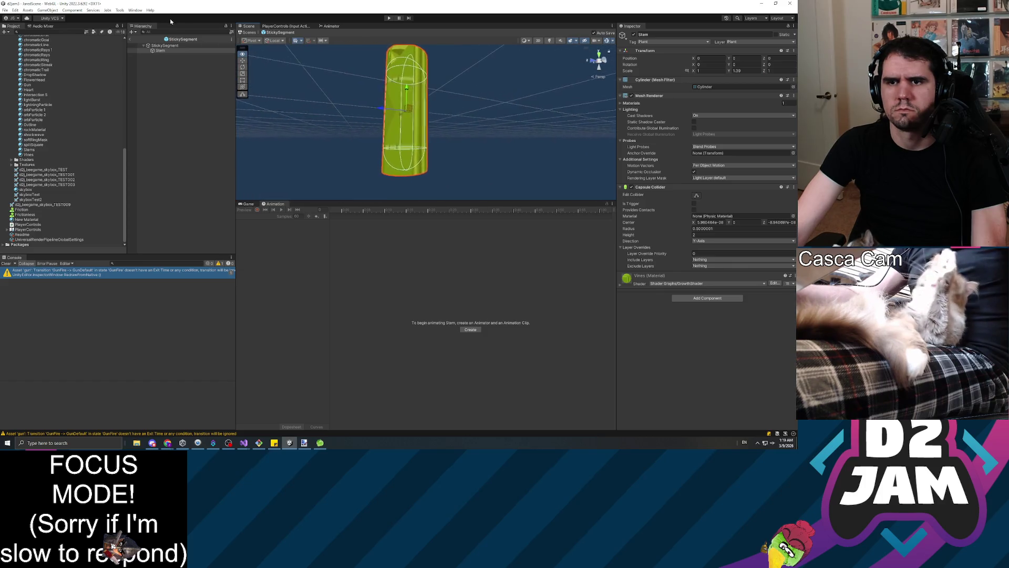
key(ctrl+z)
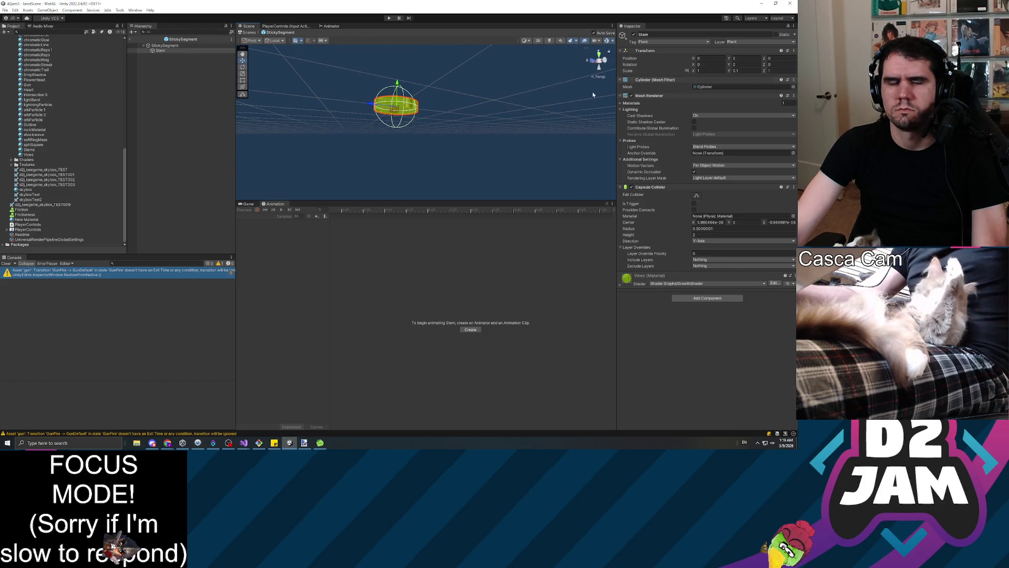
click(164, 51)
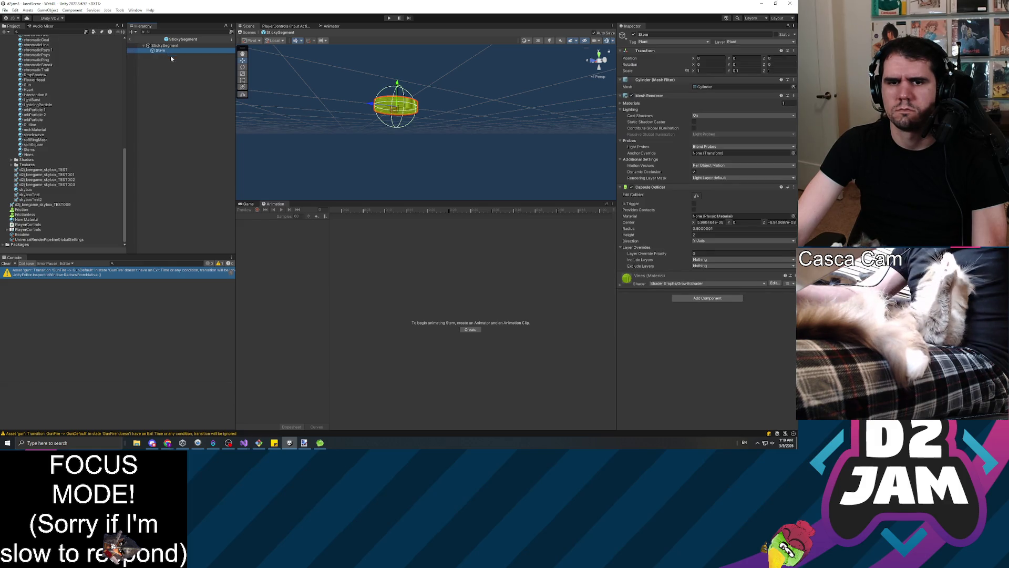
scroll(69, 173, up, 5)
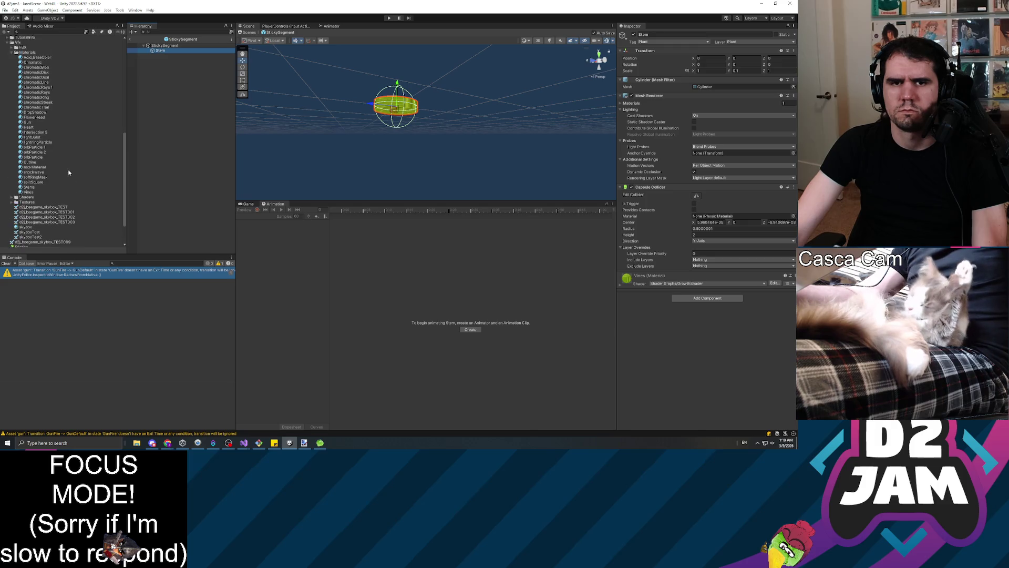
Step: Glance at the FlowerHead and lightBurst materials, then exit StickySegment back to JaredScene
click(36, 174)
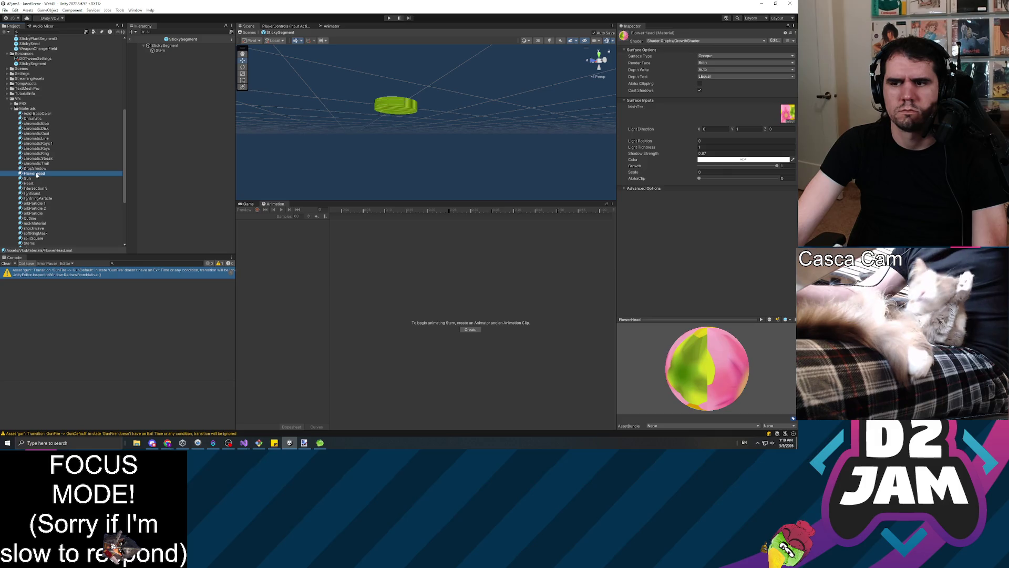
click(41, 193)
scroll(42, 195, down, 3)
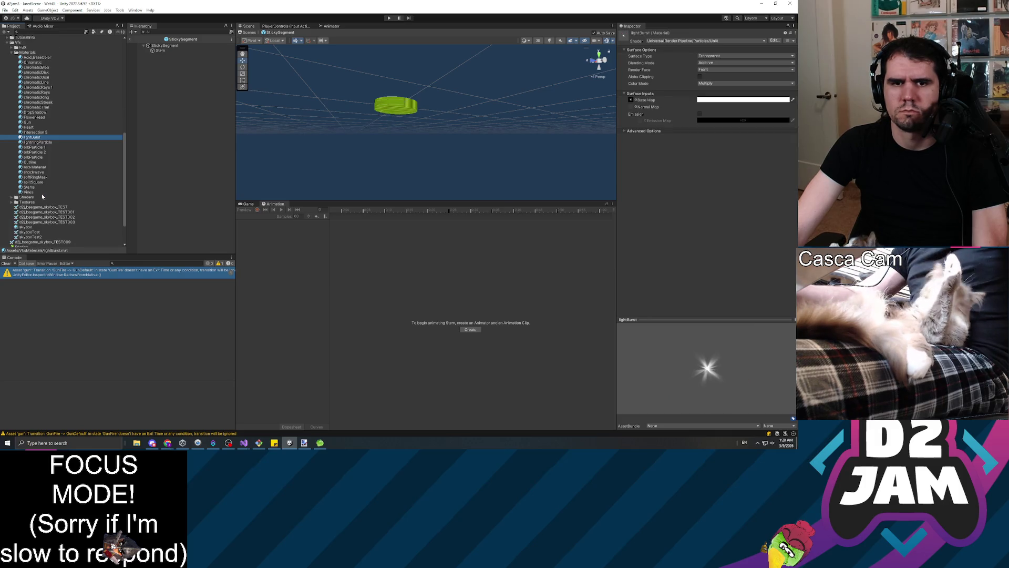
click(187, 153)
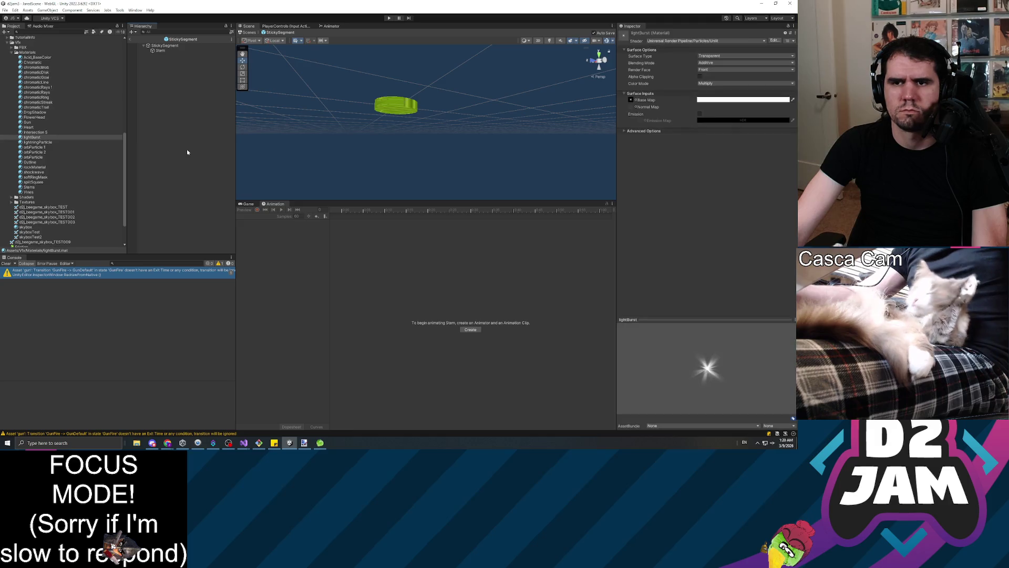
key(Down)
key(Down)
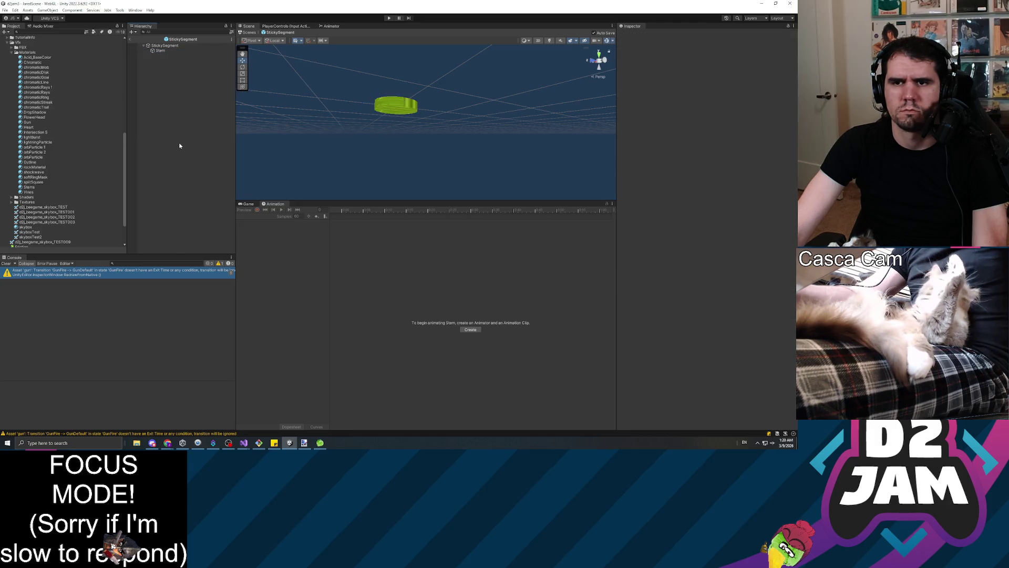
key(Up)
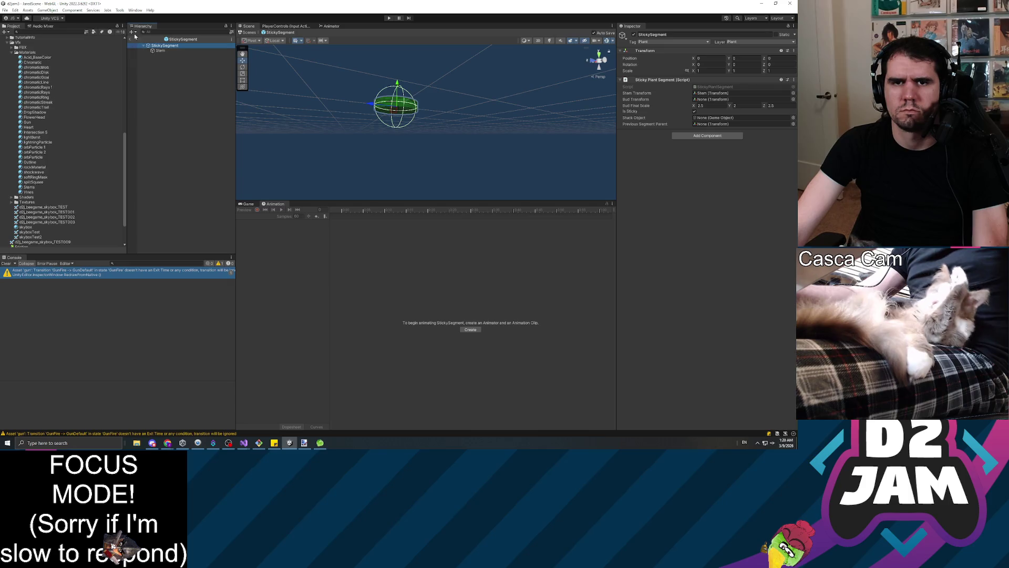
click(130, 41)
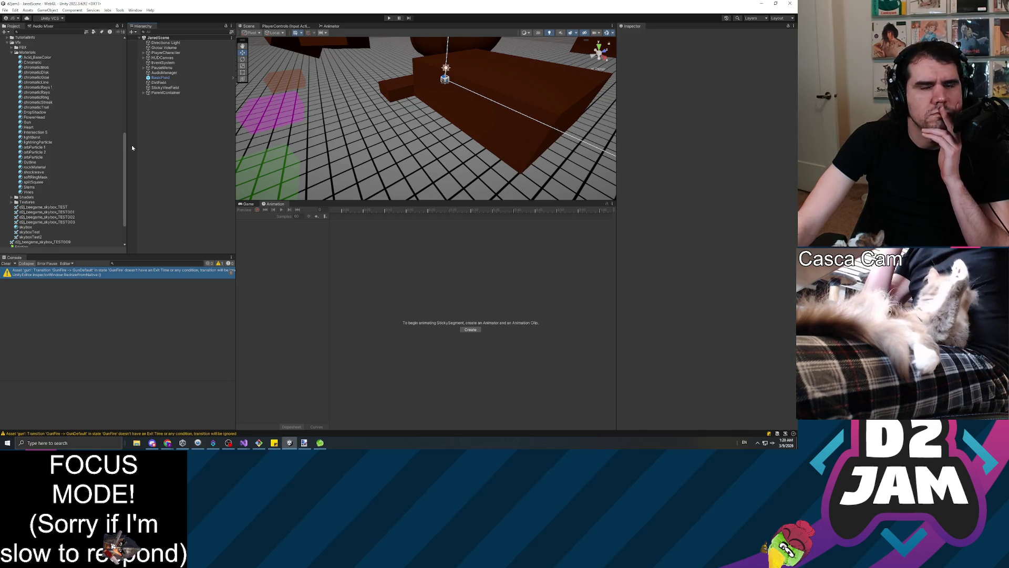
Step: Expand the FBX folder, open the vine model in Paint 3D, then close it
click(12, 47)
double_click(27, 77)
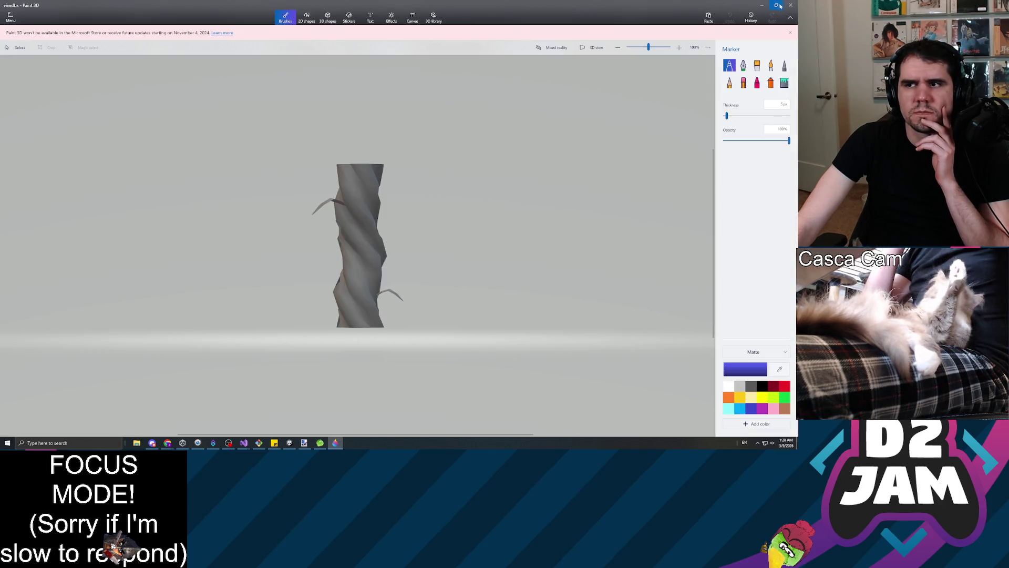
click(791, 5)
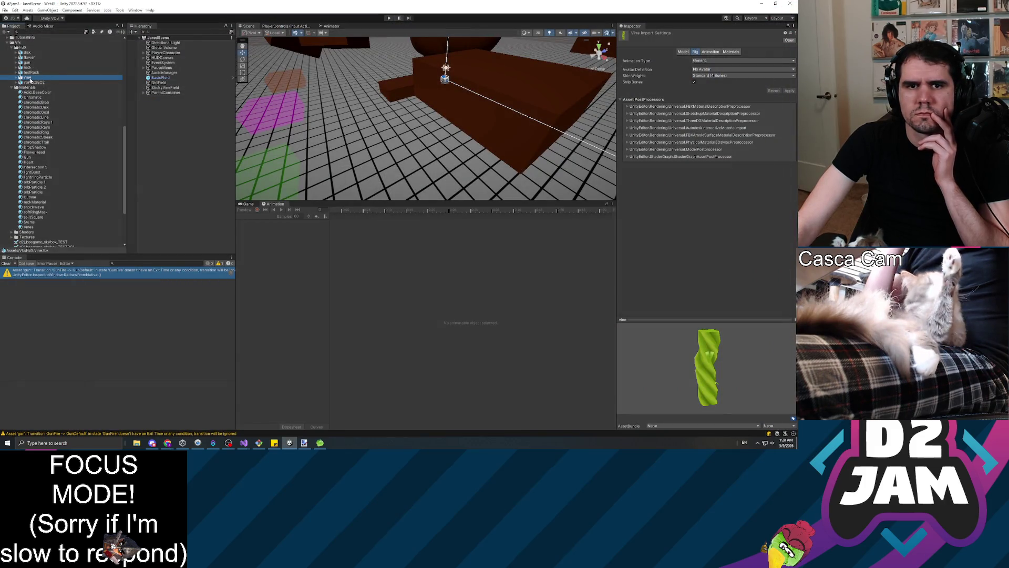
Step: Check the vine FBX's vineBody and vineLeaves parts, deselect it, and enter Play mode
click(16, 78)
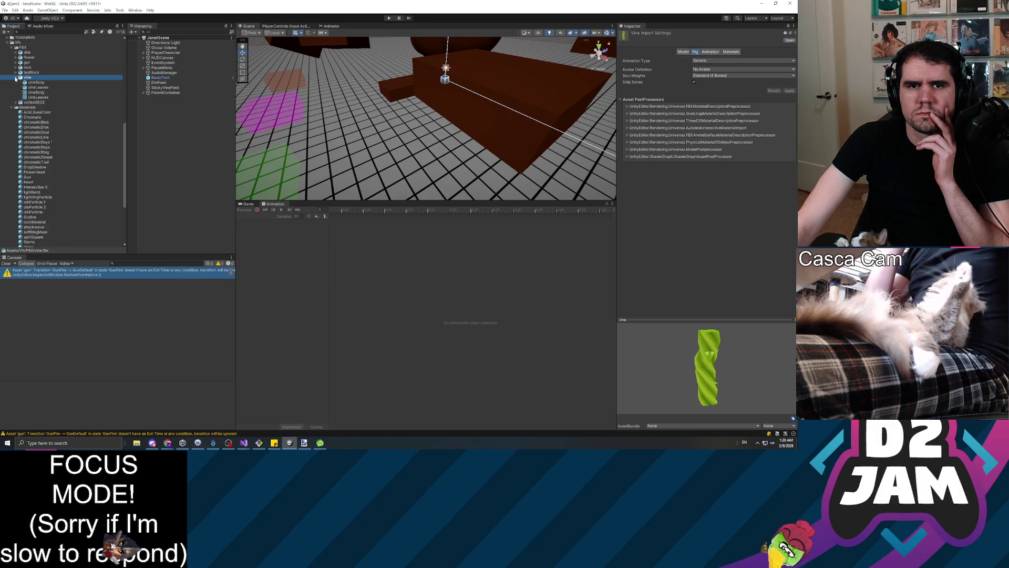
click(16, 78)
scroll(82, 94, up, 5)
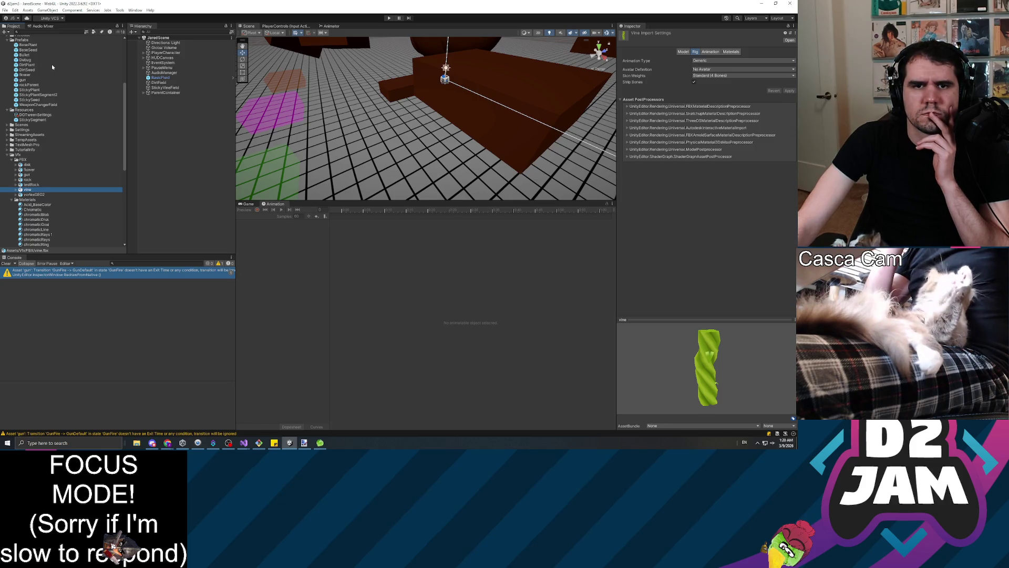
scroll(51, 65, up, 3)
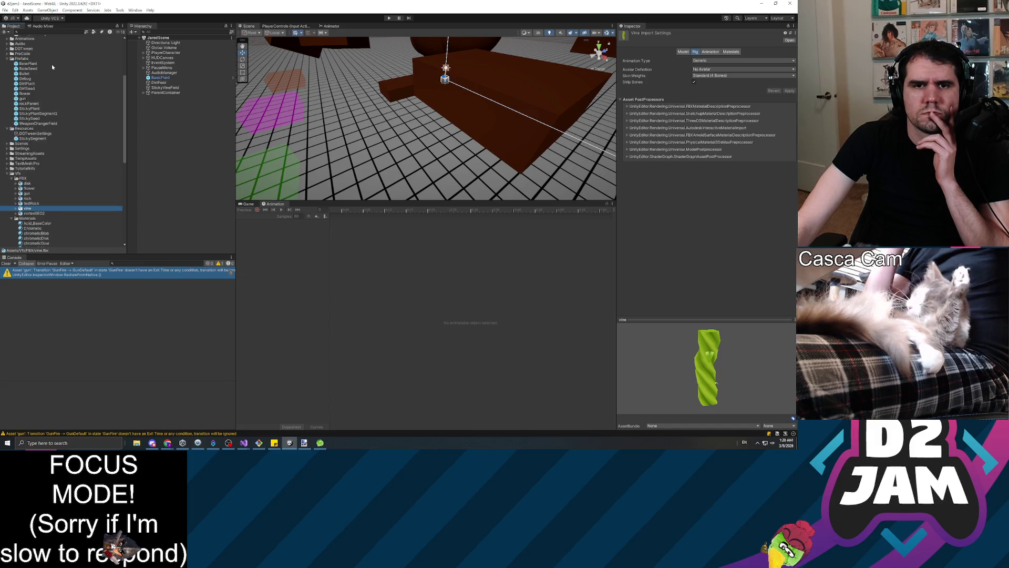
scroll(61, 71, up, 3)
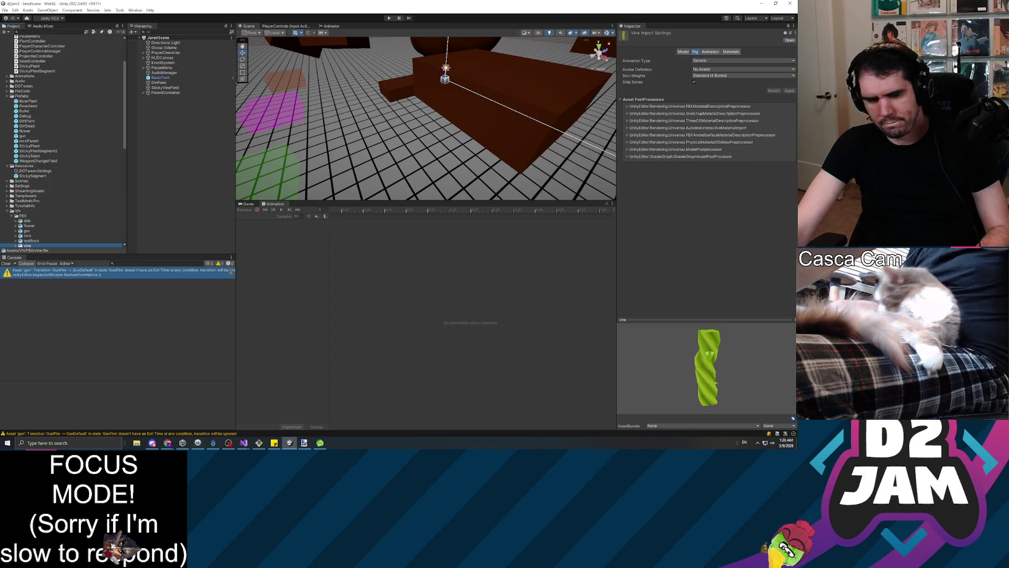
click(176, 153)
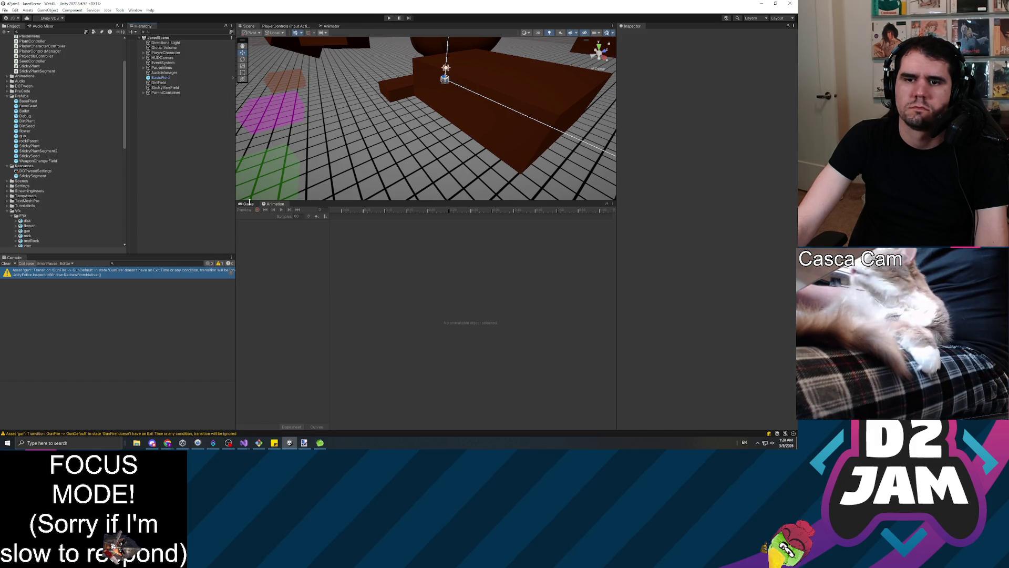
click(389, 18)
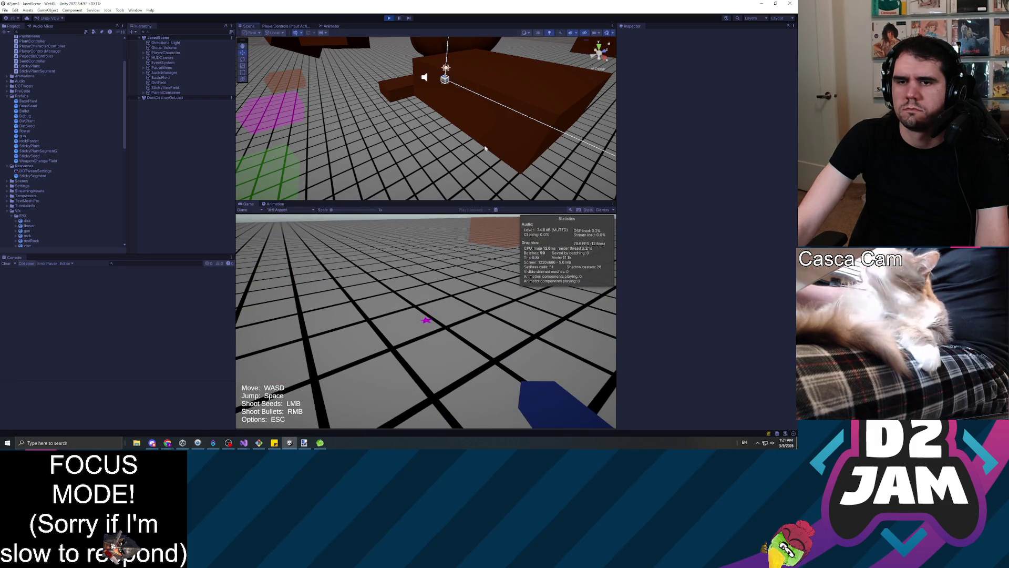
Step: Shoot seeds around the level to grow several flowers, stepping back and repositioning
click(415, 286)
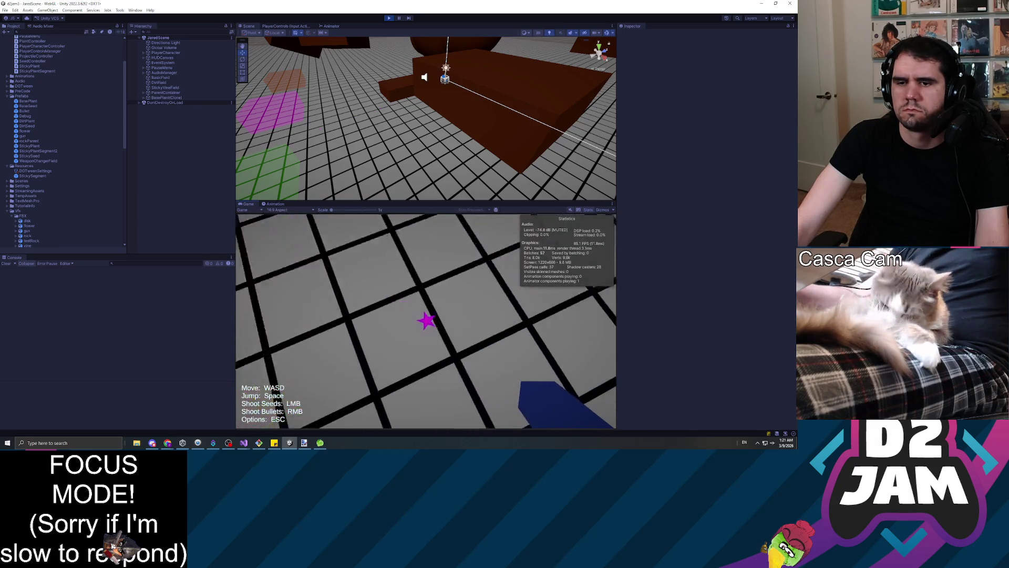
click(427, 321)
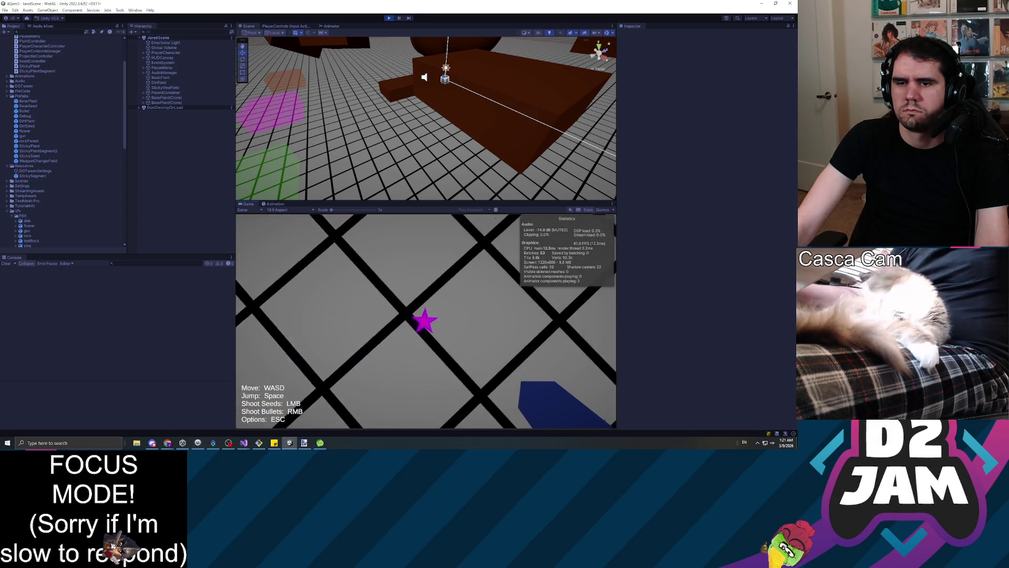
click(425, 321)
click(427, 322)
click(427, 321)
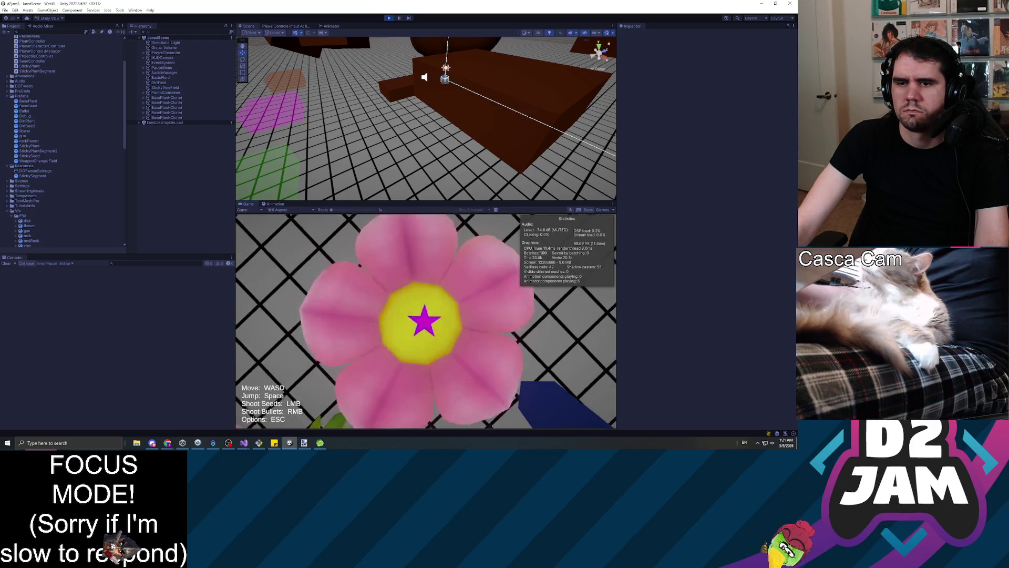
key(s)
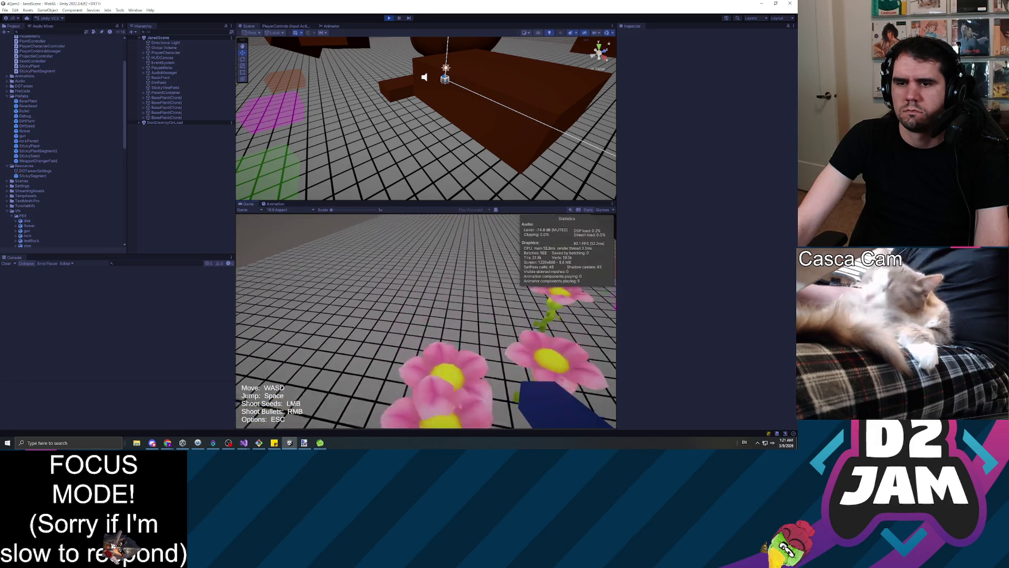
click(426, 321)
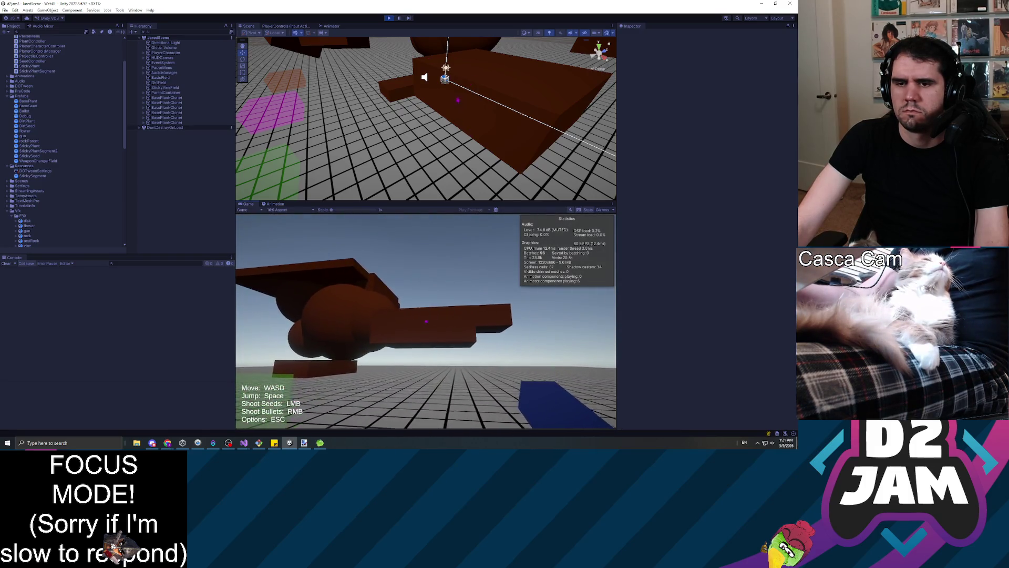
click(426, 321)
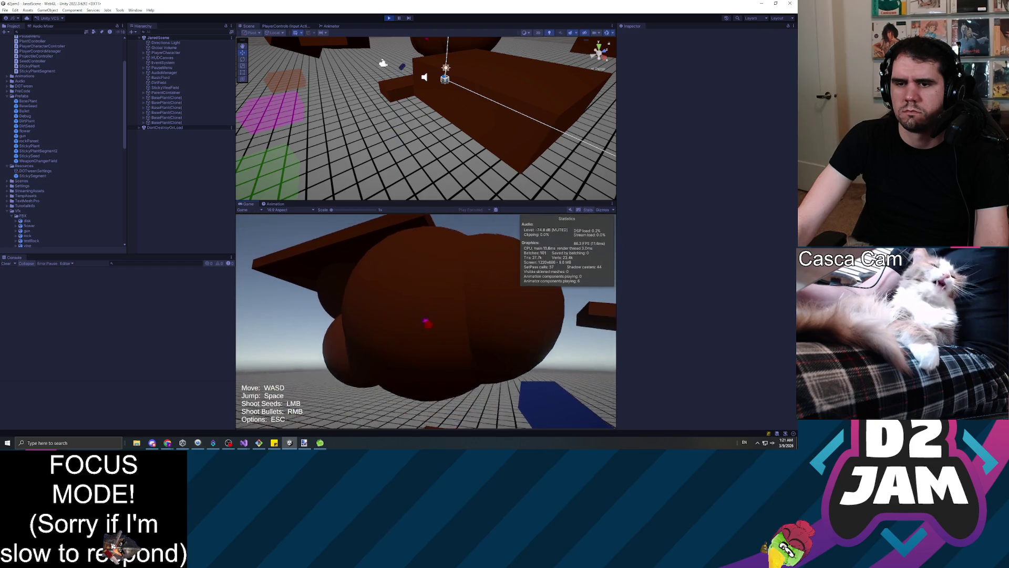
click(425, 321)
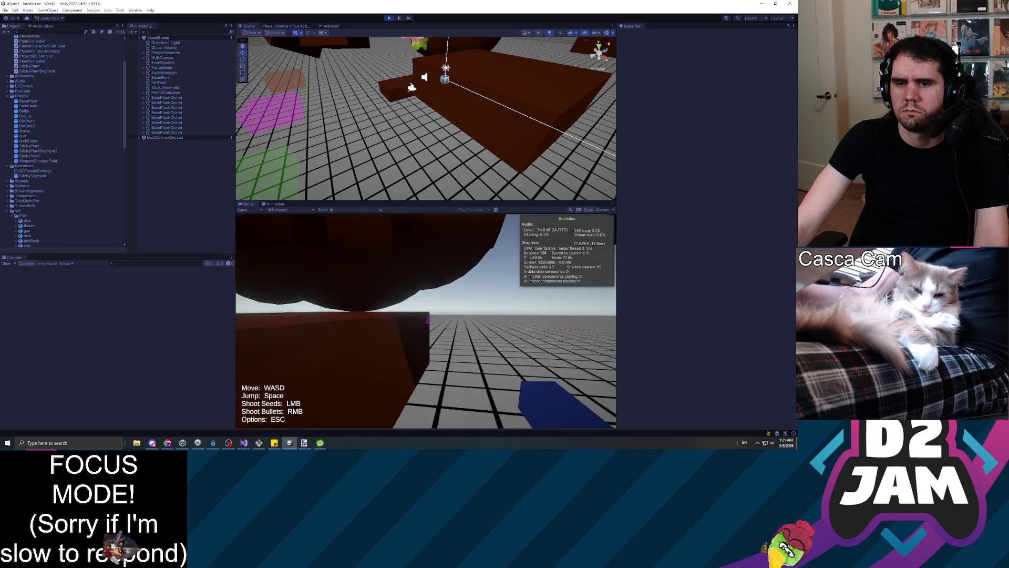
key(s)
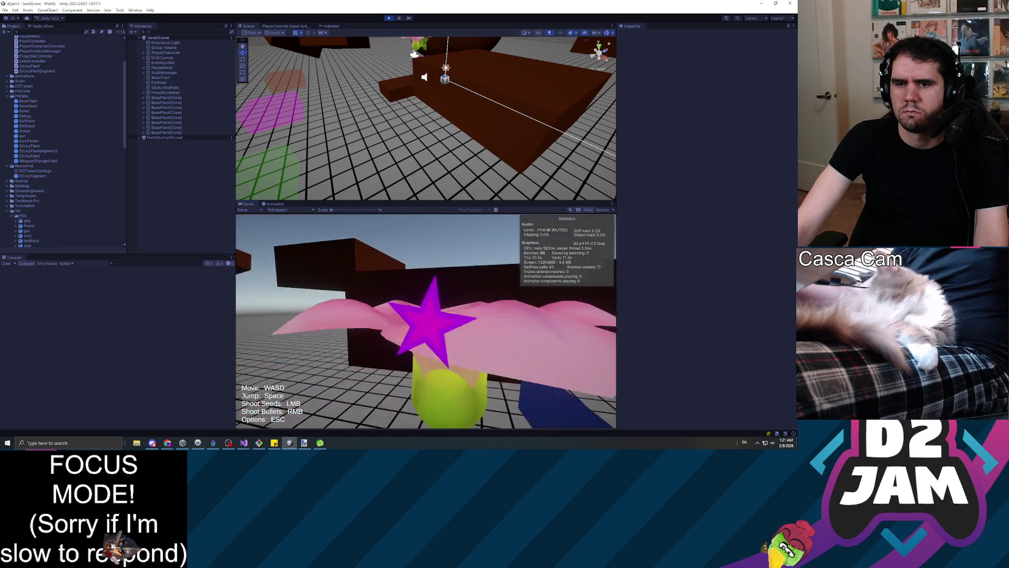
key(w)
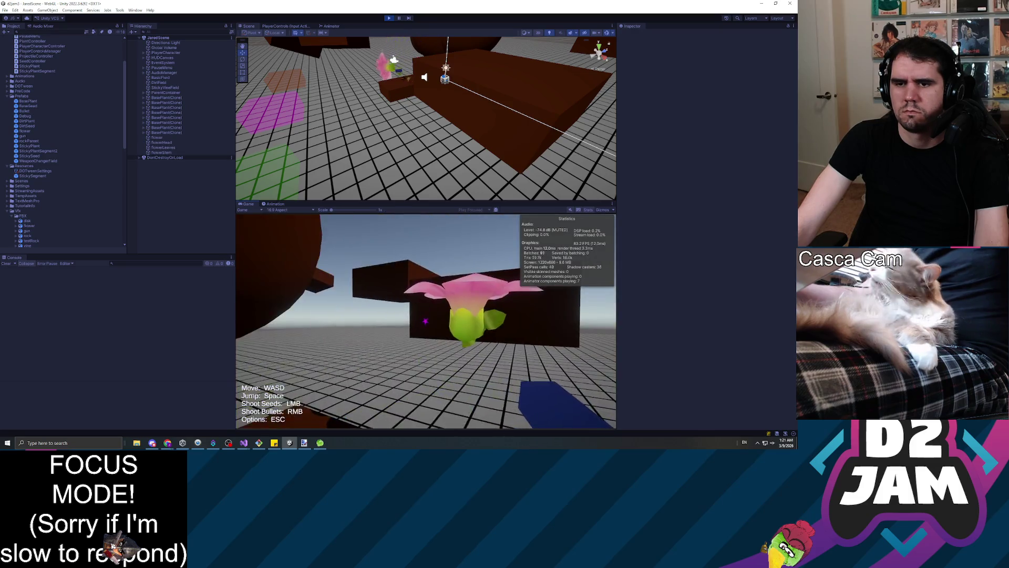
key(s)
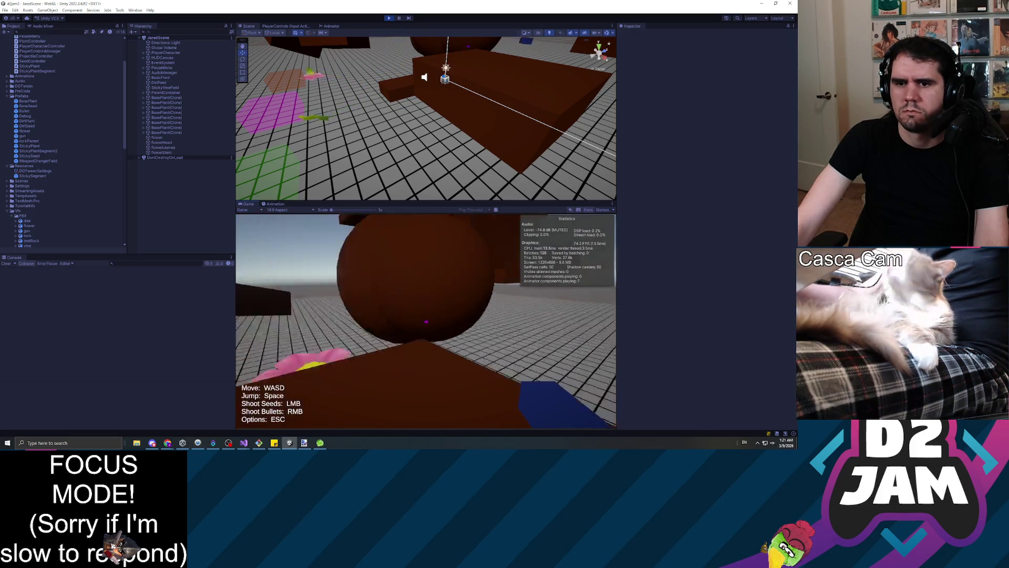
Step: Walk toward the brown block and shoot more seeds to sprout flowers there
mouse_move(426, 321)
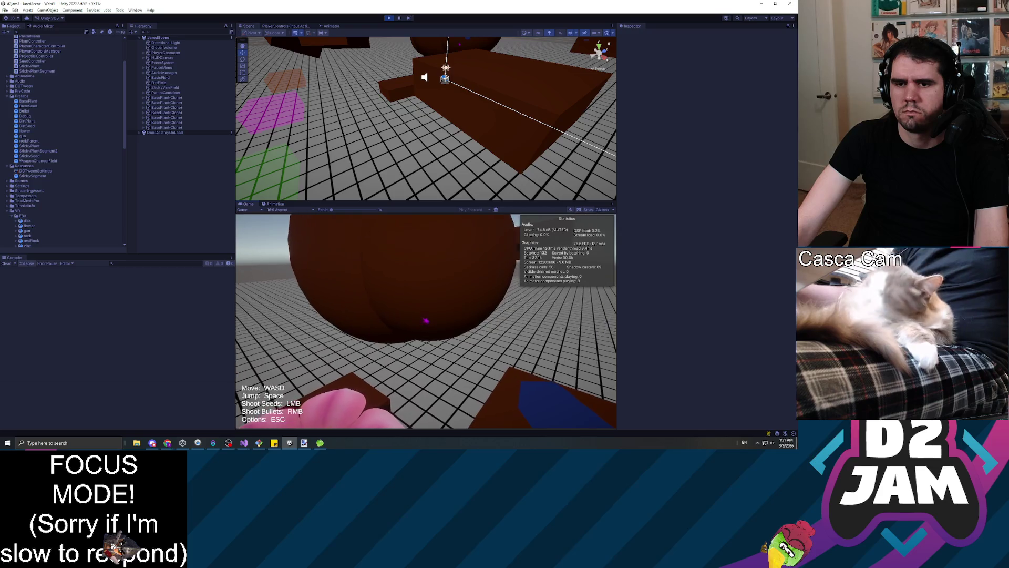
click(426, 320)
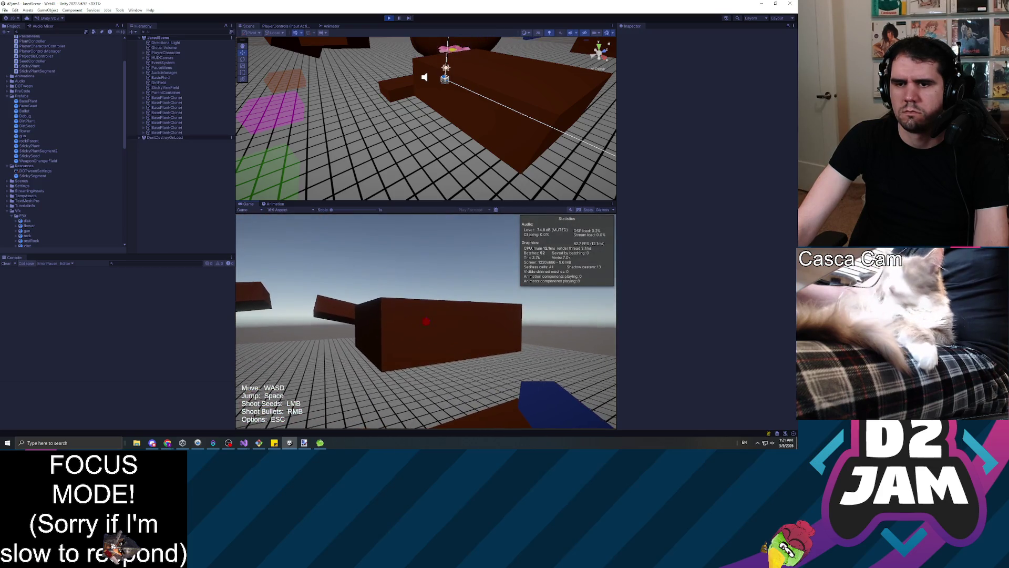
click(426, 321)
key(w)
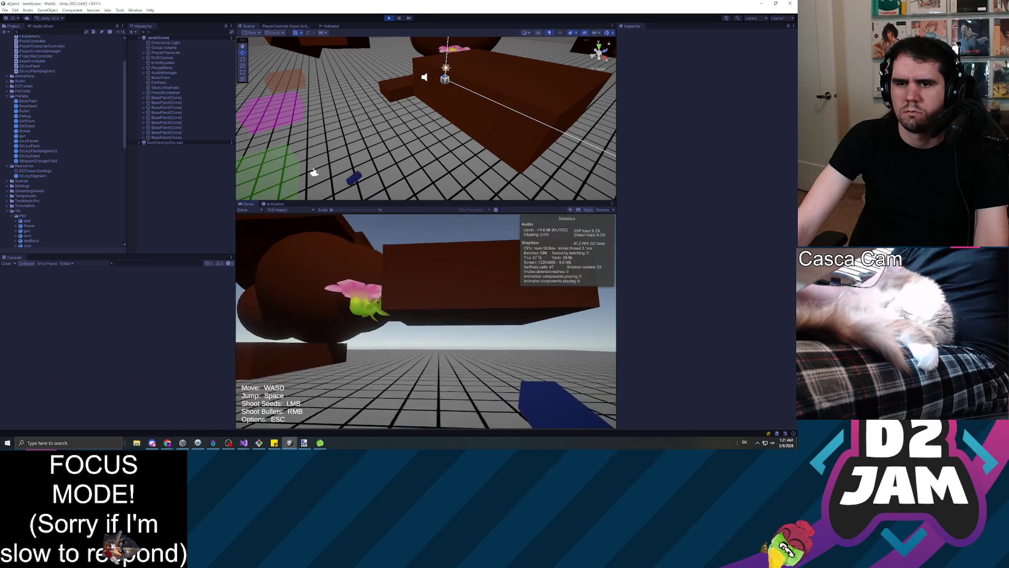
key(w)
click(425, 321)
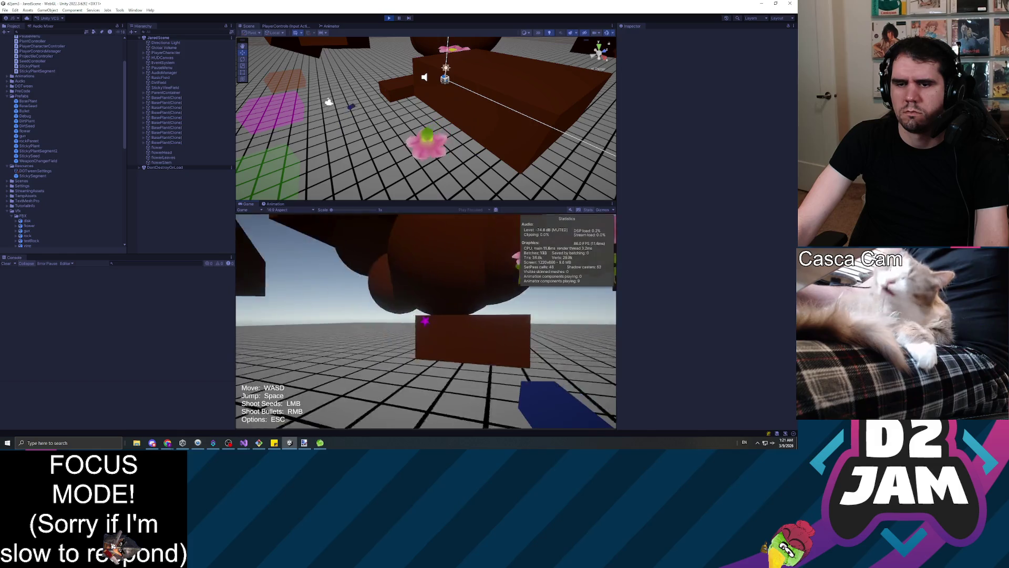
key(w)
key(w)
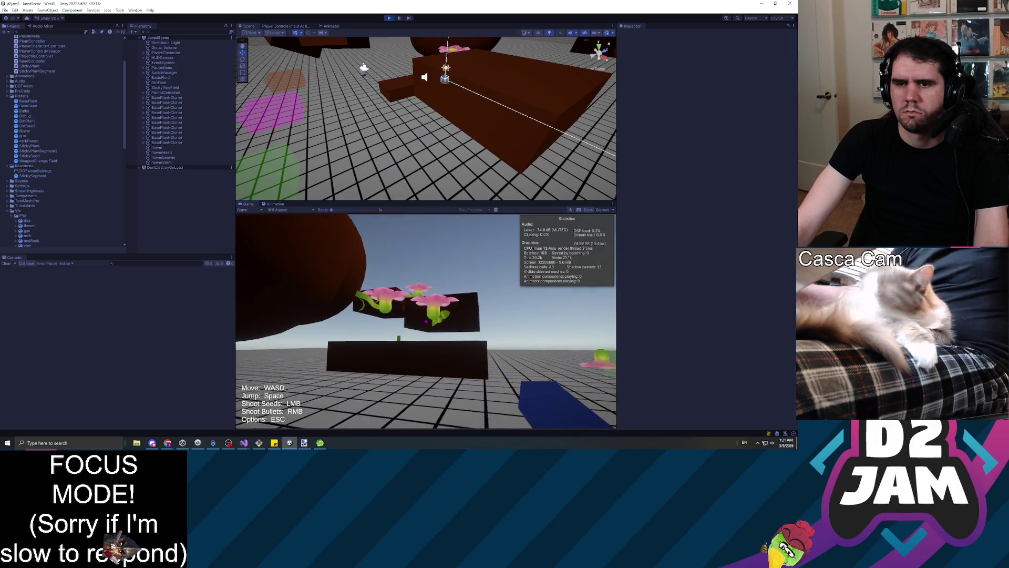
key(w)
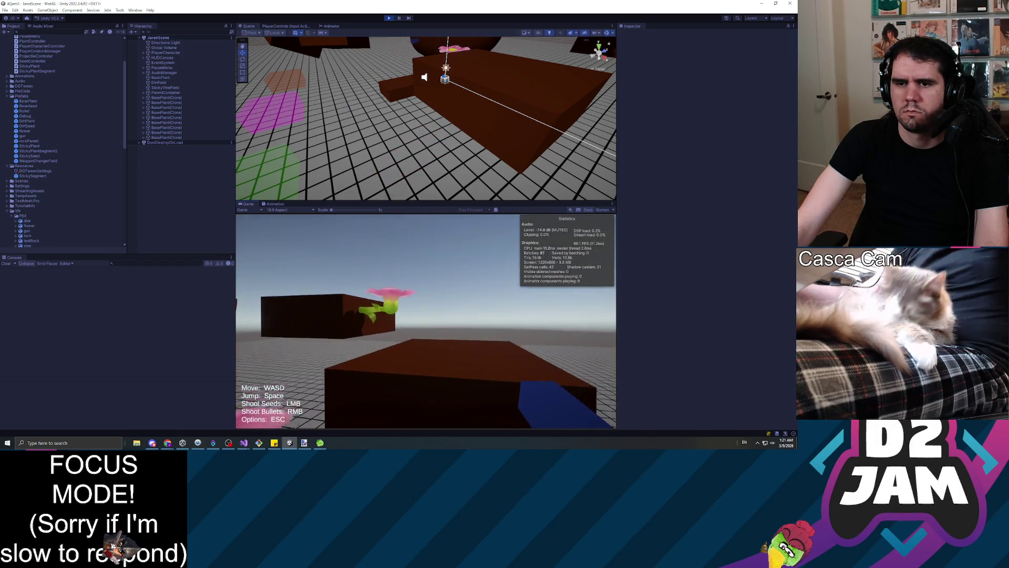
mouse_move(426, 321)
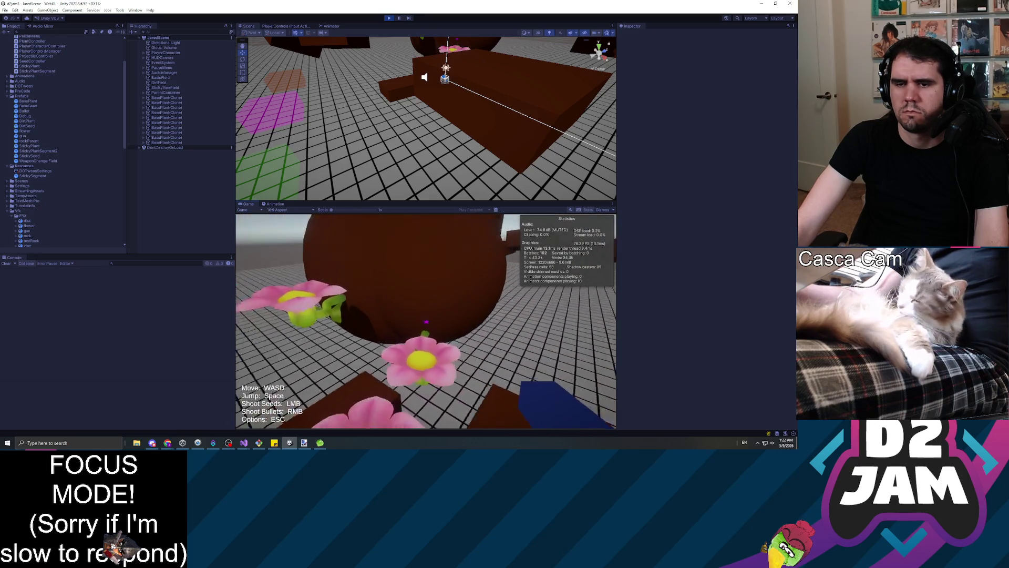
click(426, 321)
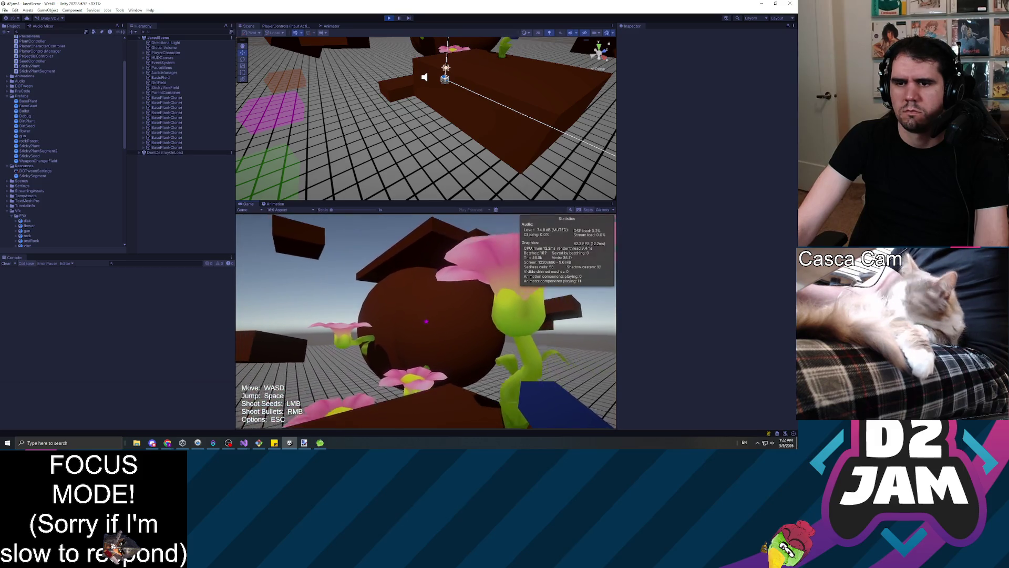
mouse_move(426, 320)
Step: Pause and resume the game, then snip a screenshot of the Game view with the flowers
key(Escape)
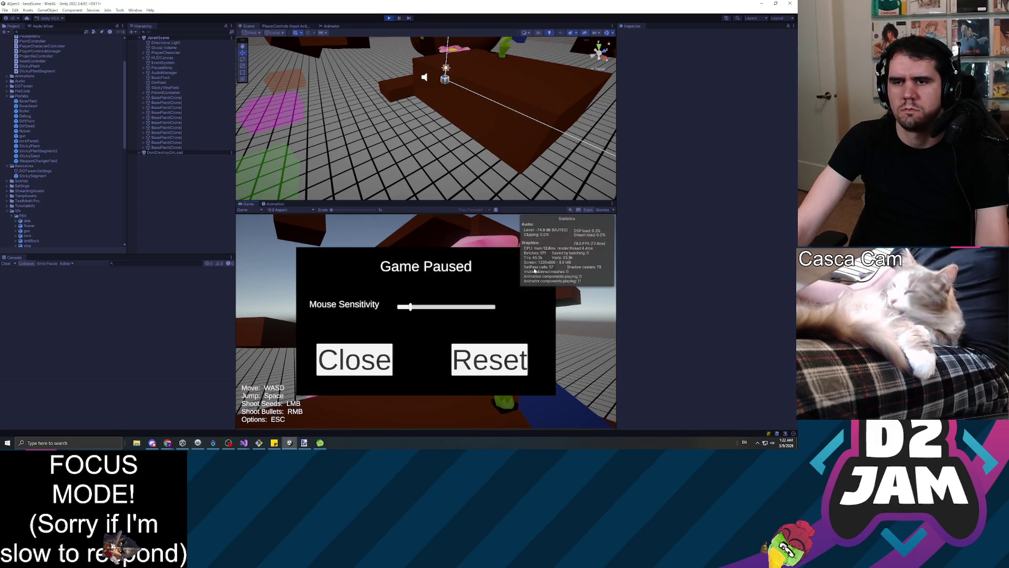
click(359, 375)
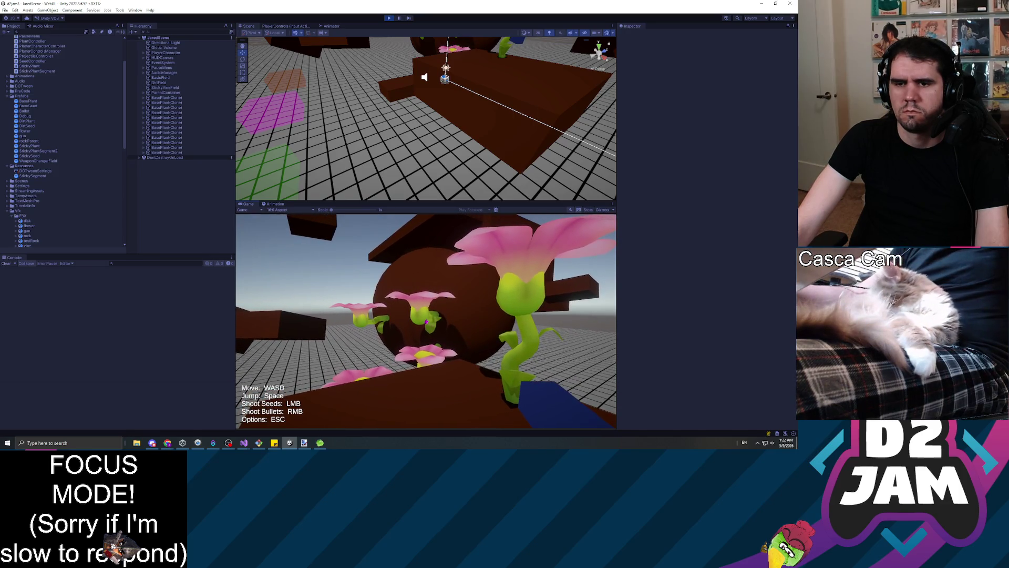
mouse_move(426, 322)
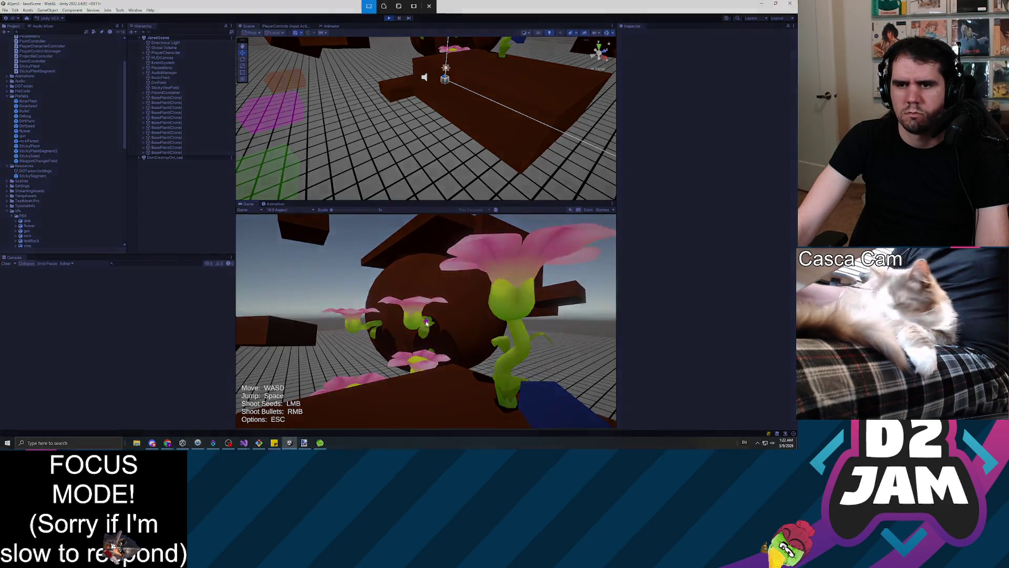
key(super+shift+s)
mouse_move(238, 215)
mouse_down()
mouse_move(574, 370)
mouse_move(615, 427)
mouse_up()
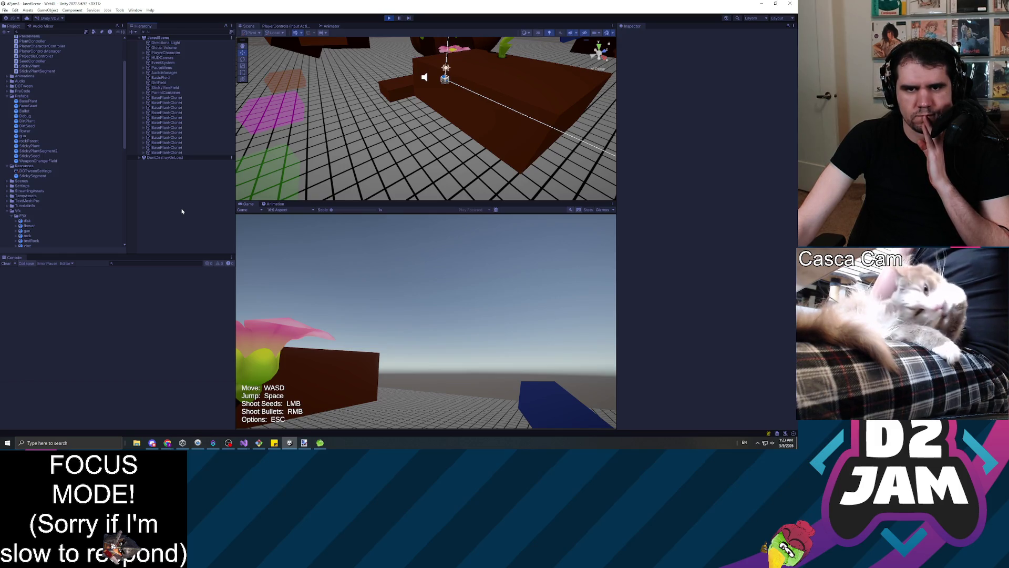
Step: Select the StickyPlant prefab to show its Transform and Sticky Plant script
click(45, 136)
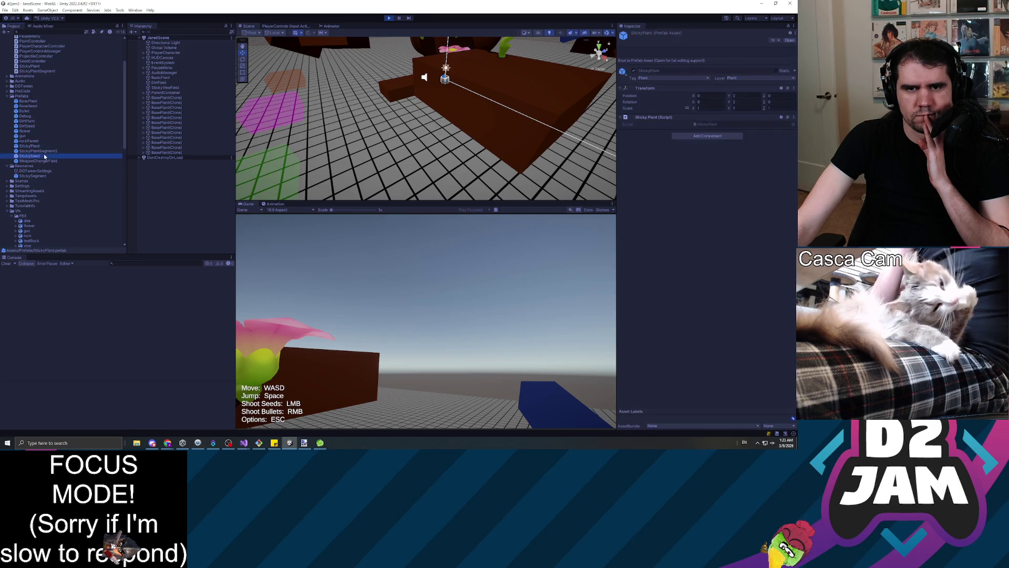
Step: Look over the disk FBX's import settings, then deselect it by clicking empty space
click(56, 221)
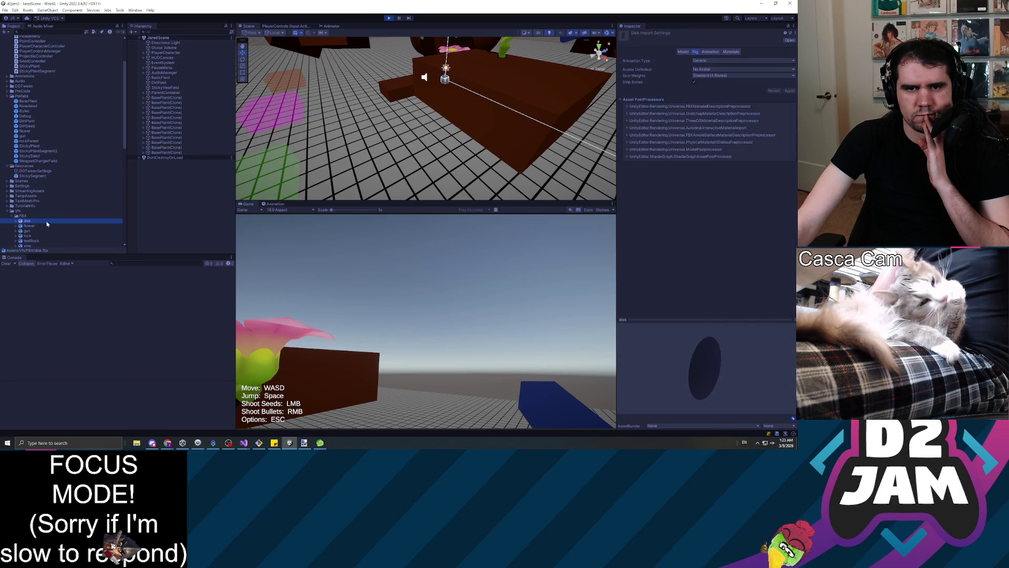
scroll(64, 238, down, 1)
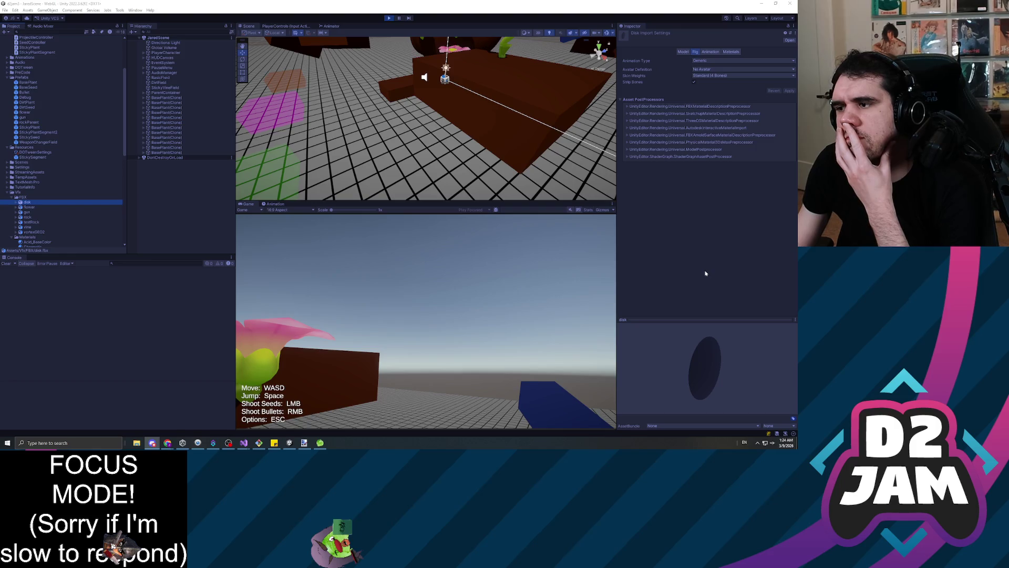
click(268, 170)
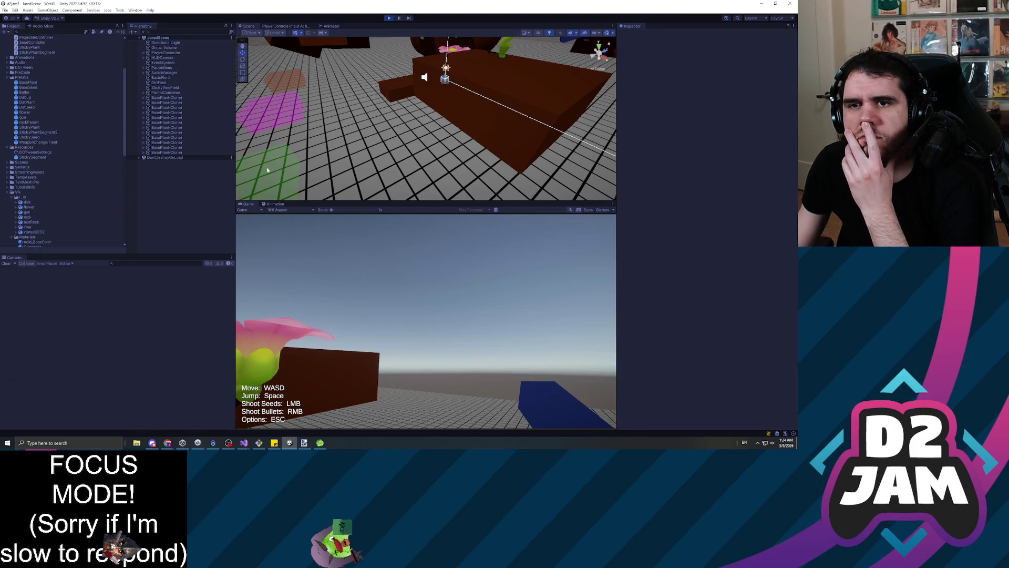
Step: Stop Play mode, reselect the StickyPlant prefab, and collapse the Vfx/FBX folder
click(389, 17)
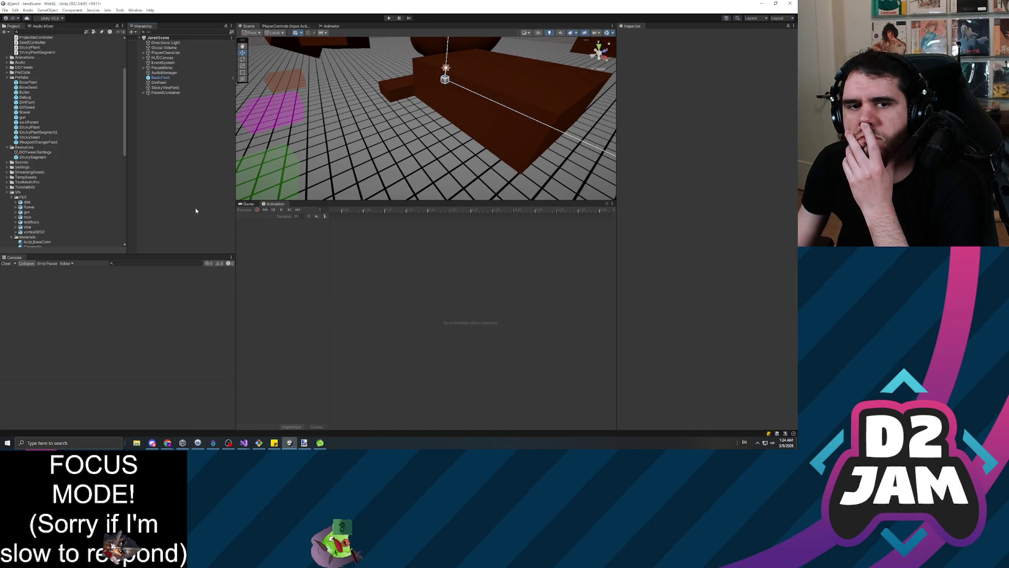
click(32, 128)
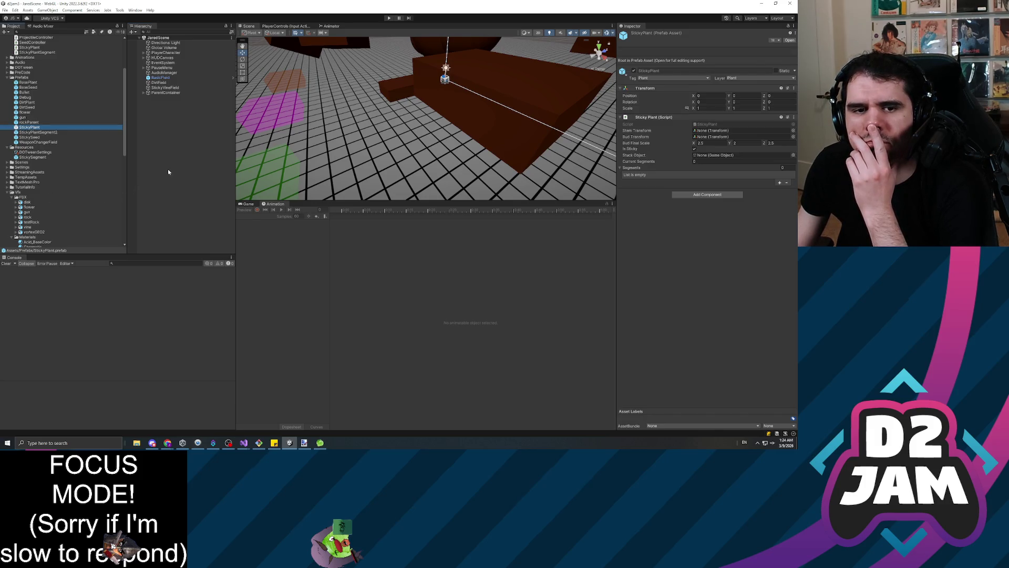
click(12, 198)
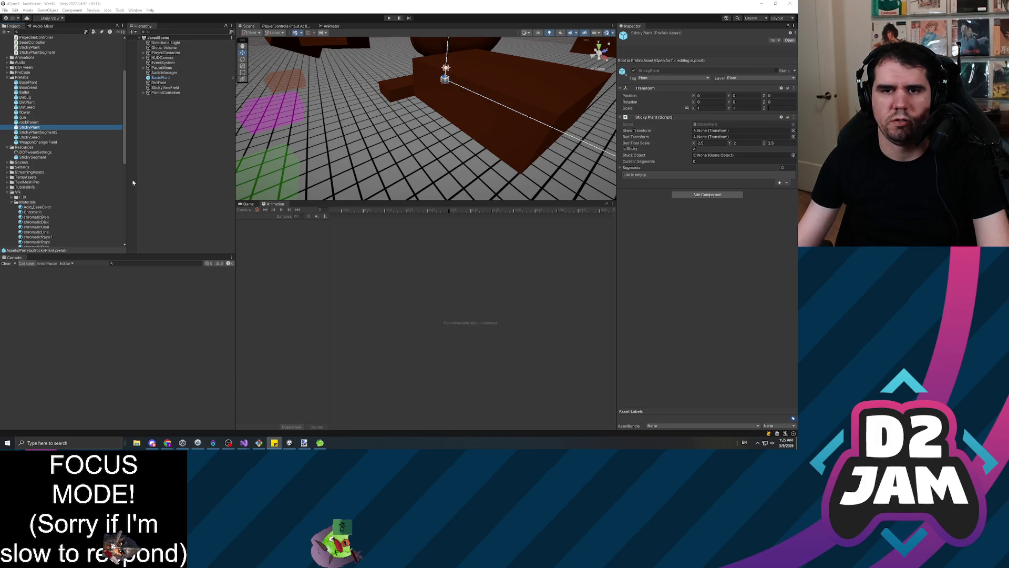
Step: Clear the StickyPlant selection and switch over to the other open application
click(169, 180)
click(152, 443)
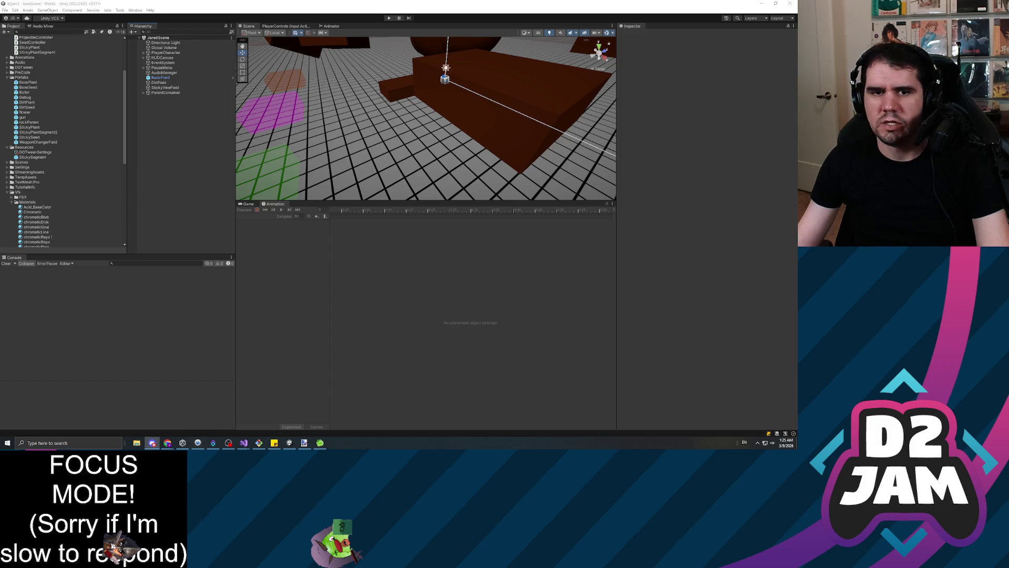
scroll(53, 187, down, 10)
scroll(43, 191, up, 2)
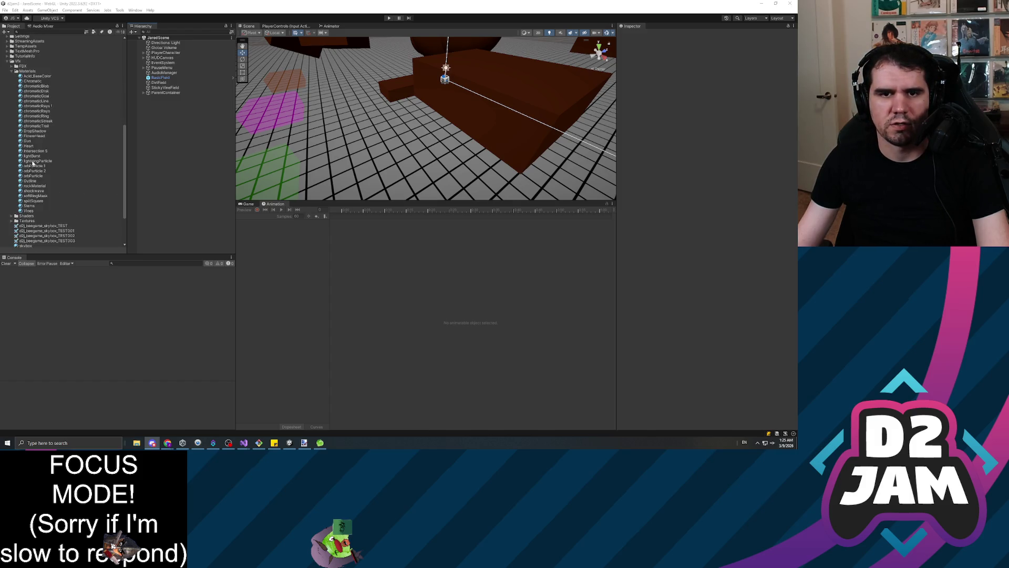
Step: Inspect the Vines material and the StickyPlantSegment2, gun, BaseSeed and BasePlant prefabs
click(28, 211)
scroll(55, 158, up, 12)
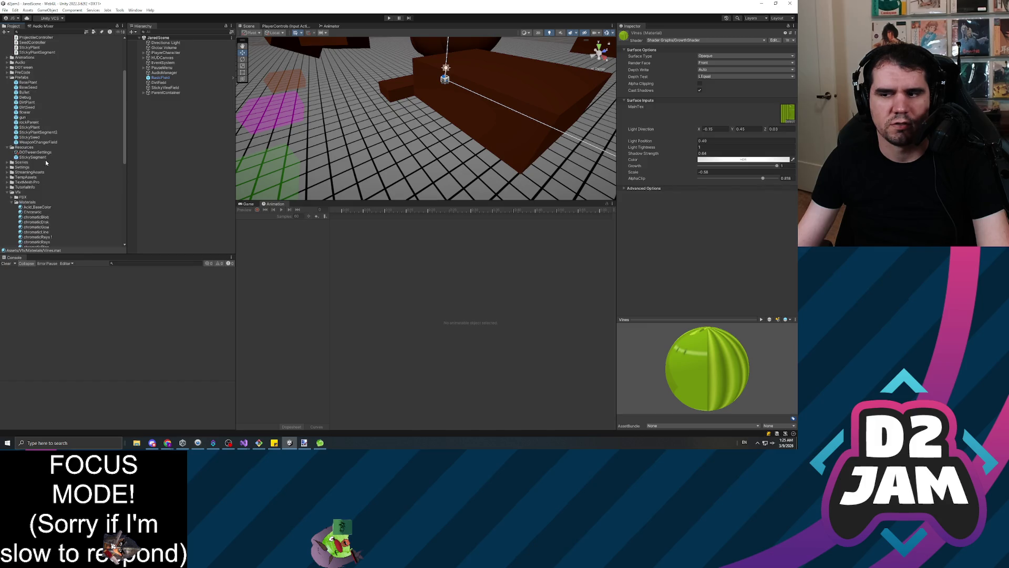
scroll(54, 158, up, 4)
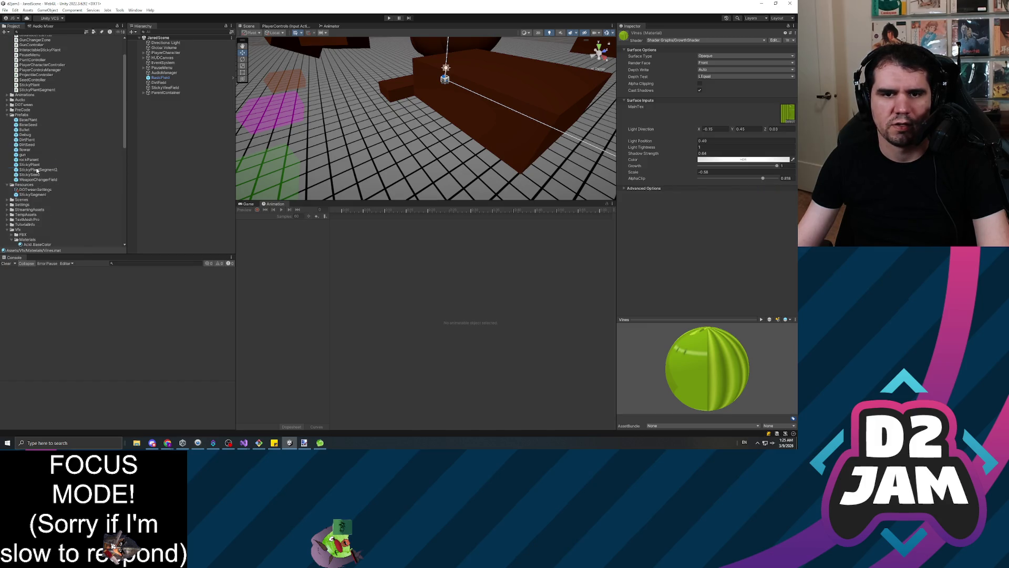
click(37, 170)
click(23, 154)
click(29, 125)
drag(29, 124, 37, 116)
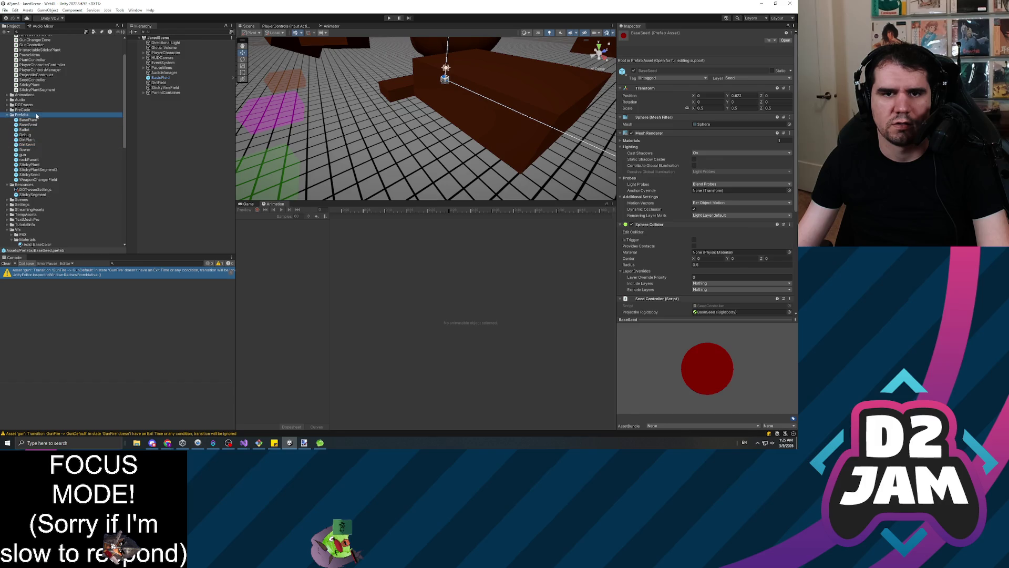
click(29, 120)
scroll(54, 178, down, 8)
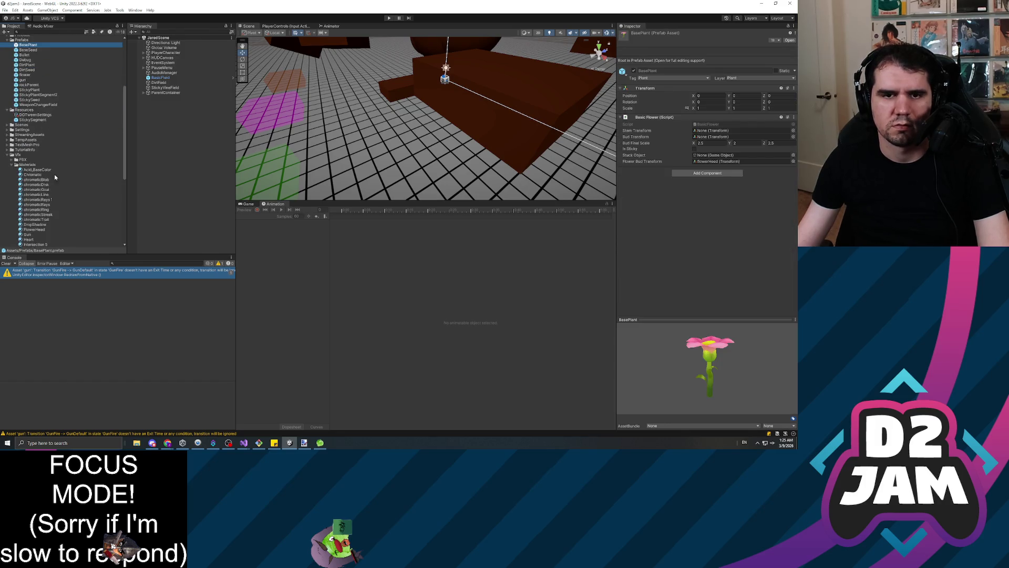
Step: Expand Vfx > FBX, check the vine model's import settings, then deselect it
click(13, 159)
click(29, 190)
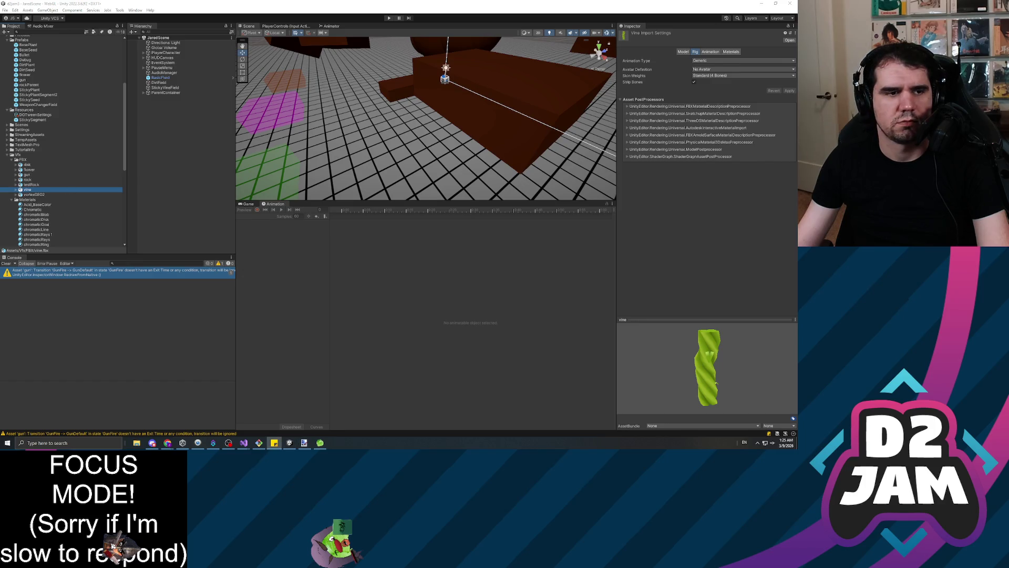
click(201, 167)
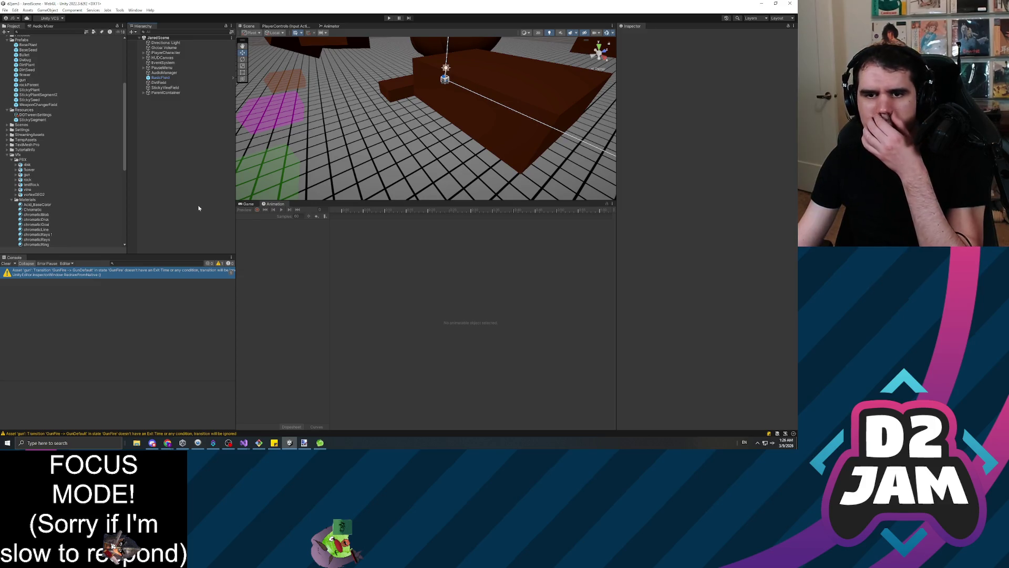
click(245, 203)
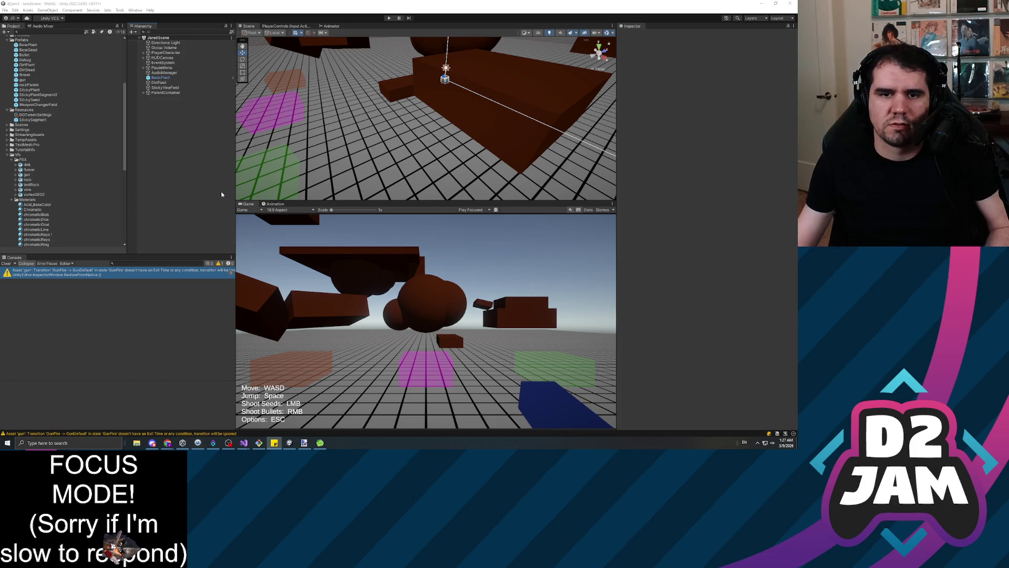
Step: Open the vine FBX in Paint 3D, close it, and review the Model import settings
double_click(27, 189)
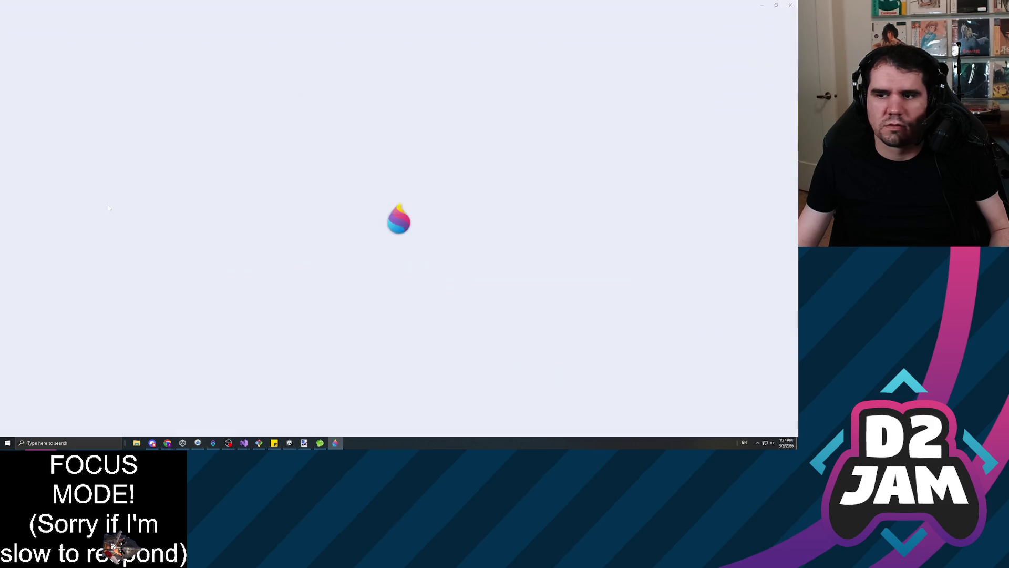
key(alt+F4)
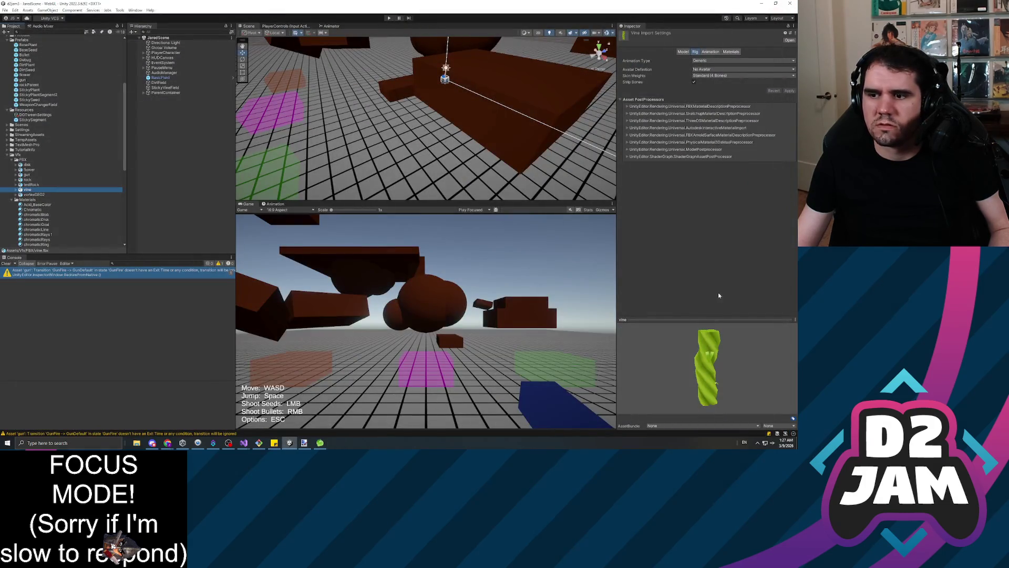
click(681, 52)
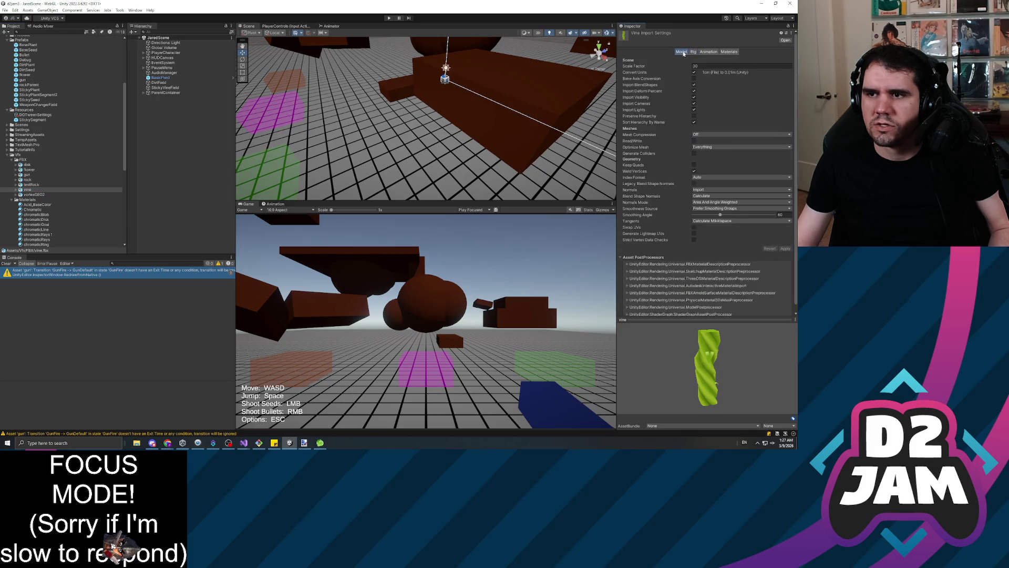
scroll(674, 202, down, 1)
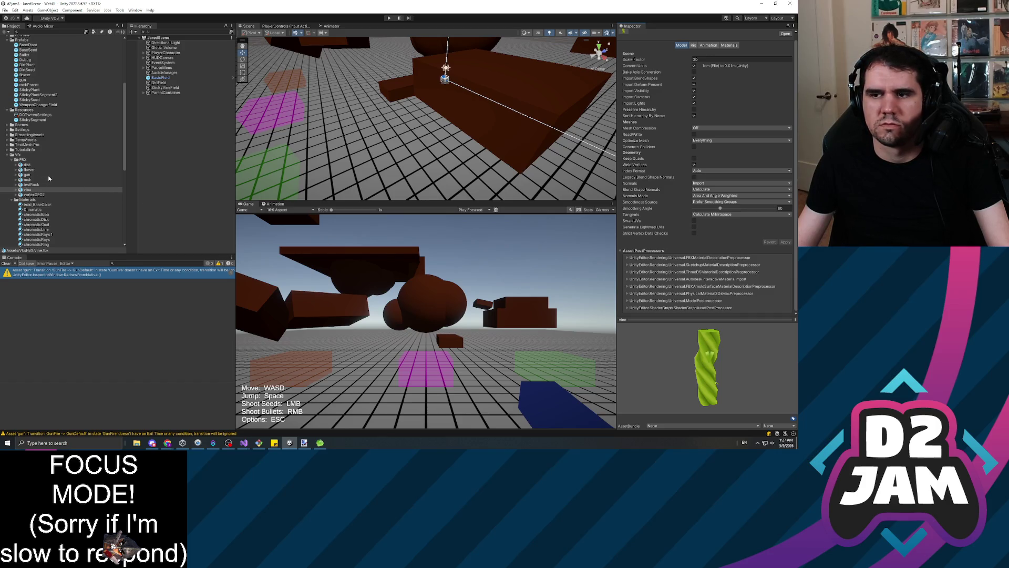
Step: Expand the vine model to inspect its vineBody and vineLeaves meshes and Animation import tab
key(Right)
key(Down)
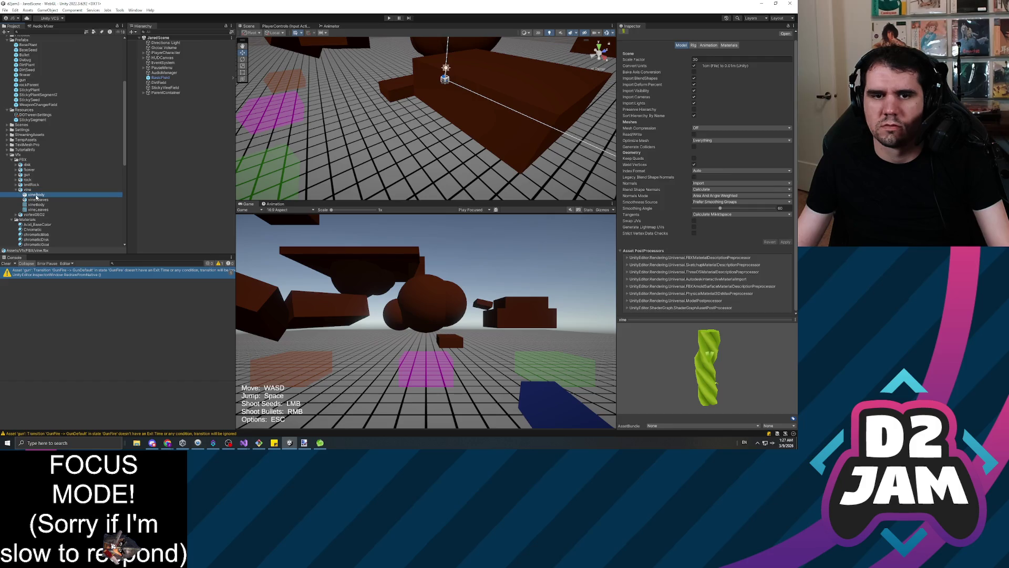
click(42, 200)
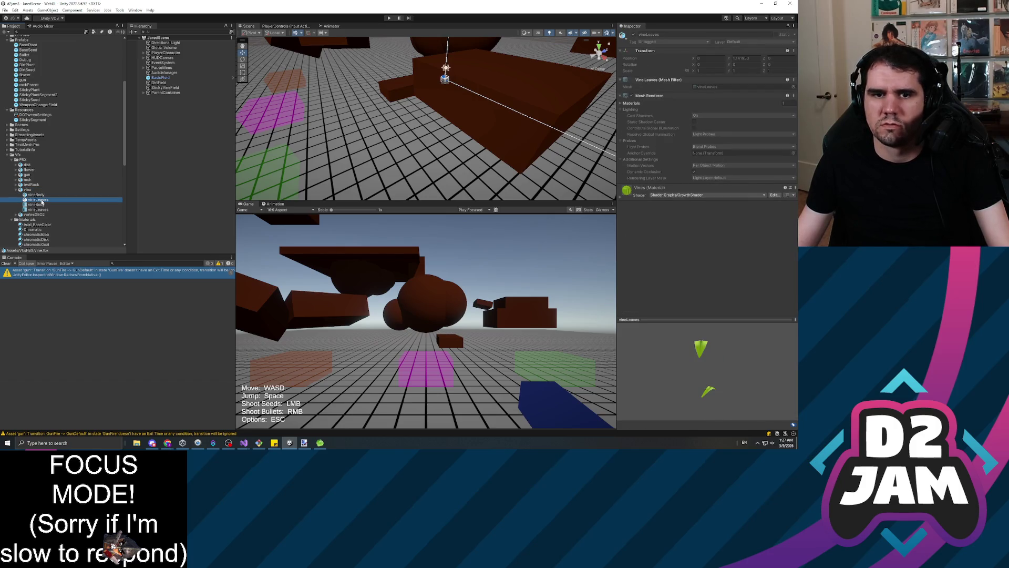
click(27, 190)
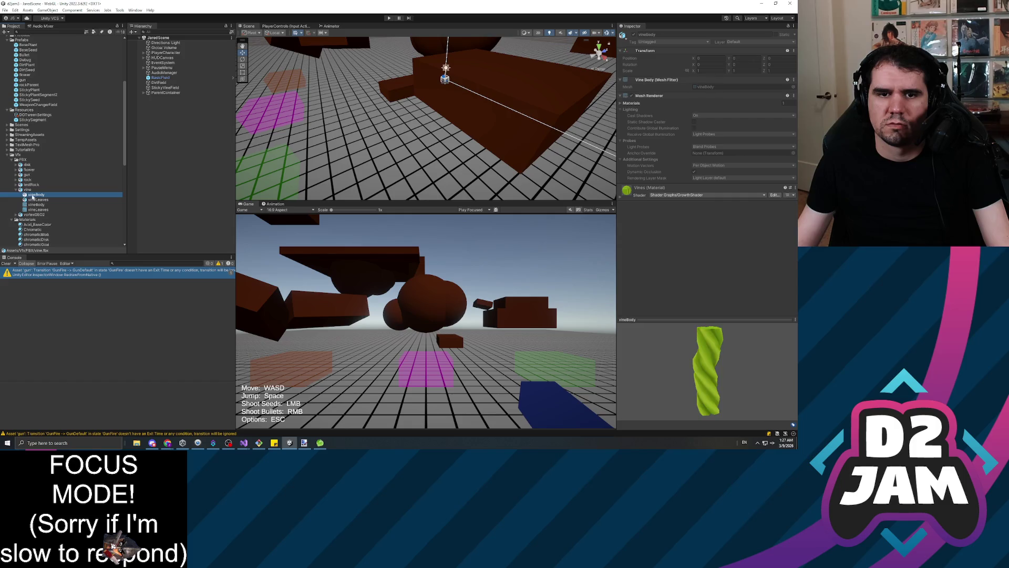
click(710, 52)
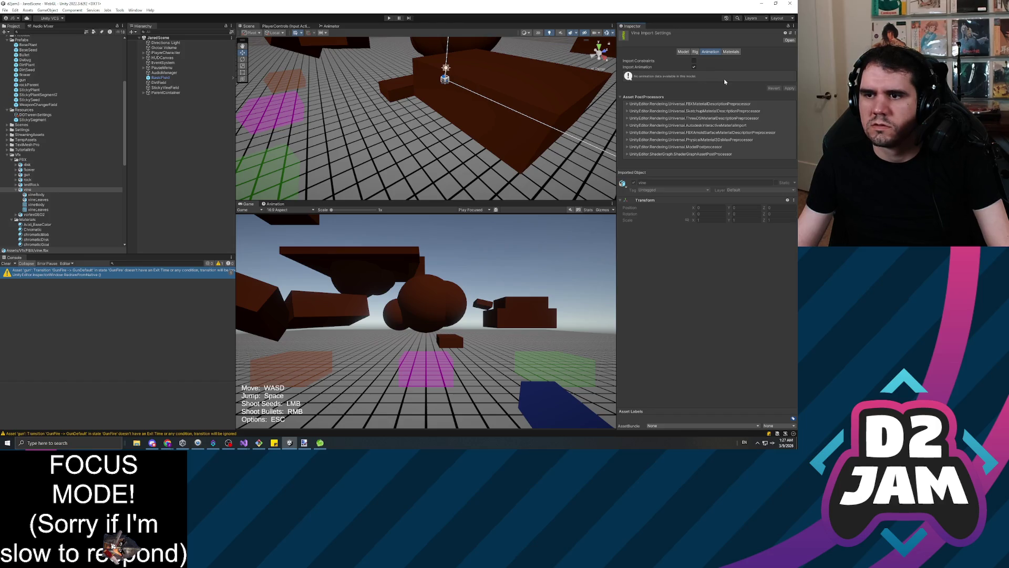
click(682, 52)
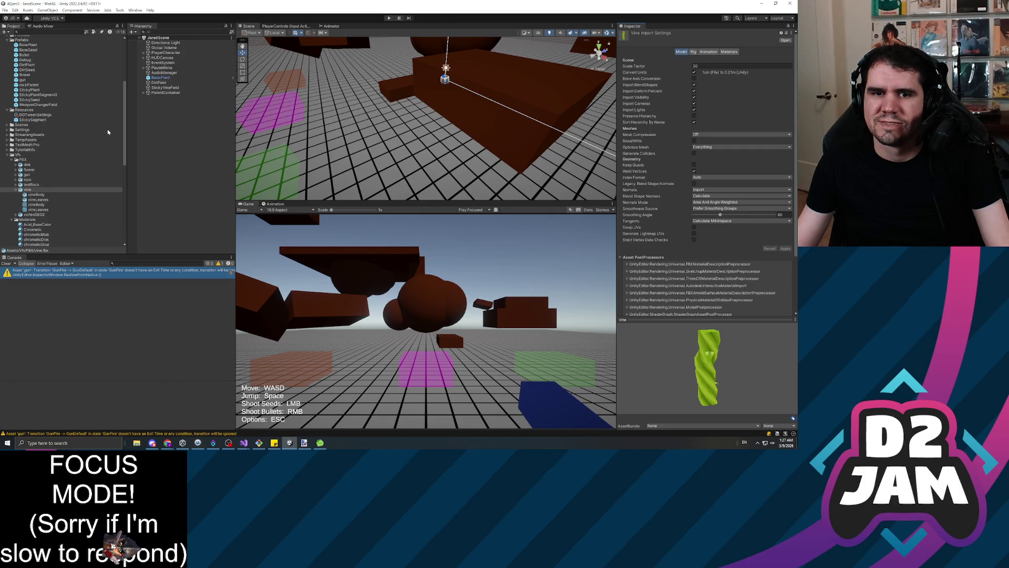
click(185, 166)
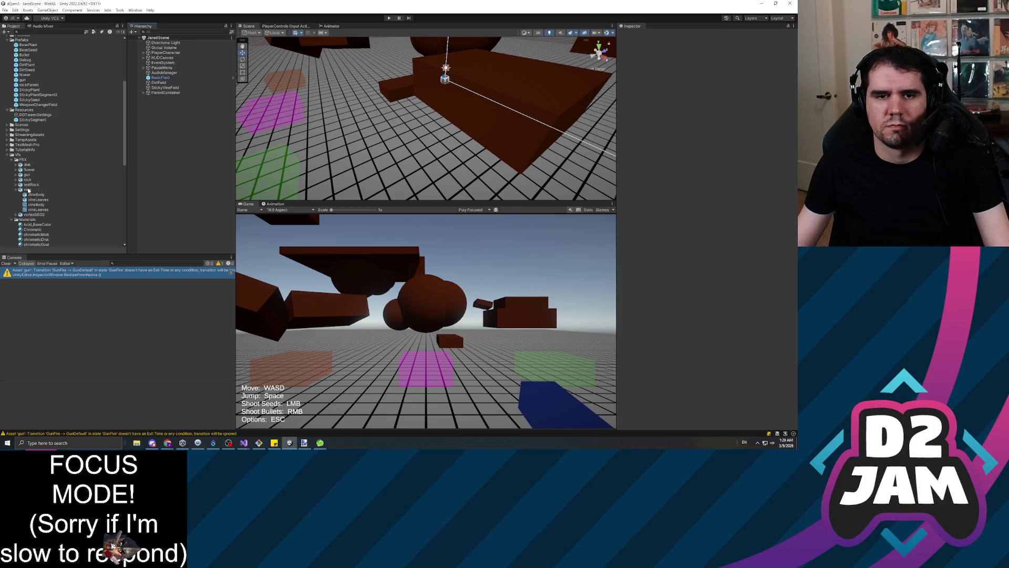
Step: Drag the vine model into the scene and compare its vineBody and vineLeaves children
click(94, 190)
drag(128, 149, 175, 143)
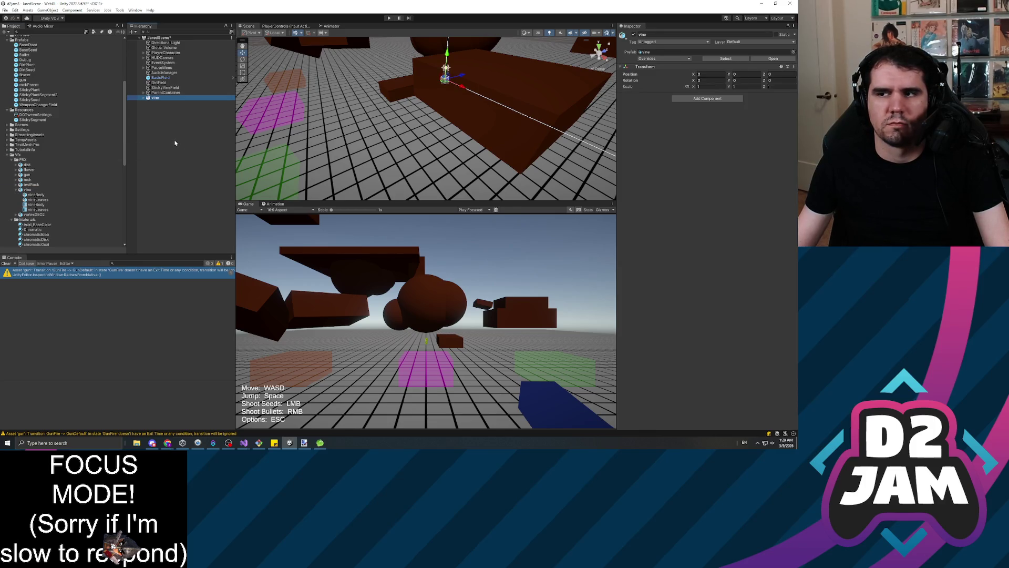
click(145, 98)
click(167, 103)
click(175, 107)
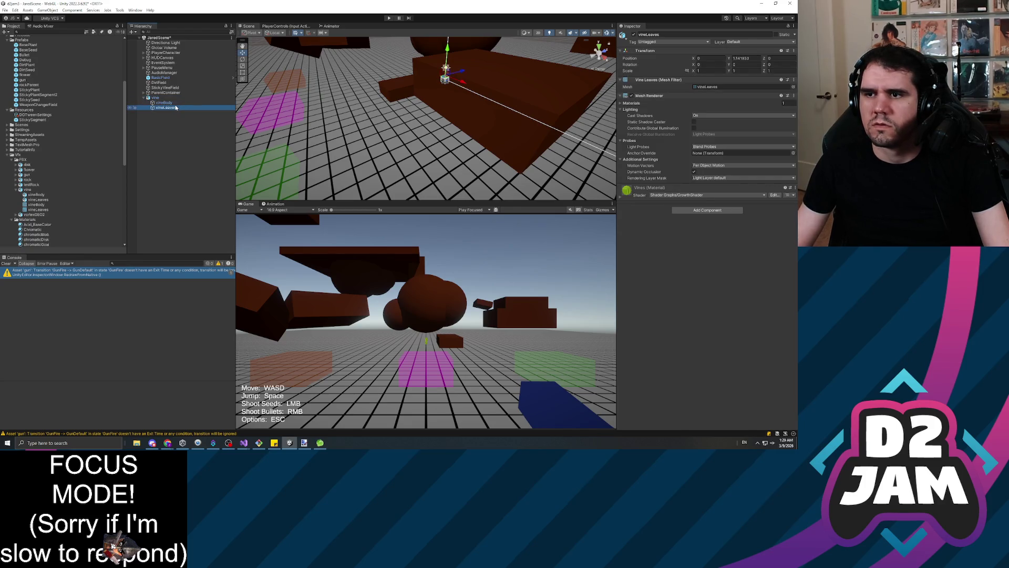
key(Up)
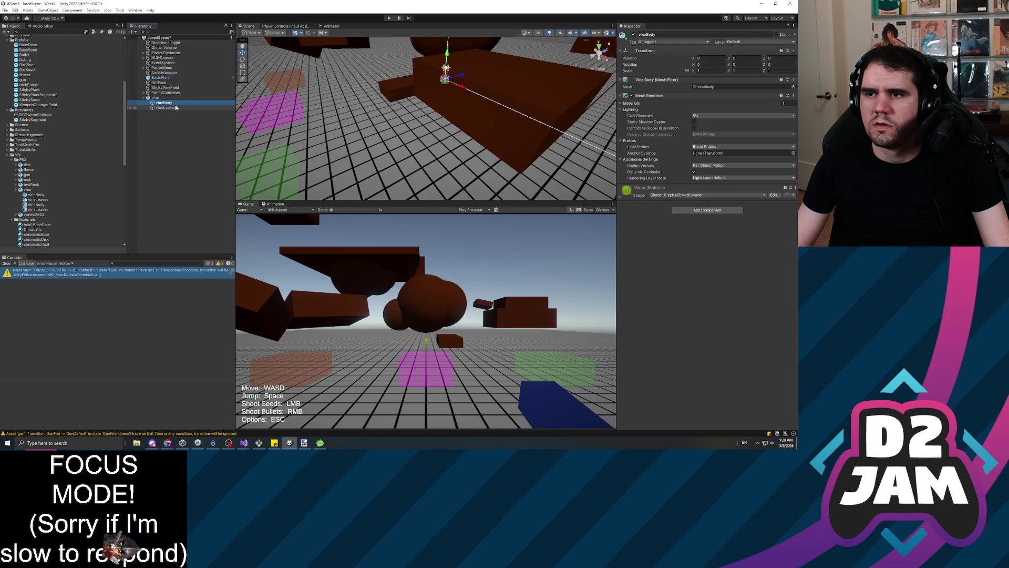
click(176, 108)
key(Up)
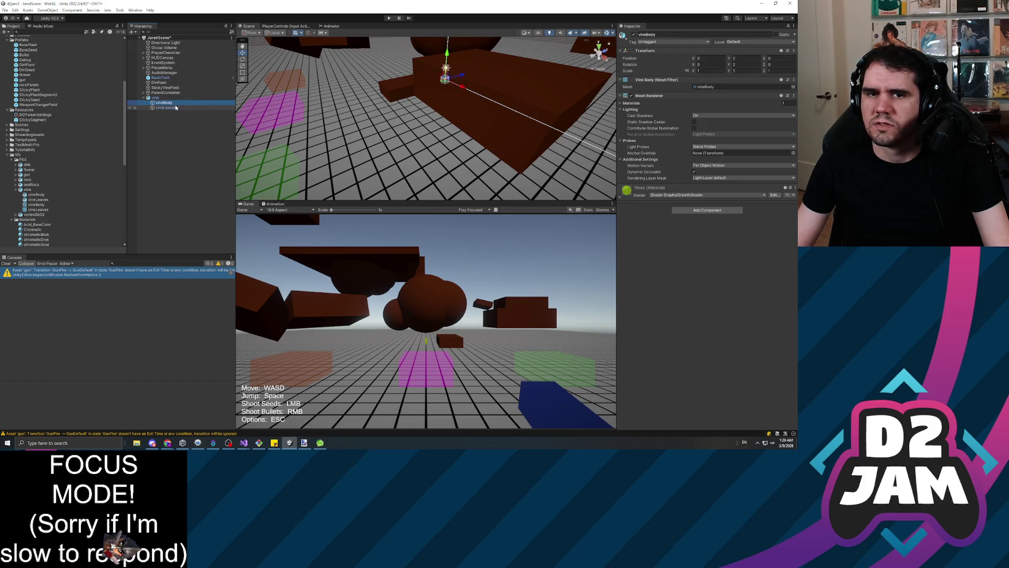
key(Up)
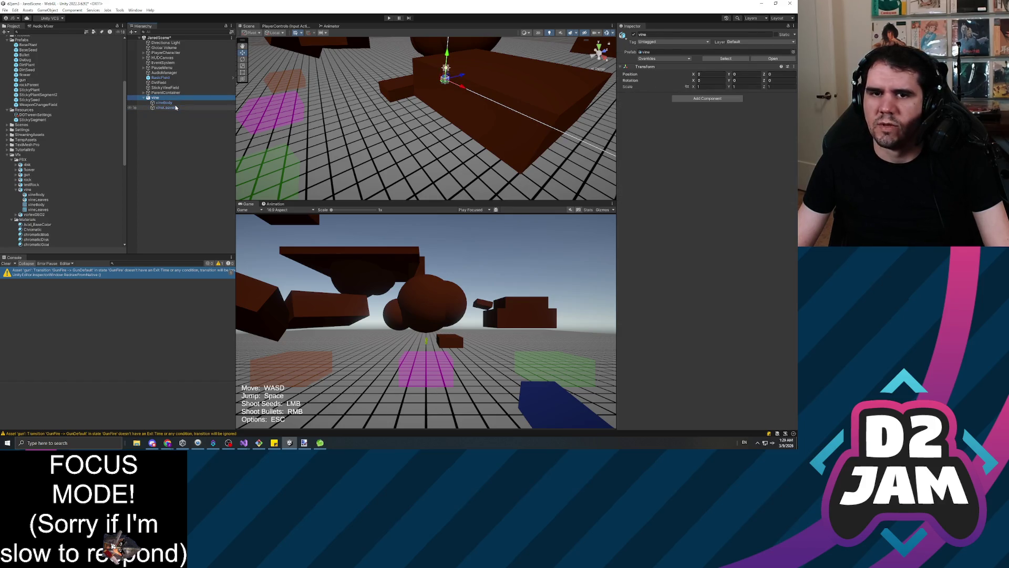
key(Left)
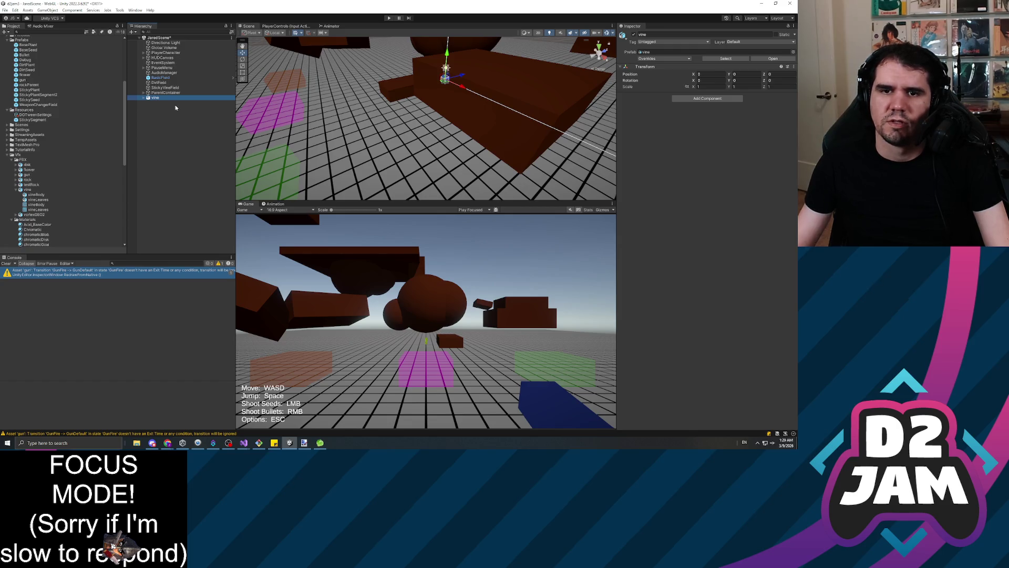
Step: Delete the vine object from the scene and reselect the vine model asset
click(162, 100)
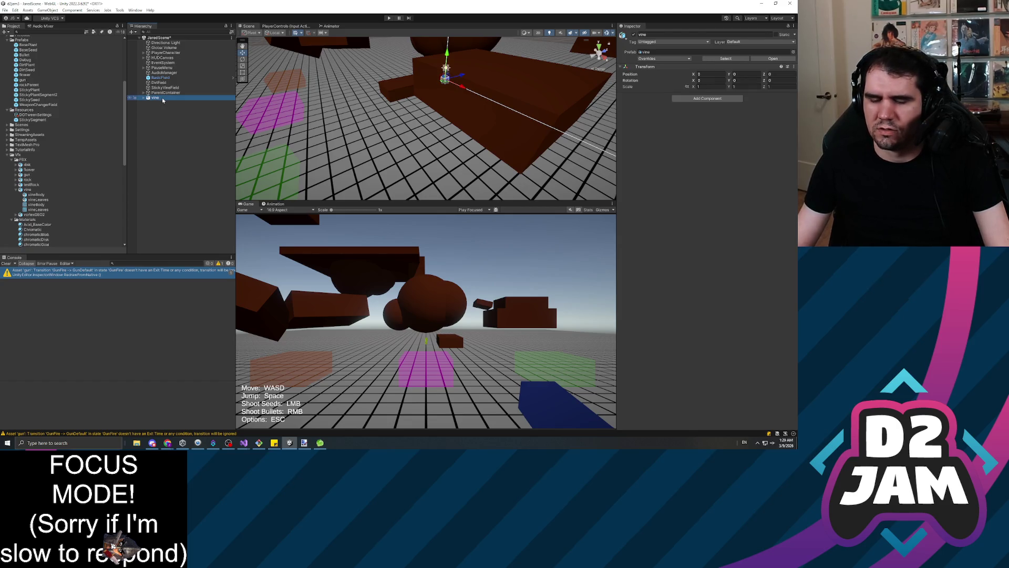
key(Delete)
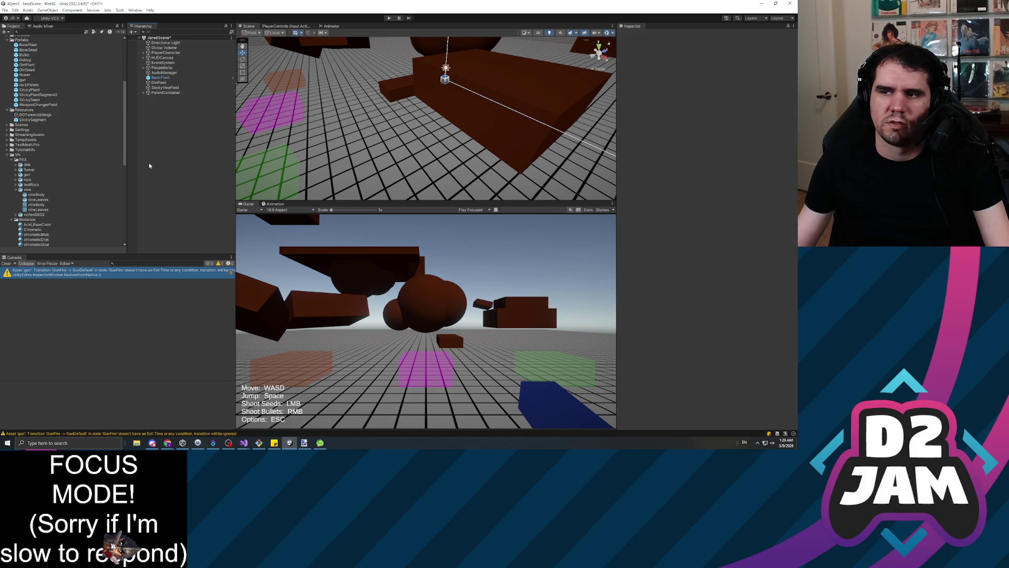
click(87, 189)
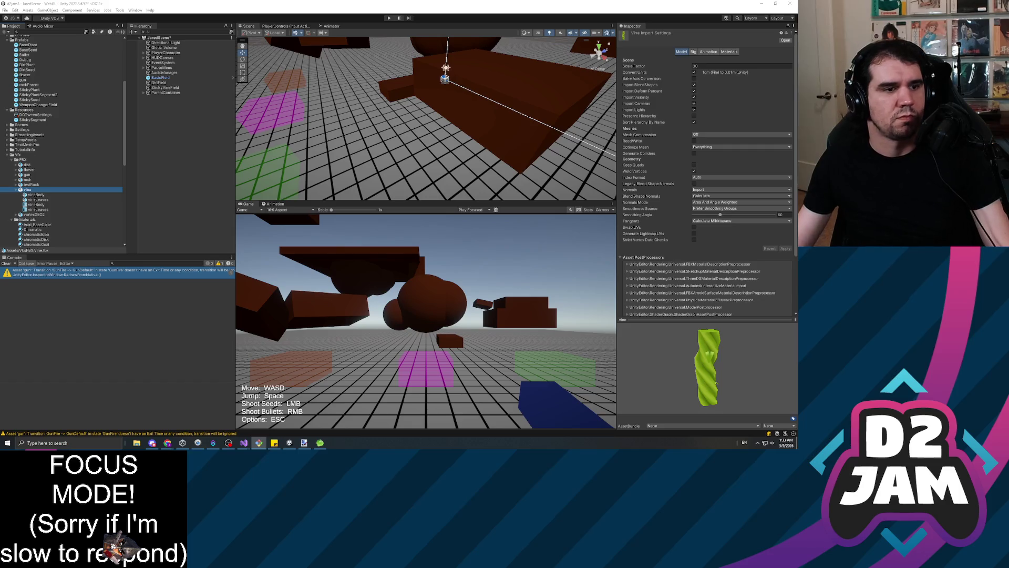
Step: Open the vine prefab from the prefabs list for editing
click(200, 175)
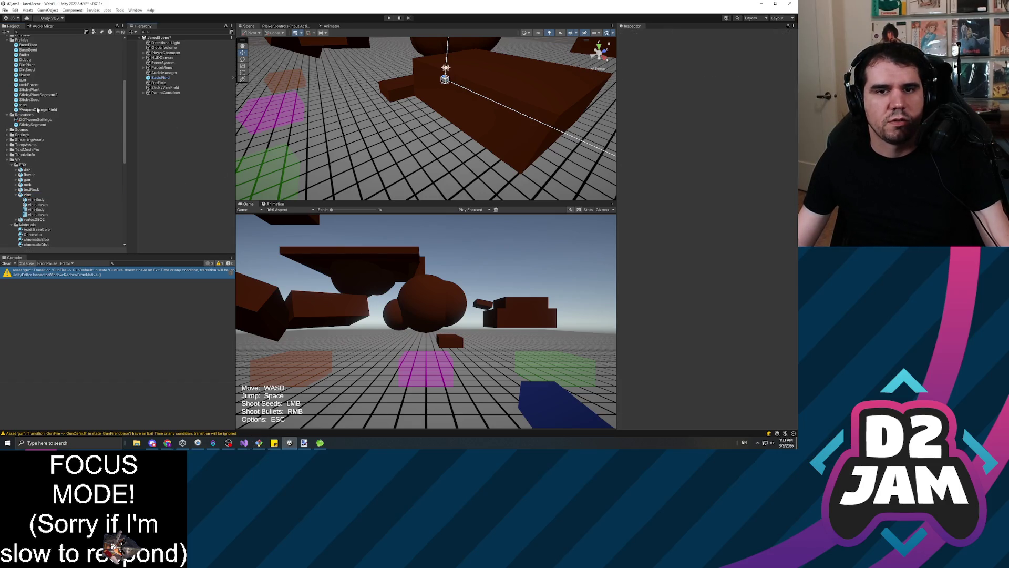
click(25, 75)
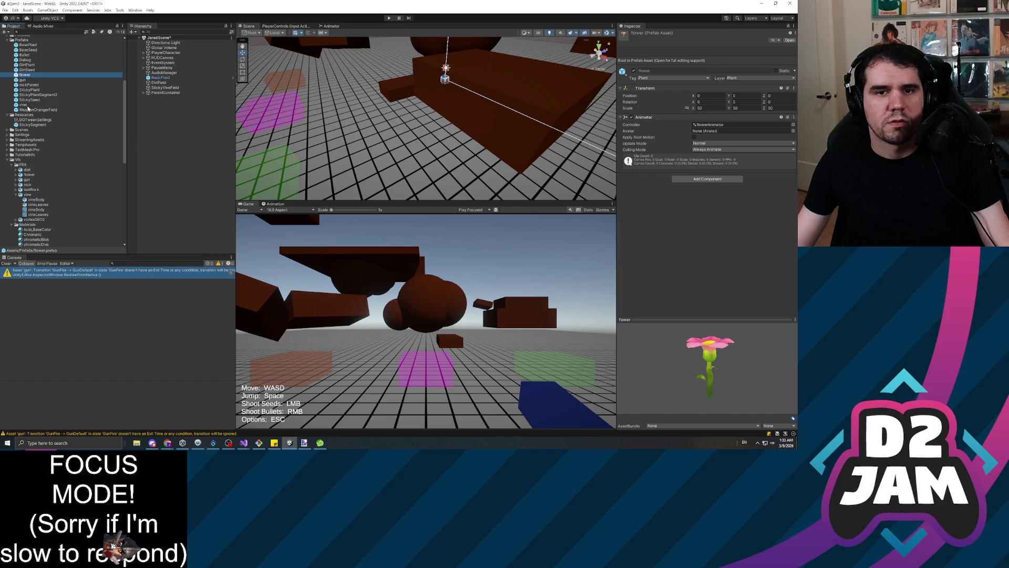
double_click(28, 106)
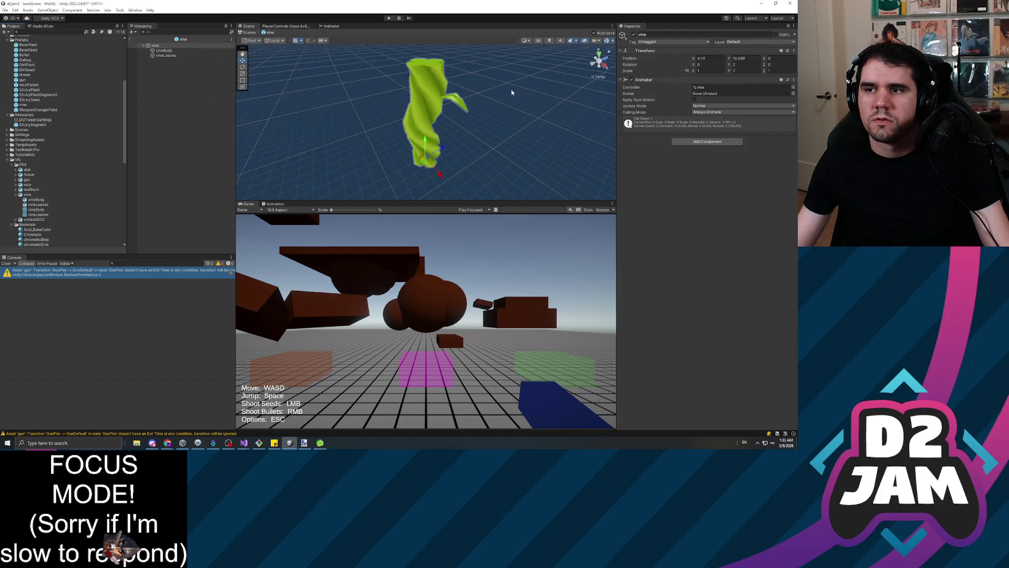
Step: Play the VineGrowth preview, nudge vineLeaves' Y rotation, stop at frame 10, then scrub to frame 33
click(274, 204)
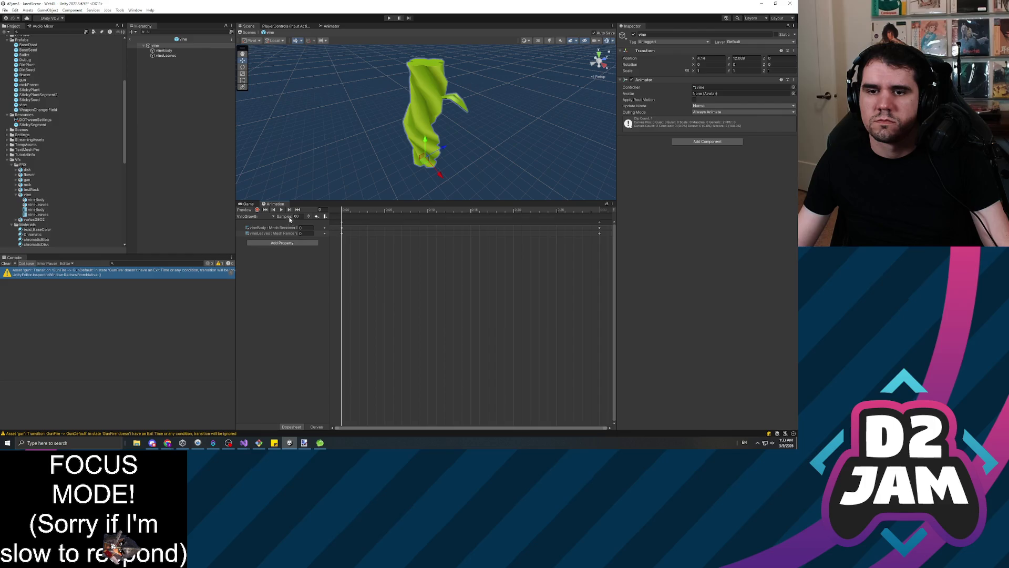
click(282, 210)
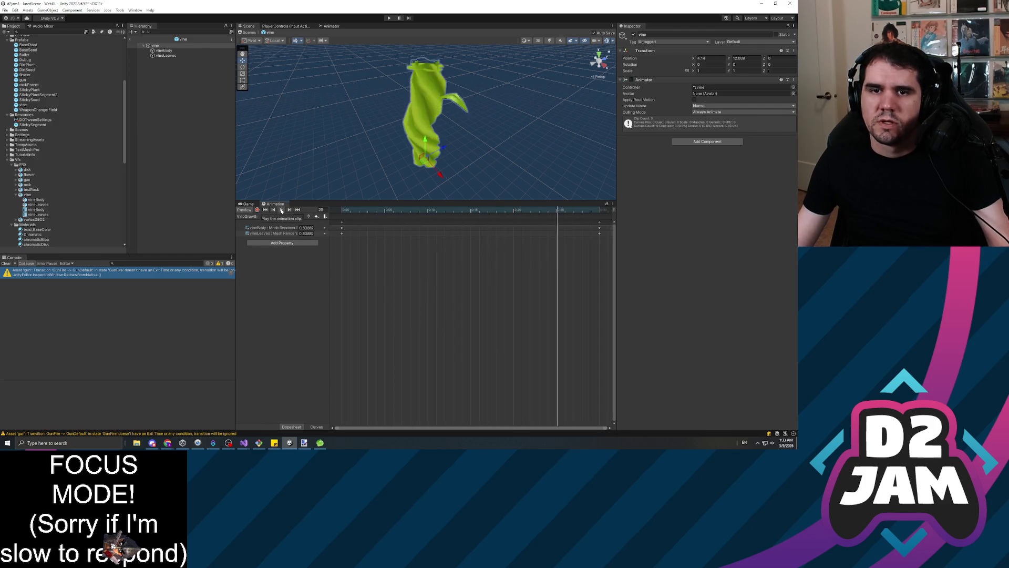
click(167, 56)
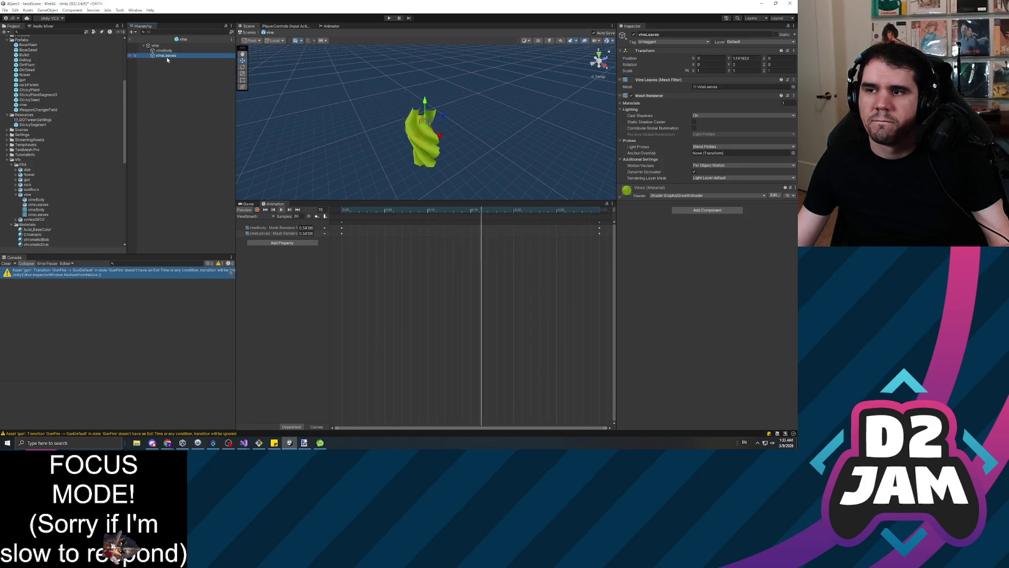
drag(730, 64, 695, 65)
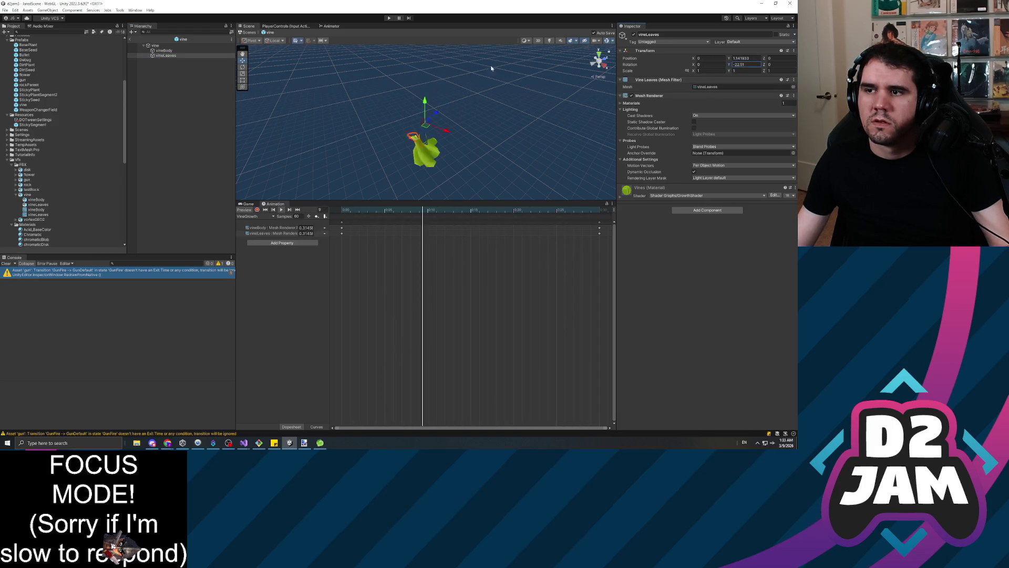
click(282, 209)
drag(461, 211, 631, 213)
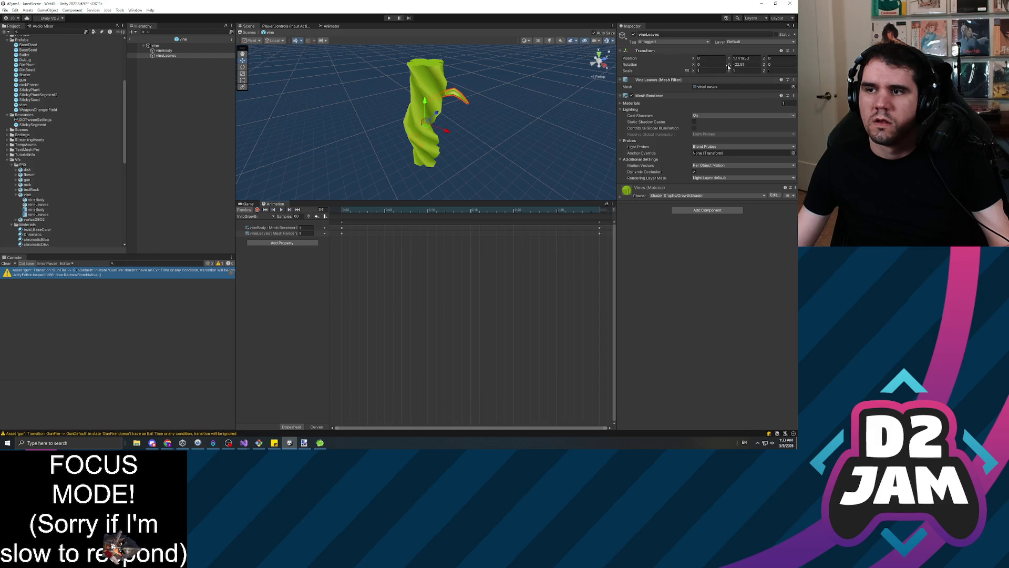
Step: Swing the vineLeaves Y rotation through several angles, then set it to 0
mouse_move(778, 66)
mouse_down()
mouse_move(593, 196)
mouse_move(473, 173)
mouse_move(282, 162)
mouse_move(600, 84)
mouse_move(160, 128)
mouse_move(451, 108)
mouse_move(334, 122)
mouse_up()
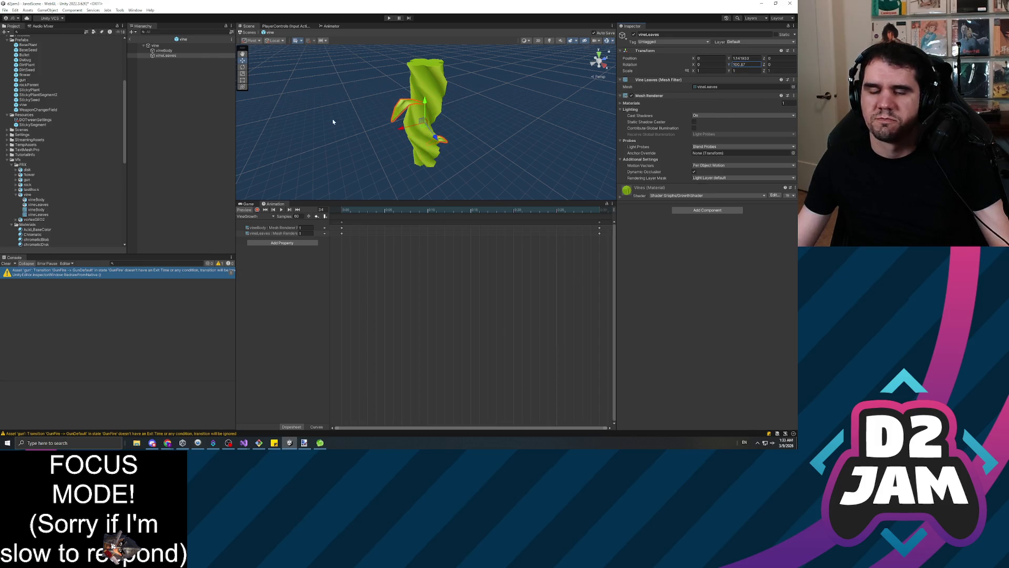
text(0)
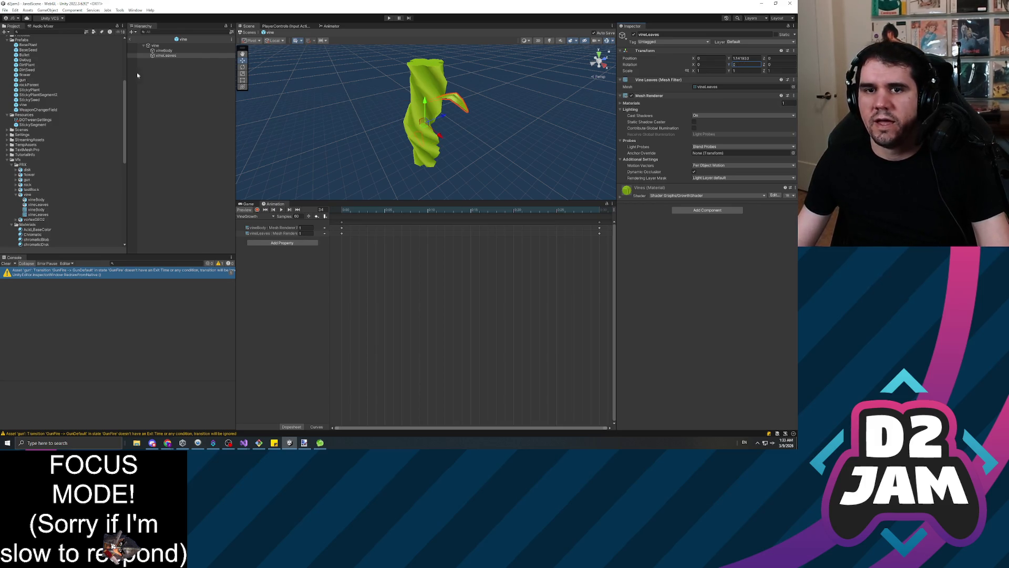
click(167, 51)
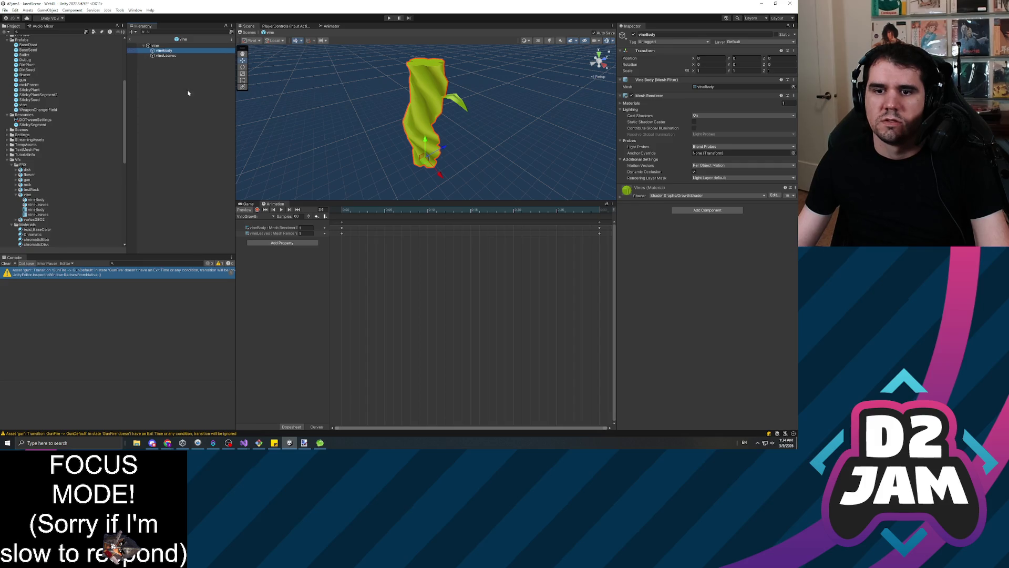
Step: Select the vine, vineBody and vineLeaves objects in turn, then collapse the vine foldout
click(166, 55)
click(173, 51)
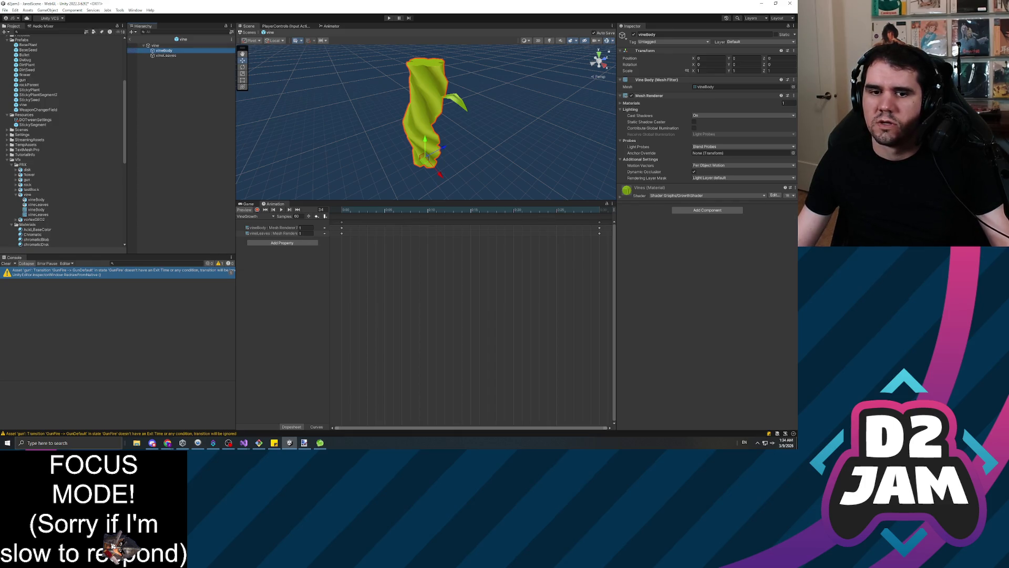
click(172, 45)
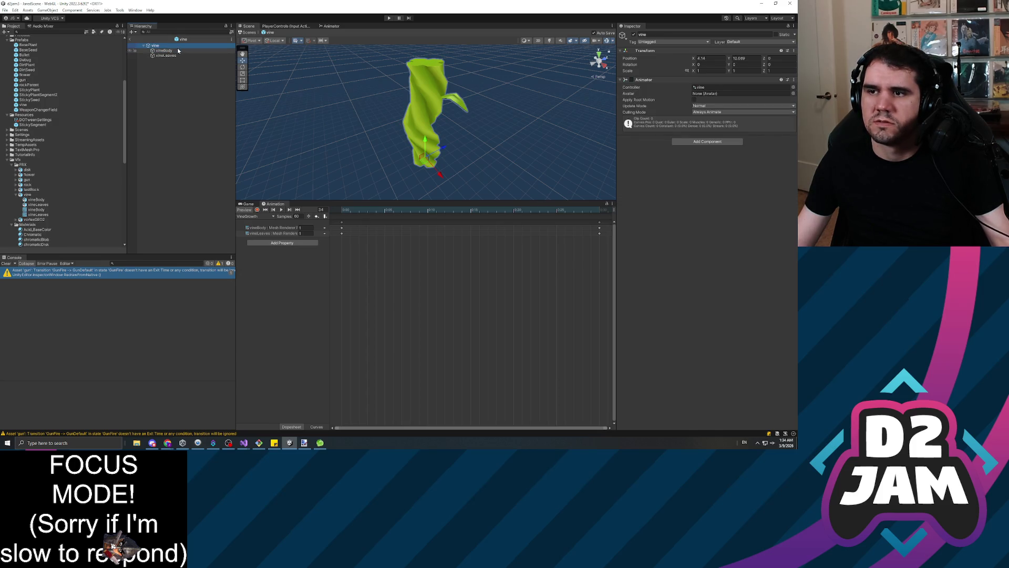
click(174, 51)
click(168, 56)
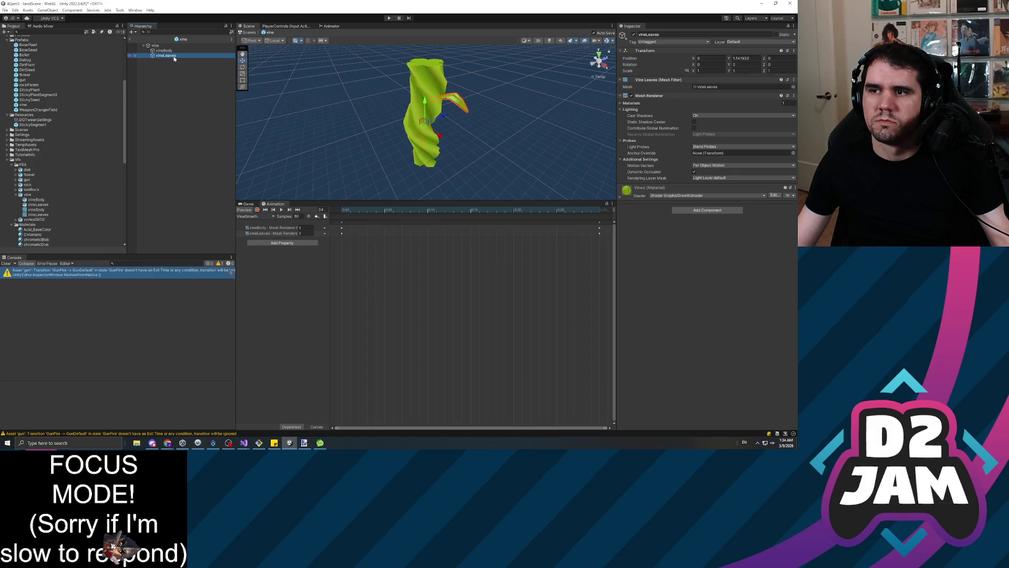
click(144, 46)
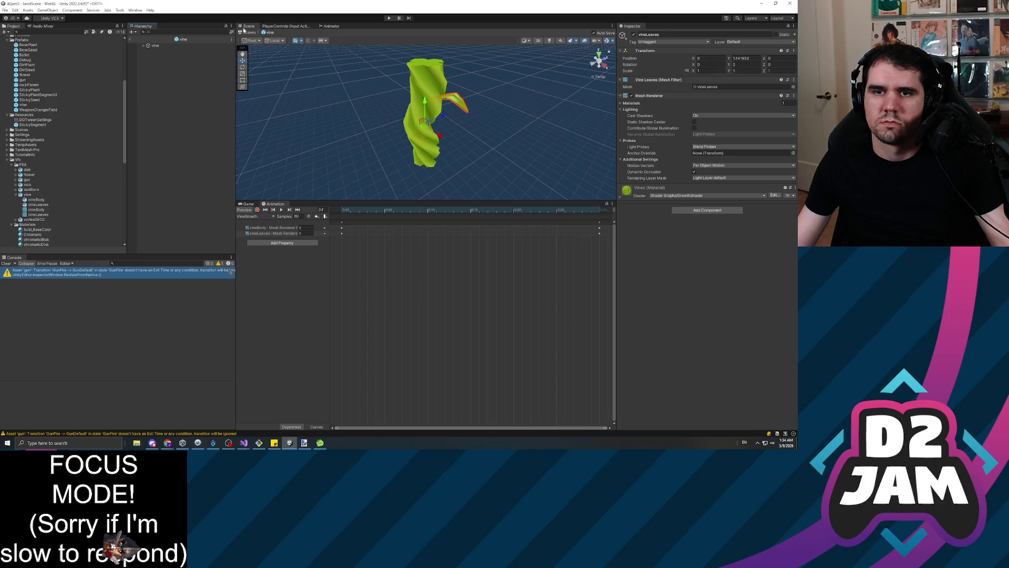
click(131, 39)
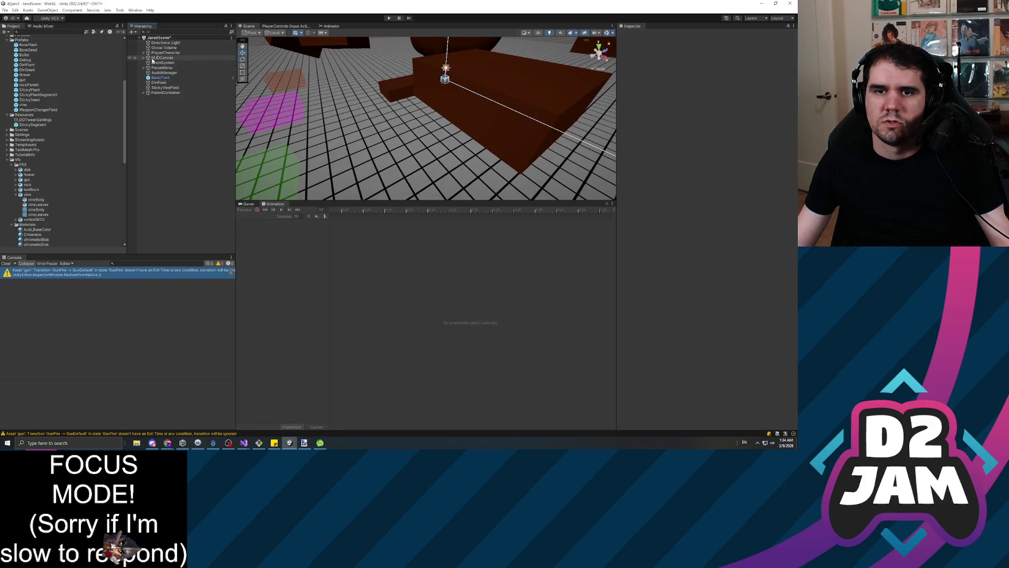
double_click(28, 105)
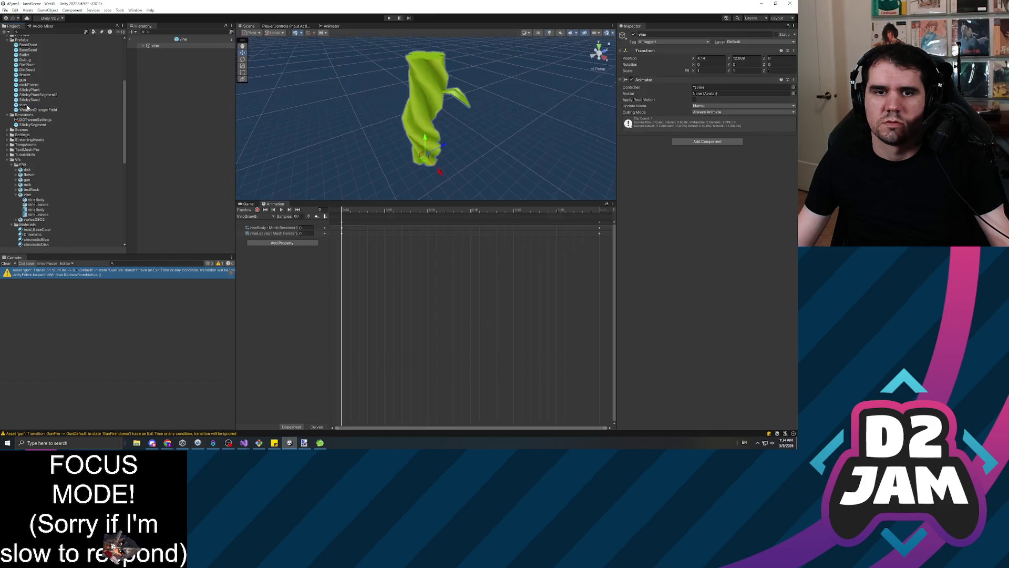
mouse_move(452, 135)
mouse_down()
mouse_move(465, 135)
mouse_move(434, 127)
mouse_up()
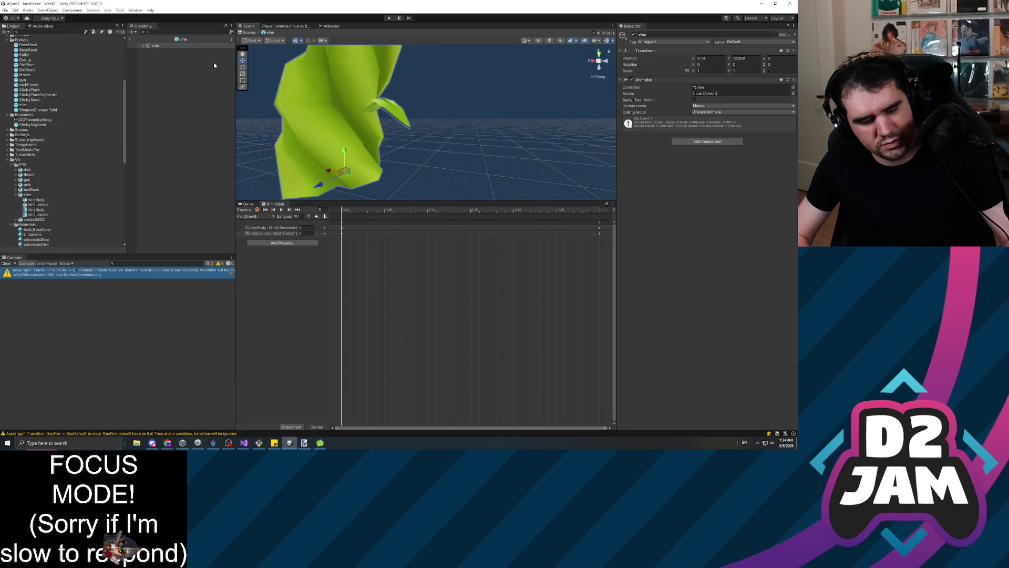